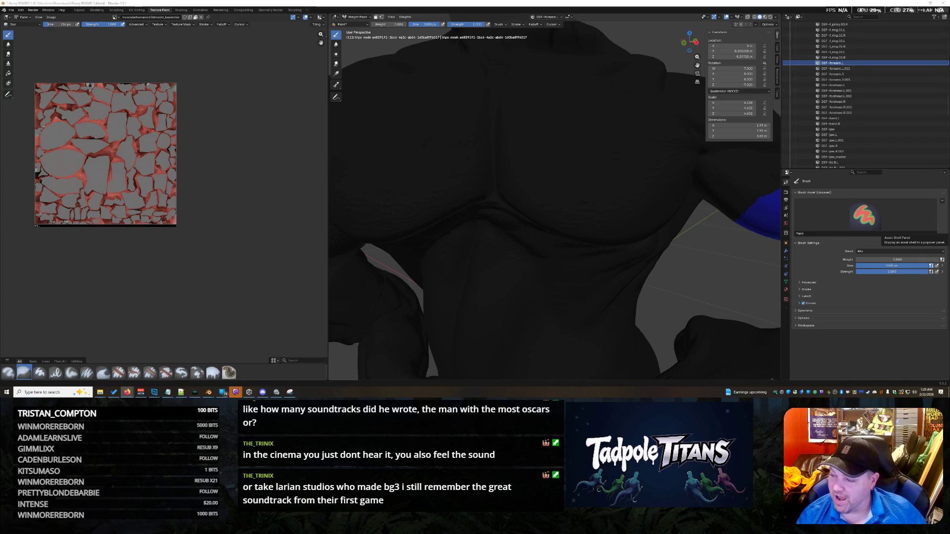
Return the sculpted torso from Weight Paint to Object Mode via the header mode dropdown.
{"action": "mouse_move", "coordinate": [669, 245]}
{"action": "middle_mouse_down"}
{"action": "mouse_move", "coordinate": [711, 231]}
{"action": "mouse_move", "coordinate": [535, 239]}
{"action": "mouse_move", "coordinate": [583, 243]}
{"action": "mouse_move", "coordinate": [484, 234]}
{"action": "mouse_move", "coordinate": [535, 222]}
{"action": "middle_mouse_up"}
{"action": "scroll", "coordinate": [583, 243], "scroll_direction": "down", "scroll_amount": 3}
{"action": "left_click", "coordinate": [357, 17]}
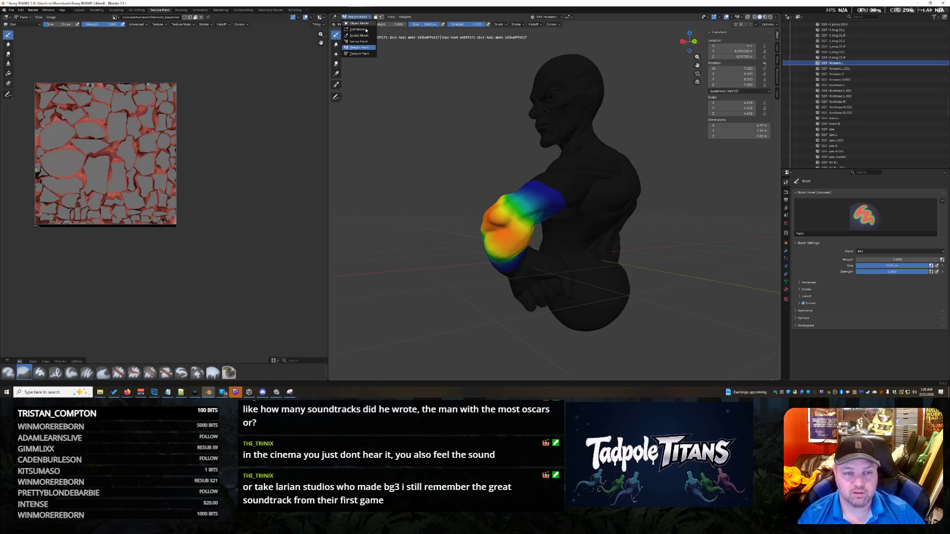
{"action": "left_click", "coordinate": [358, 23]}
{"action": "scroll", "coordinate": [541, 250], "scroll_direction": "up", "scroll_amount": 3}
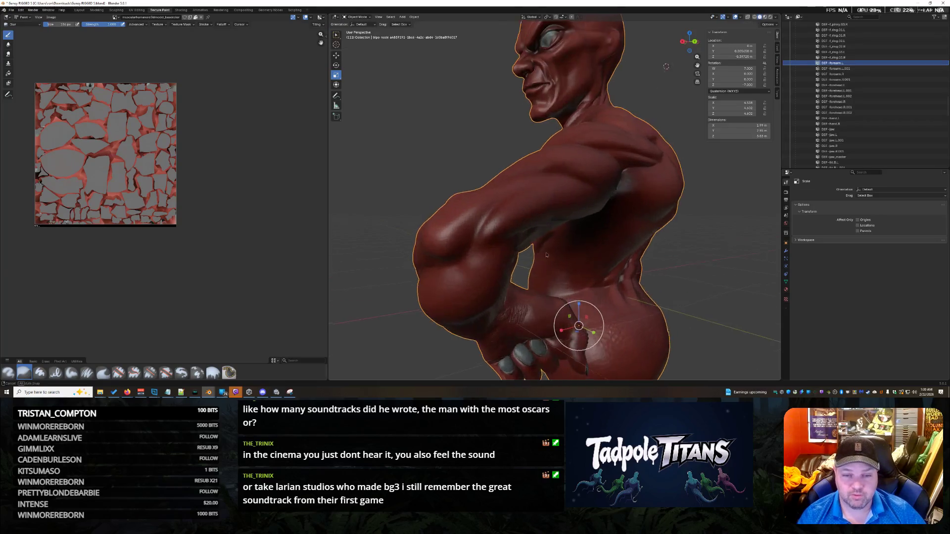
{"action": "scroll", "coordinate": [624, 254], "scroll_direction": "up", "scroll_amount": 3}
{"action": "scroll", "coordinate": [623, 254], "scroll_direction": "down", "scroll_amount": 3}
View the shoulder from behind, then switch to the browser with the YouTube results.
{"action": "mouse_move", "coordinate": [623, 253]}
{"action": "middle_mouse_down"}
{"action": "mouse_move", "coordinate": [520, 229]}
{"action": "mouse_move", "coordinate": [534, 299]}
{"action": "mouse_move", "coordinate": [569, 264]}
{"action": "mouse_move", "coordinate": [563, 249]}
{"action": "mouse_move", "coordinate": [573, 251]}
{"action": "middle_mouse_up"}
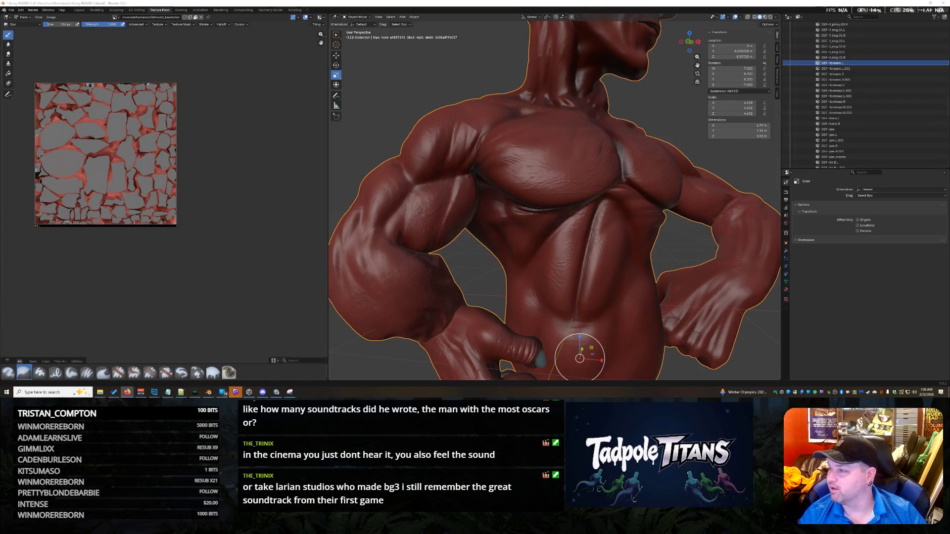
{"action": "key", "text": "alt+Tab"}
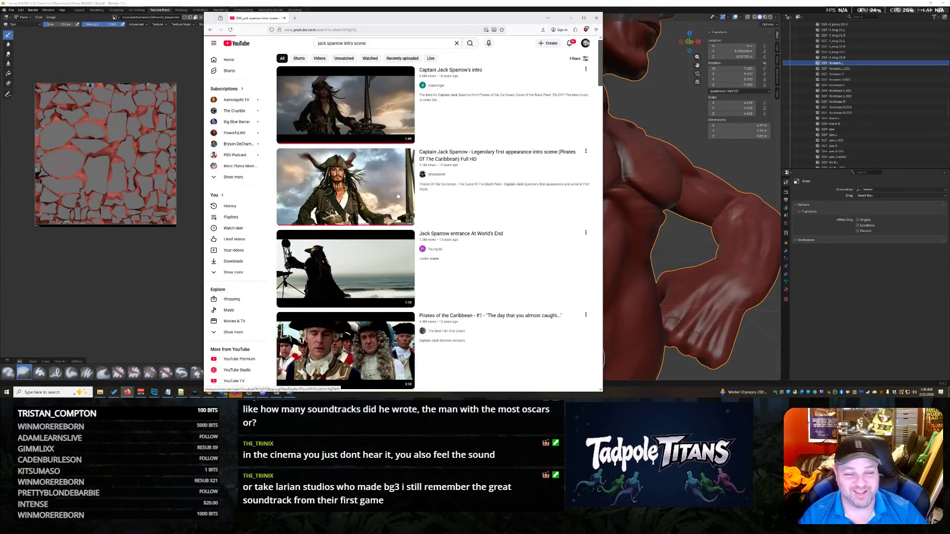
Play the Jack Sparrow intro video enlarged with sound, then return to Blender.
{"action": "left_click", "coordinate": [346, 186]}
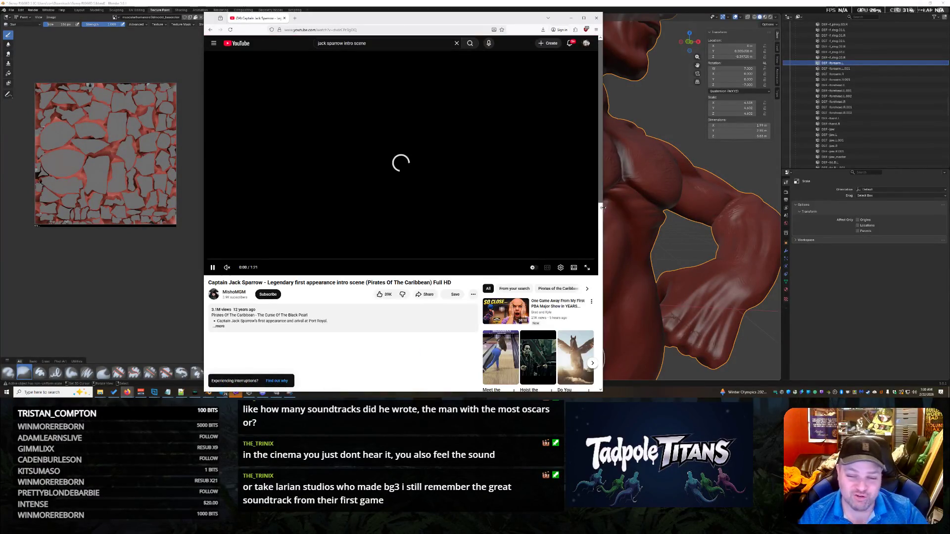
{"action": "left_click_drag", "start_coordinate": [602, 209], "coordinate": [723, 211]}
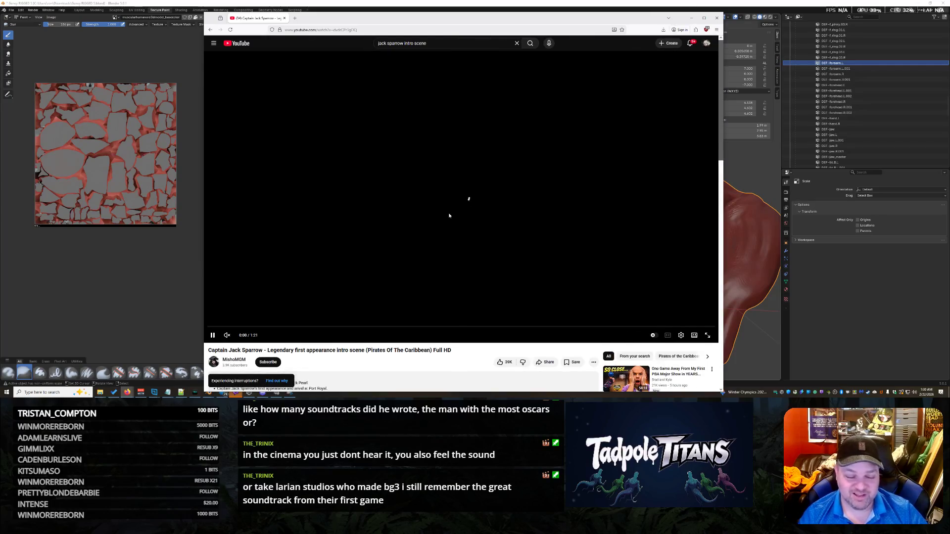
{"action": "left_click", "coordinate": [246, 336]}
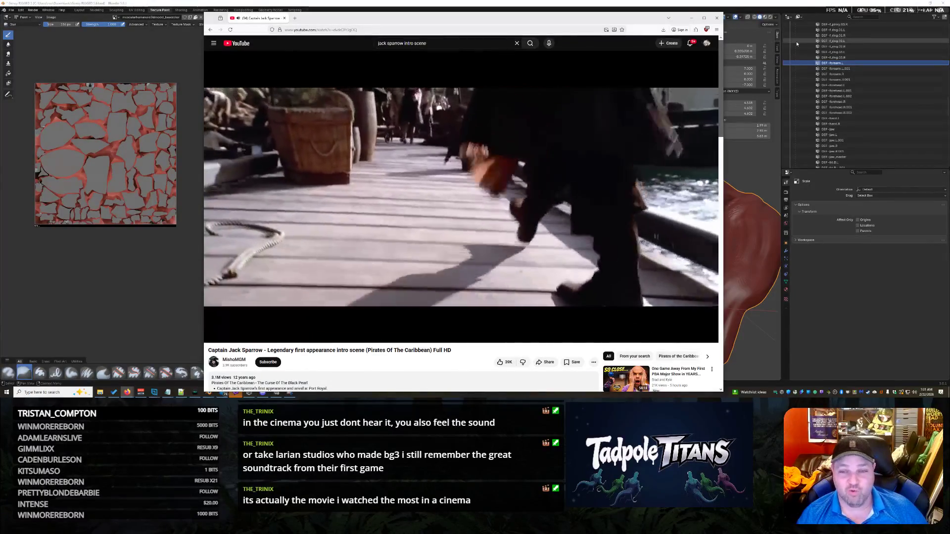
{"action": "key", "text": "alt+Tab"}
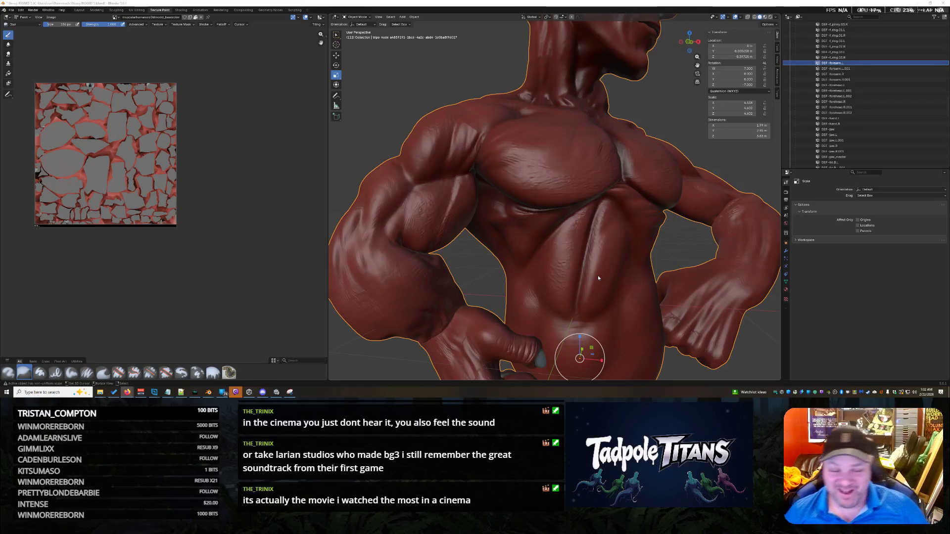
Save the rigged torso file and switch to the Downloads folder window.
{"action": "middle_click_drag", "start_coordinate": [611, 219], "coordinate": [611, 223]}
{"action": "scroll", "coordinate": [611, 224], "scroll_direction": "down", "scroll_amount": 5}
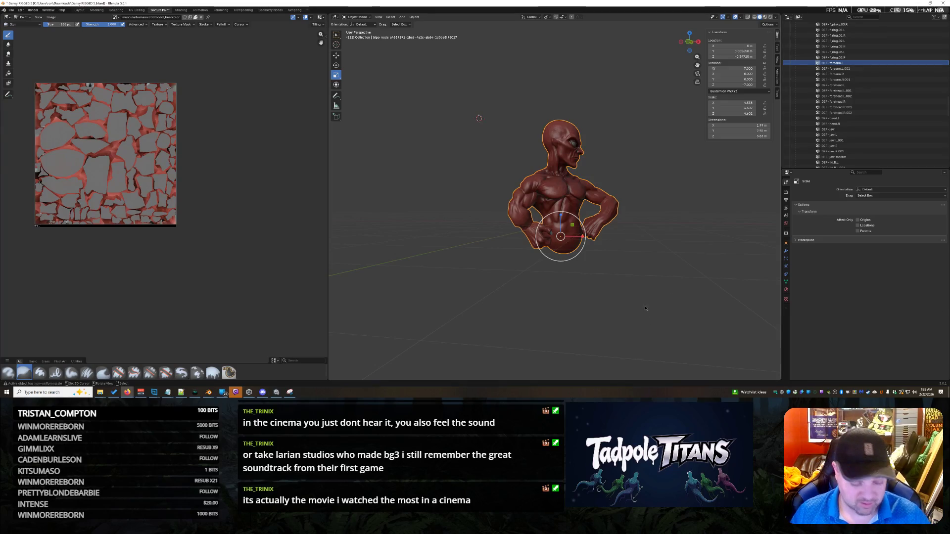
{"action": "key", "text": "ctrl+s"}
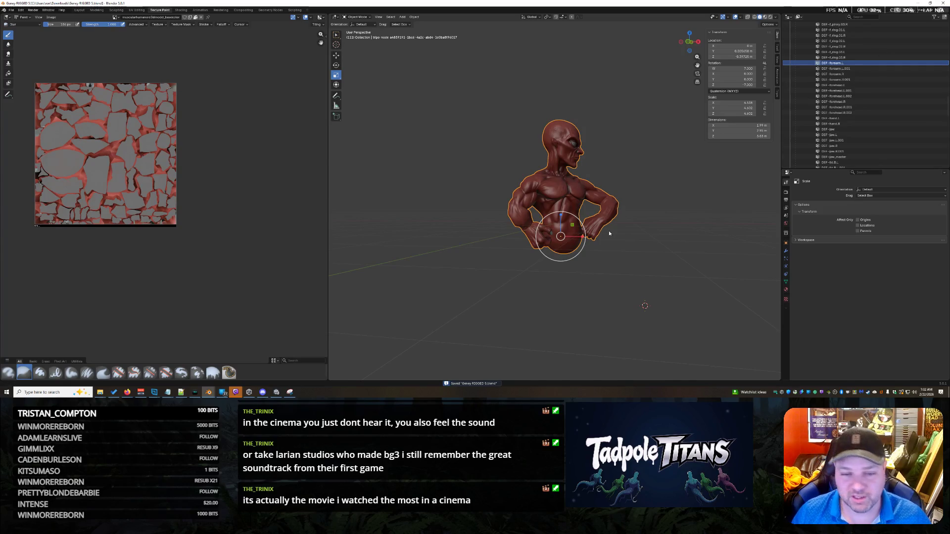
{"action": "key", "text": "ctrl+q"}
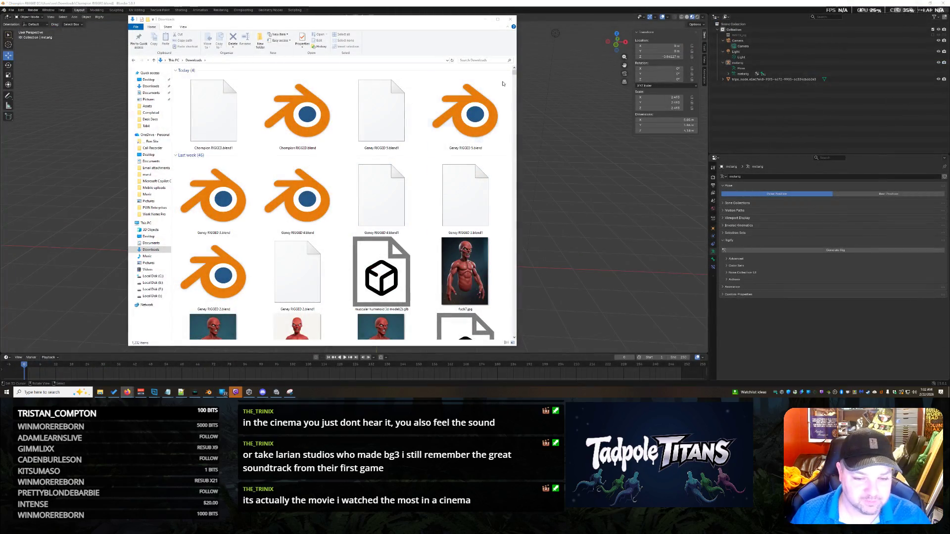
Bring the rigged creature scene to the front and orbit around it.
{"action": "left_click", "coordinate": [486, 23]}
{"action": "mouse_move", "coordinate": [577, 227]}
{"action": "middle_mouse_down"}
{"action": "mouse_move", "coordinate": [530, 173]}
{"action": "mouse_move", "coordinate": [501, 242]}
{"action": "middle_mouse_up"}
{"action": "scroll", "coordinate": [540, 177], "scroll_direction": "up", "scroll_amount": 3}
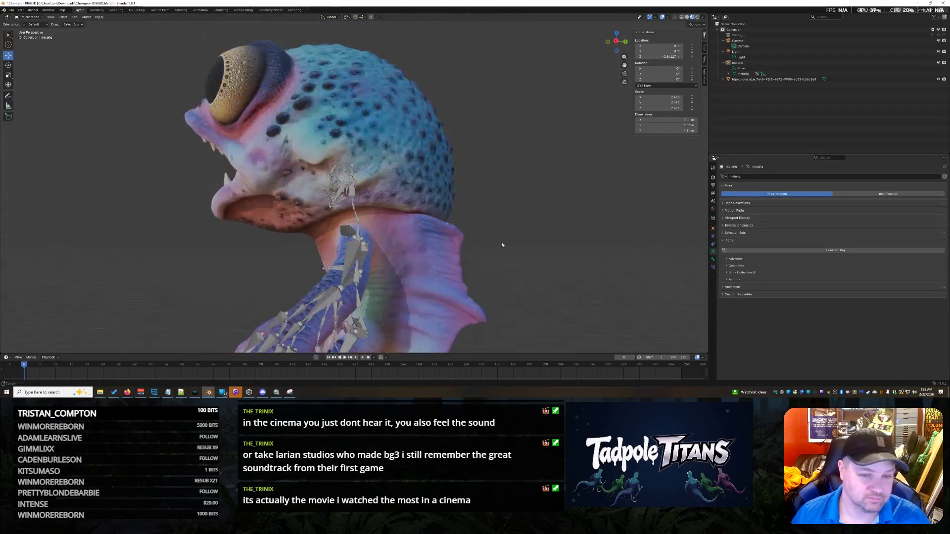
{"action": "scroll", "coordinate": [501, 244], "scroll_direction": "up", "scroll_amount": 2}
{"action": "scroll", "coordinate": [501, 243], "scroll_direction": "up", "scroll_amount": 2}
{"action": "scroll", "coordinate": [501, 245], "scroll_direction": "up", "scroll_amount": 2}
{"action": "scroll", "coordinate": [501, 248], "scroll_direction": "up", "scroll_amount": 2}
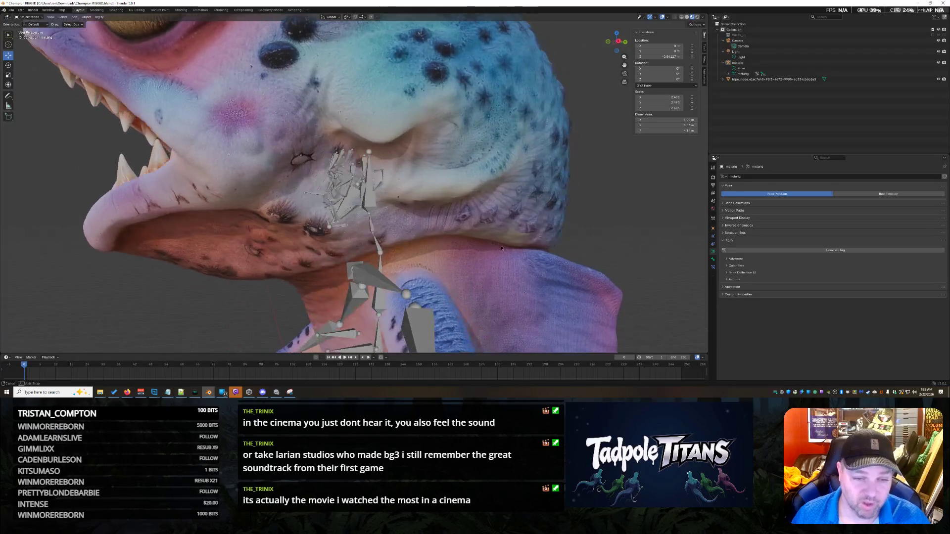
{"action": "scroll", "coordinate": [500, 245], "scroll_direction": "up", "scroll_amount": 2}
{"action": "scroll", "coordinate": [501, 246], "scroll_direction": "up", "scroll_amount": 2}
{"action": "scroll", "coordinate": [501, 246], "scroll_direction": "up", "scroll_amount": 2}
{"action": "scroll", "coordinate": [477, 239], "scroll_direction": "up", "scroll_amount": 1}
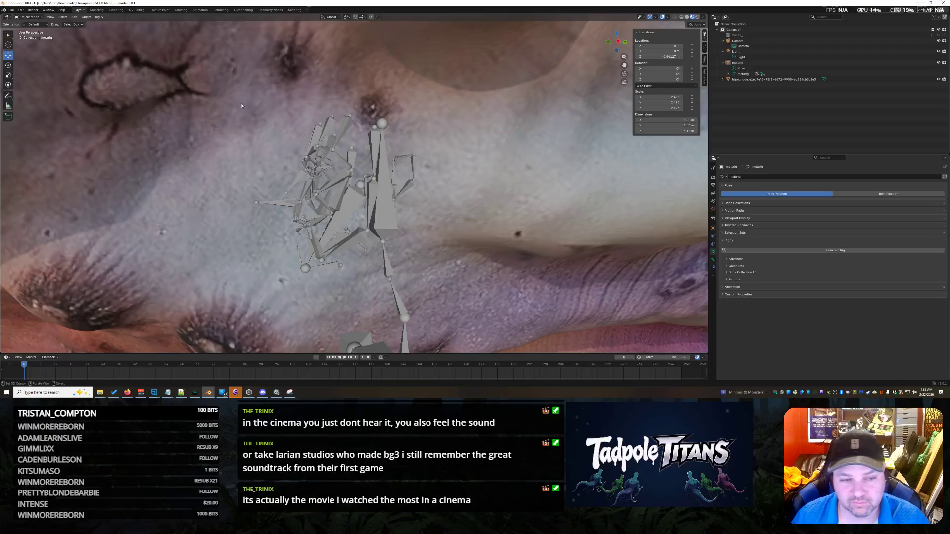
Select the armature inside the creature's head and enter Edit Mode on it.
{"action": "left_click_drag", "start_coordinate": [346, 269], "coordinate": [357, 281]}
{"action": "middle_click_drag", "start_coordinate": [424, 244], "coordinate": [400, 197]}
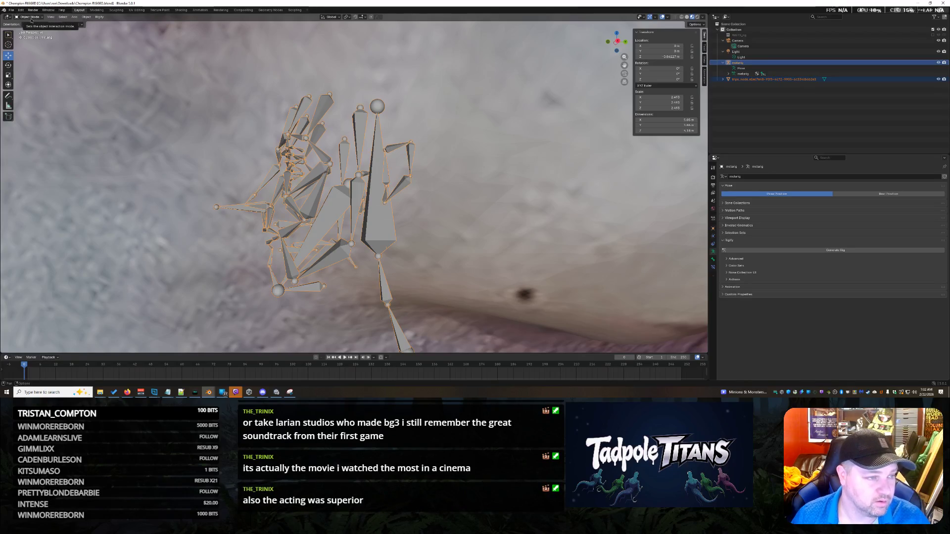
{"action": "key", "text": "Tab"}
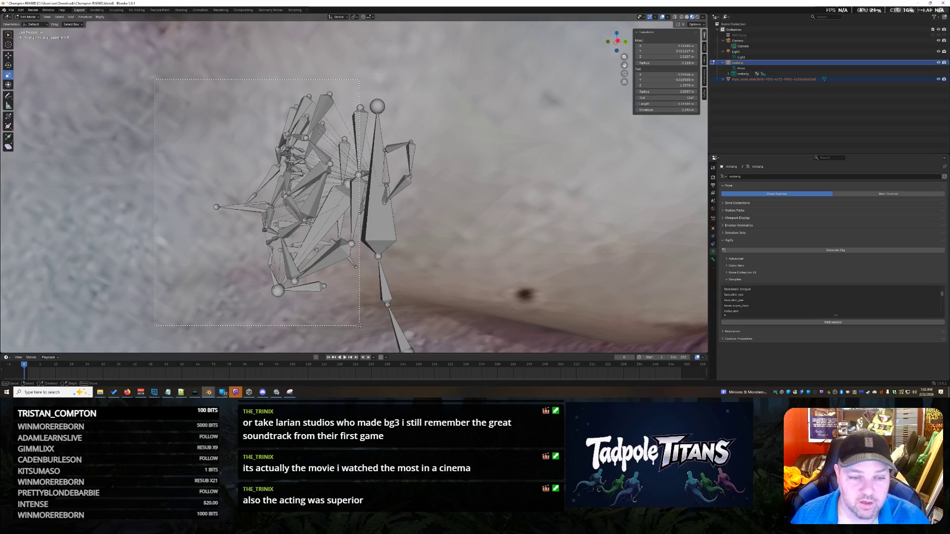
Box-select the cluster of face bones in Edit Mode and line the view up against the face.
{"action": "left_click_drag", "start_coordinate": [154, 78], "coordinate": [359, 326]}
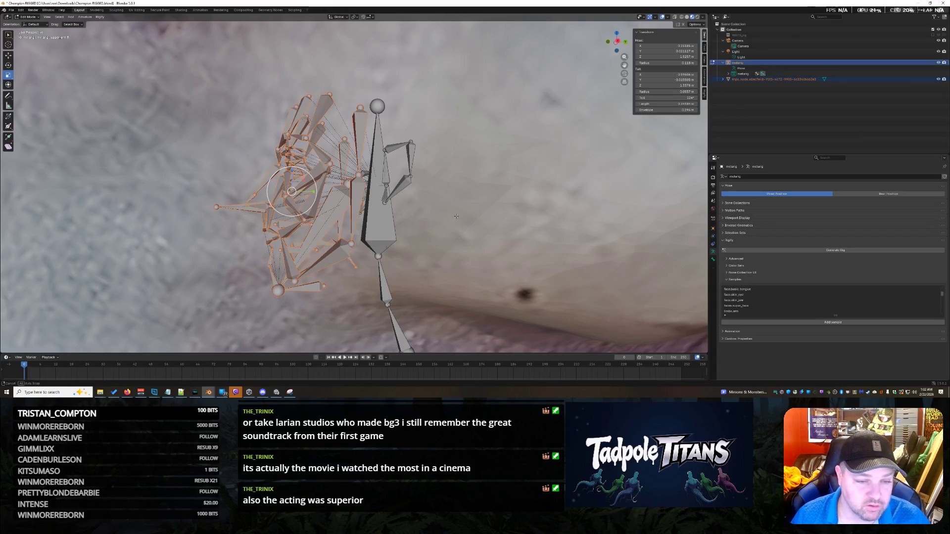
{"action": "middle_click_drag", "start_coordinate": [359, 326], "coordinate": [219, 204]}
{"action": "mouse_move", "coordinate": [349, 186]}
{"action": "middle_mouse_down"}
{"action": "mouse_move", "coordinate": [386, 193]}
{"action": "mouse_move", "coordinate": [354, 182]}
{"action": "middle_mouse_up"}
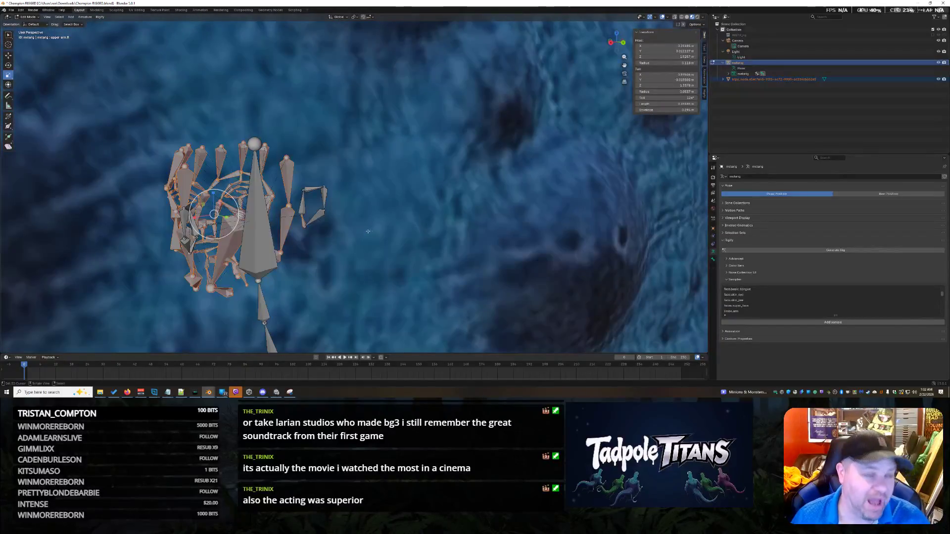
{"action": "middle_click_drag", "start_coordinate": [132, 82], "coordinate": [119, 67]}
{"action": "left_click", "coordinate": [29, 17]}
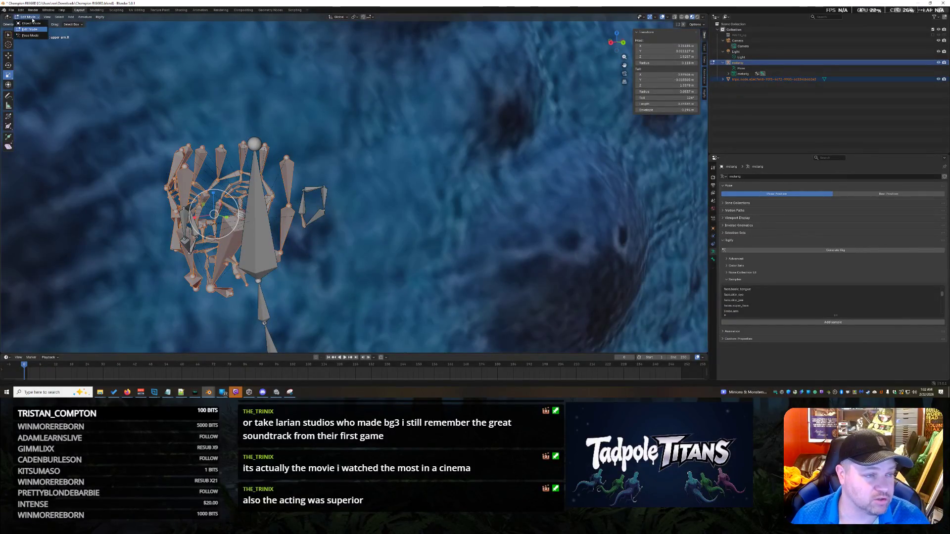
{"action": "left_click", "coordinate": [33, 28]}
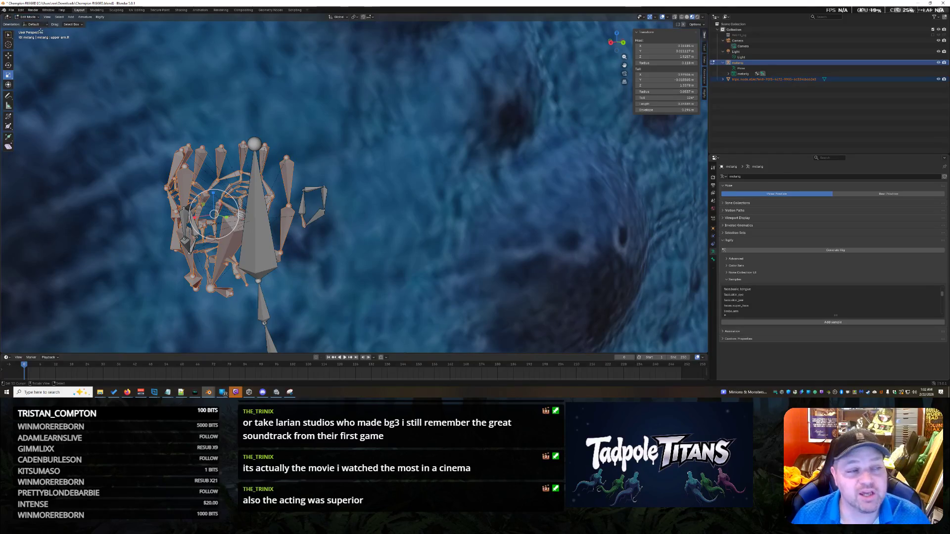
{"action": "mouse_move", "coordinate": [375, 223]}
{"action": "middle_mouse_down"}
{"action": "mouse_move", "coordinate": [384, 240]}
{"action": "mouse_move", "coordinate": [186, 236]}
{"action": "mouse_move", "coordinate": [213, 241]}
{"action": "mouse_move", "coordinate": [29, 80]}
{"action": "middle_mouse_up"}
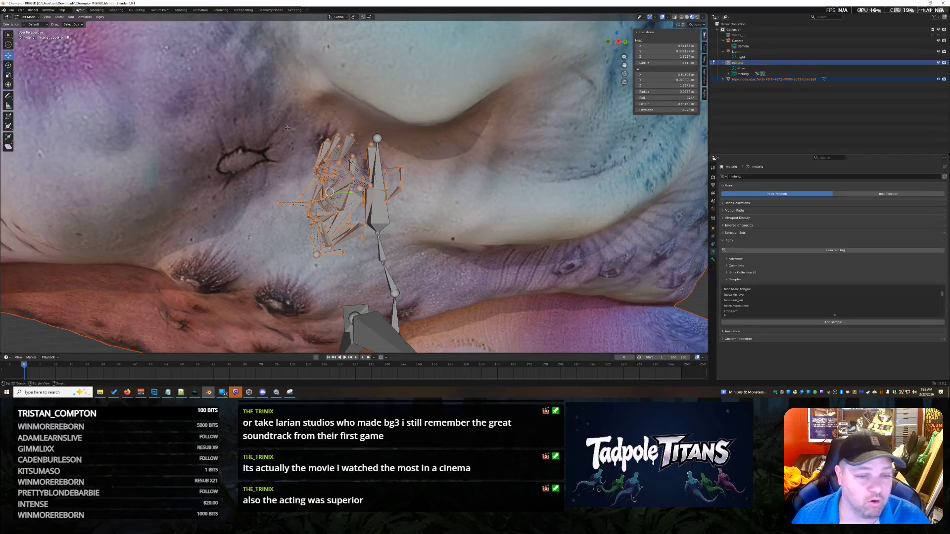
{"action": "mouse_move", "coordinate": [260, 163]}
{"action": "middle_mouse_down"}
{"action": "mouse_move", "coordinate": [287, 142]}
{"action": "mouse_move", "coordinate": [261, 134]}
{"action": "middle_mouse_up"}
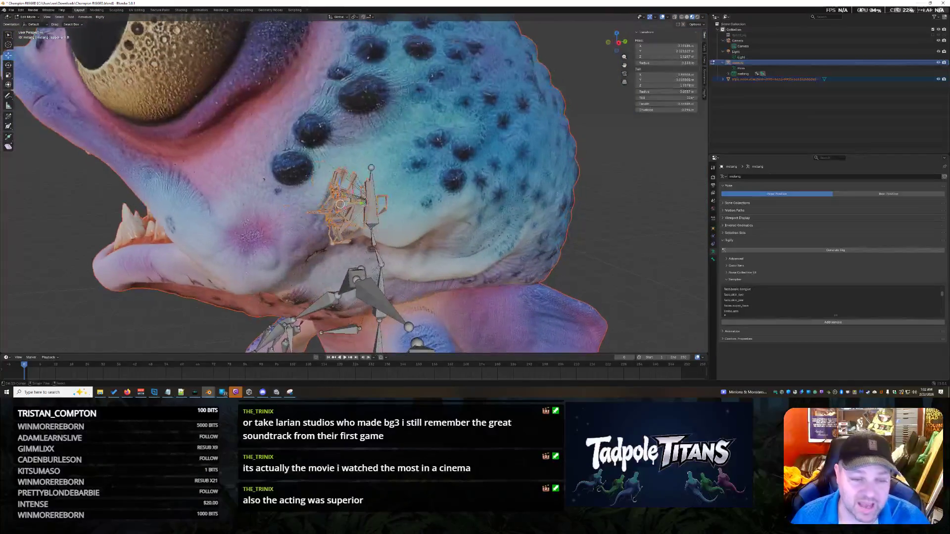
Move the face bones up along Z and forward along Y to sit before the eye and snout.
{"action": "key", "text": "g"}
{"action": "key", "text": "z"}
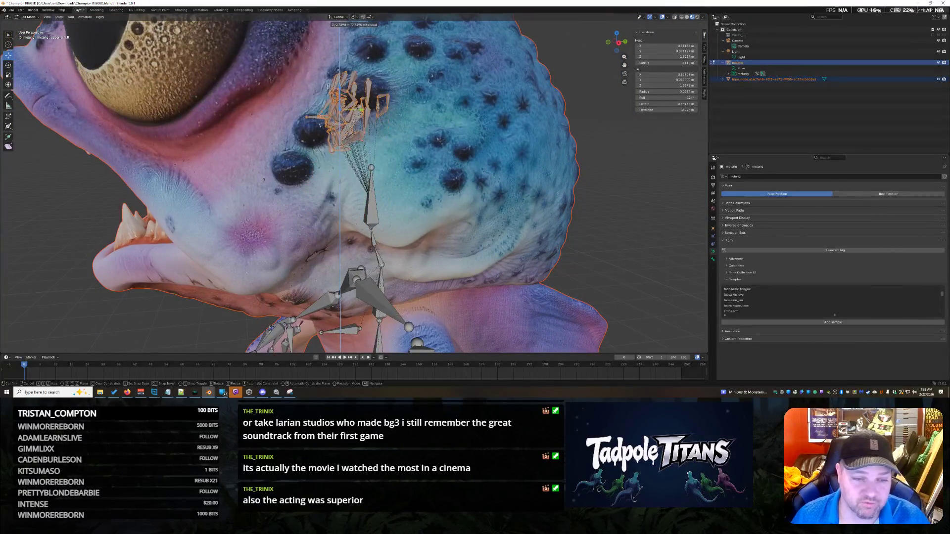
{"action": "key", "text": "Return"}
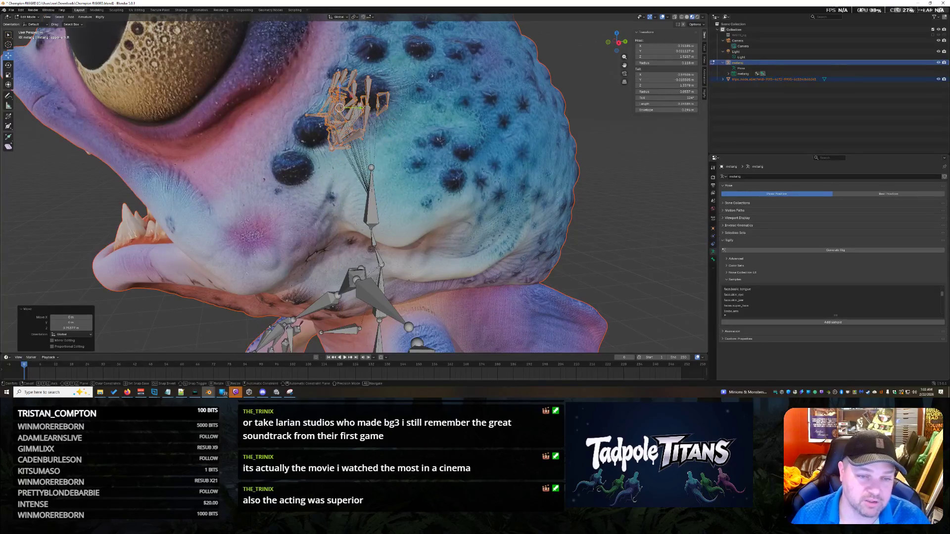
{"action": "left_click_drag", "start_coordinate": [362, 110], "coordinate": [46, 153]}
{"action": "scroll", "coordinate": [45, 152], "scroll_direction": "down", "scroll_amount": 5}
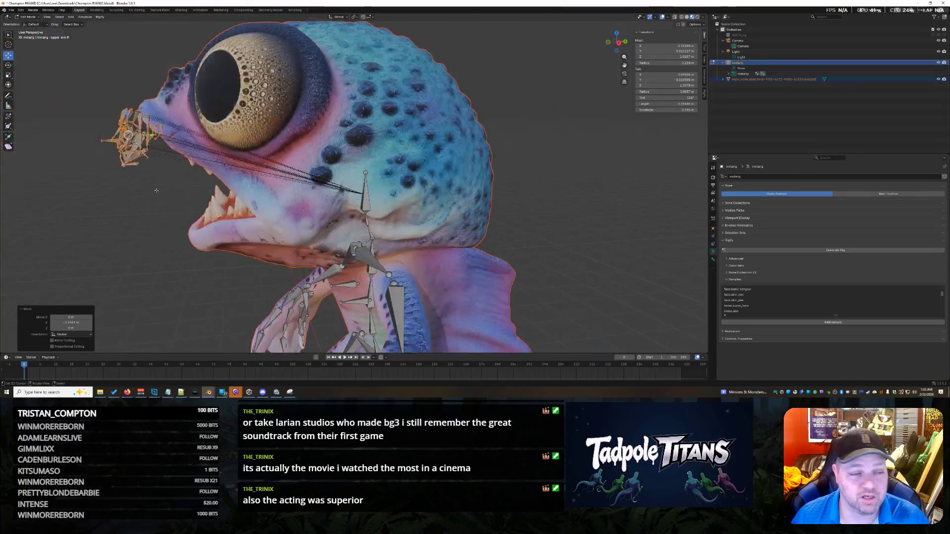
{"action": "middle_click_drag", "start_coordinate": [45, 153], "coordinate": [104, 171], "text": "shift"}
{"action": "key", "text": "g"}
{"action": "key", "text": "y"}
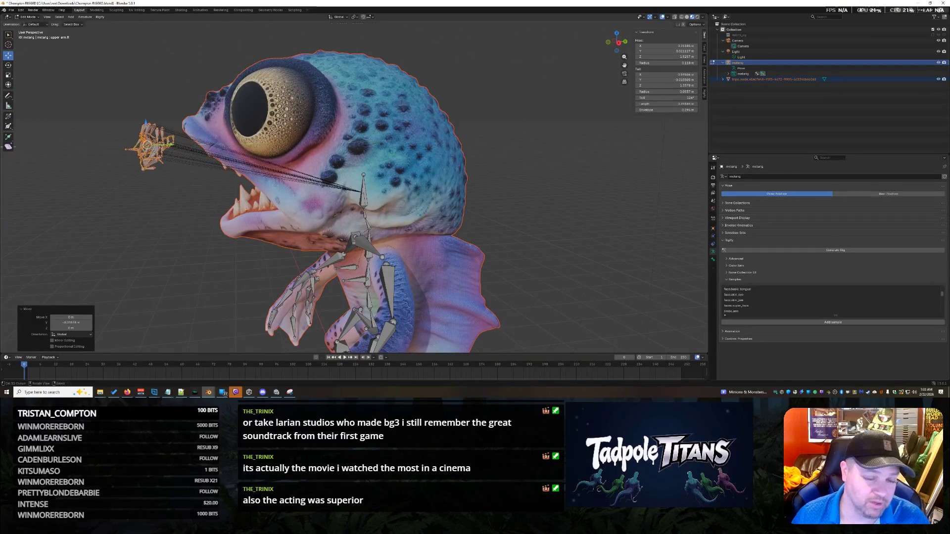
{"action": "left_click", "coordinate": [203, 227]}
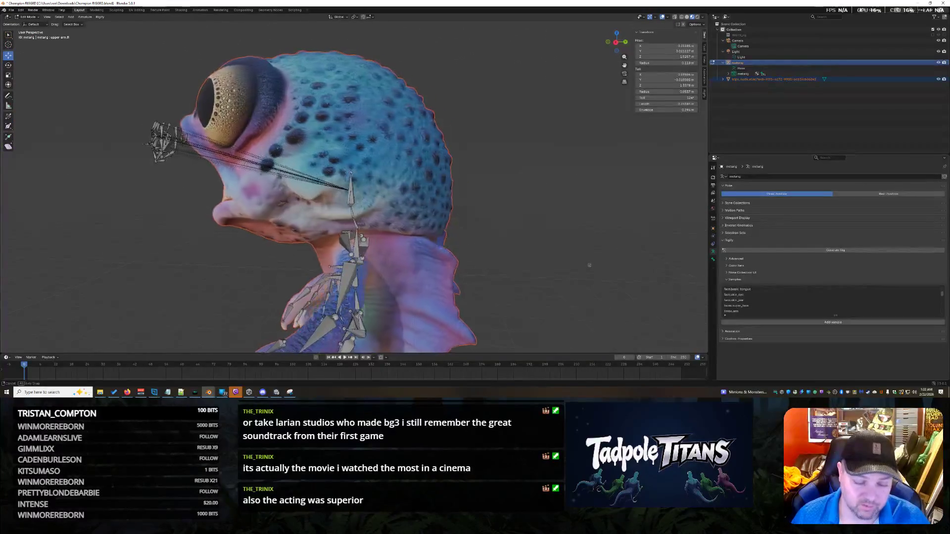
{"action": "middle_click_drag", "start_coordinate": [601, 271], "coordinate": [592, 260]}
{"action": "scroll", "coordinate": [592, 263], "scroll_direction": "up", "scroll_amount": 3}
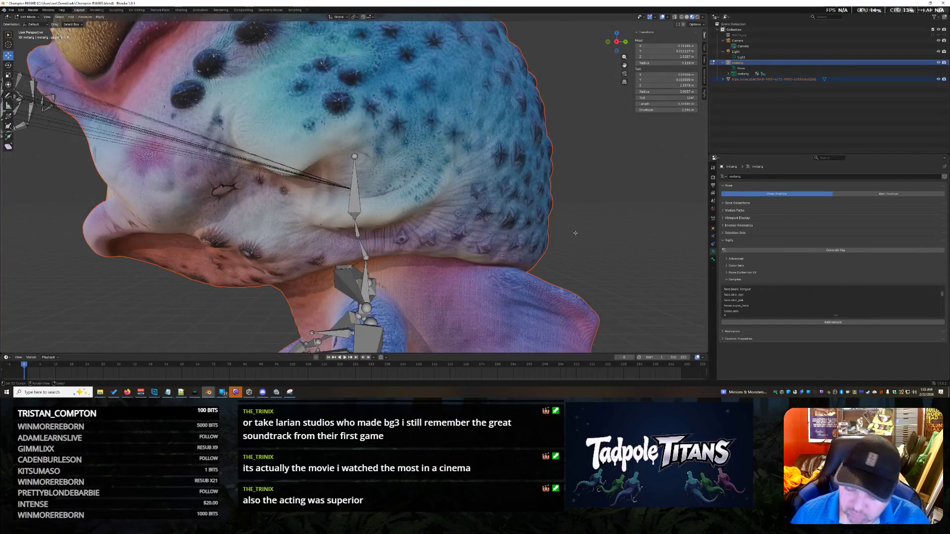
{"action": "middle_click_drag", "start_coordinate": [575, 233], "coordinate": [591, 237]}
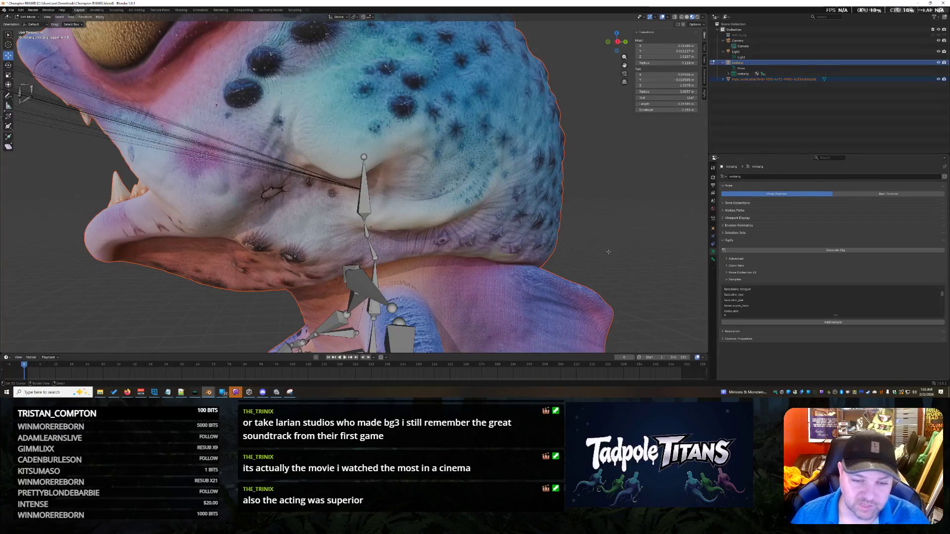
{"action": "middle_click_drag", "start_coordinate": [397, 224], "coordinate": [583, 260]}
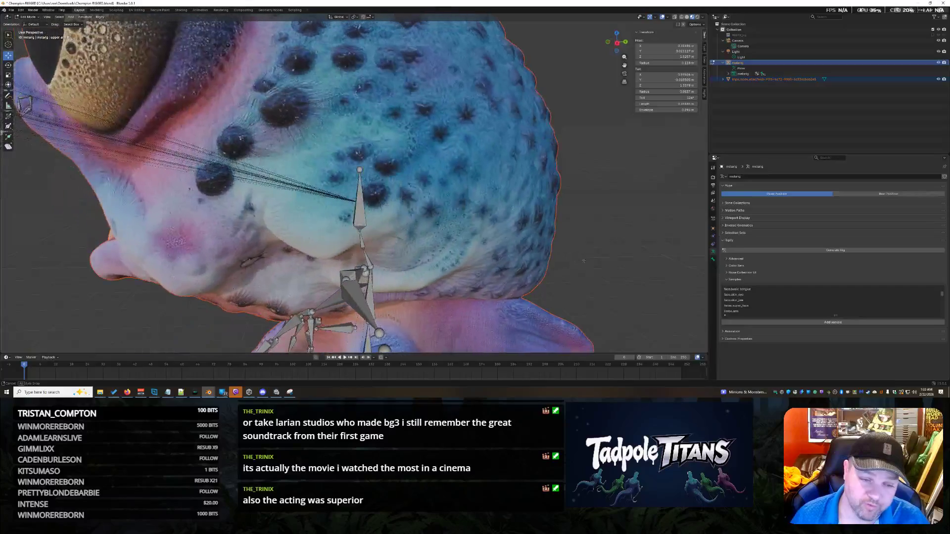
{"action": "mouse_move", "coordinate": [375, 157]}
{"action": "middle_mouse_down"}
{"action": "mouse_move", "coordinate": [443, 200]}
{"action": "mouse_move", "coordinate": [503, 207]}
{"action": "middle_mouse_up"}
{"action": "scroll", "coordinate": [497, 210], "scroll_direction": "up", "scroll_amount": 4}
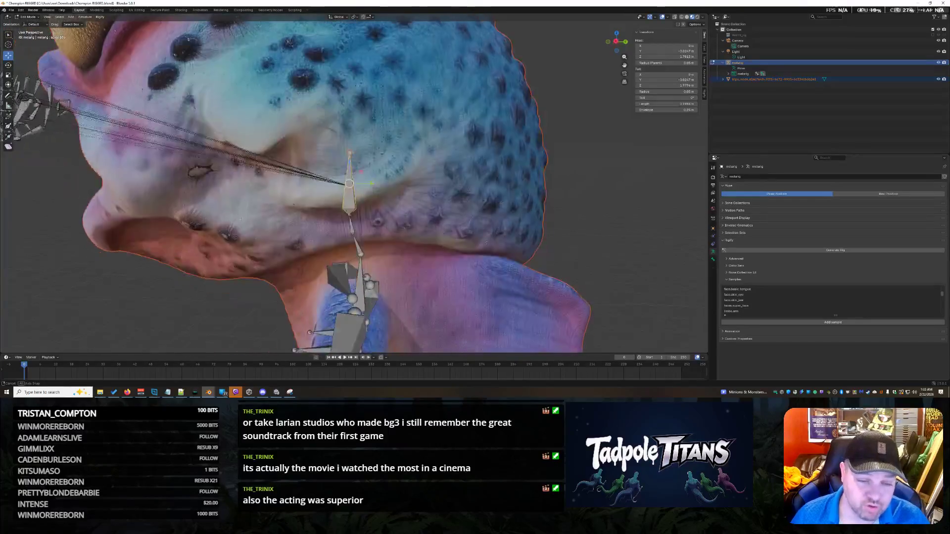
{"action": "left_click", "coordinate": [364, 176]}
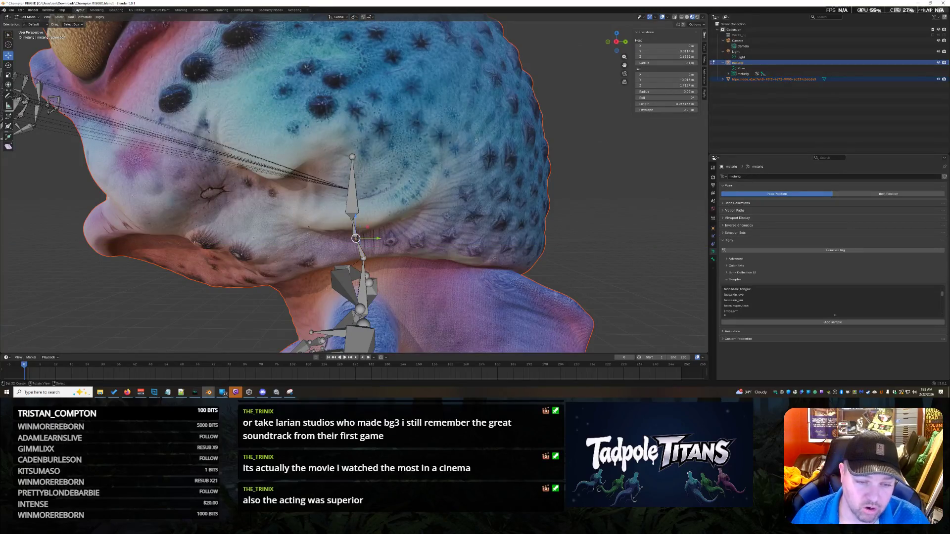
Slide the neck bone's head sideways and along Y toward the face.
{"action": "left_click_drag", "start_coordinate": [373, 243], "coordinate": [393, 239]}
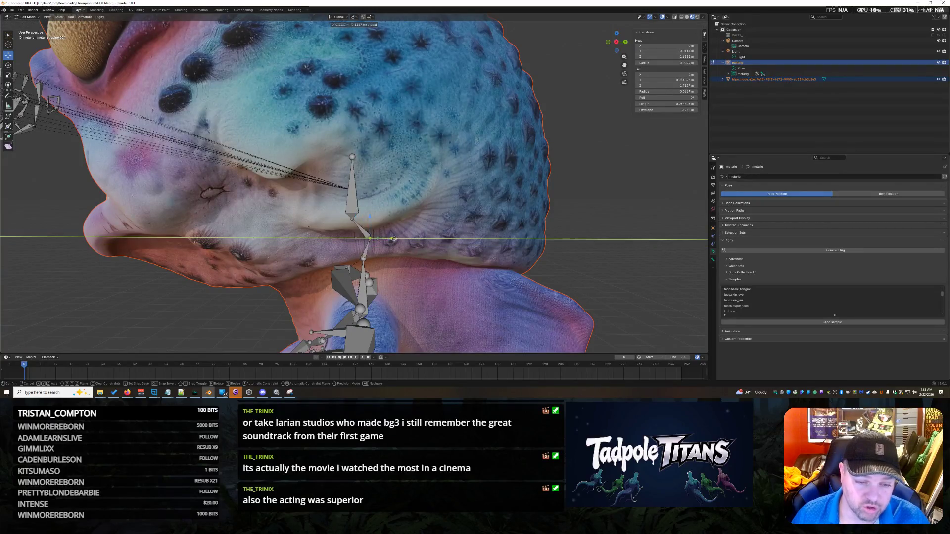
{"action": "left_click", "coordinate": [429, 247]}
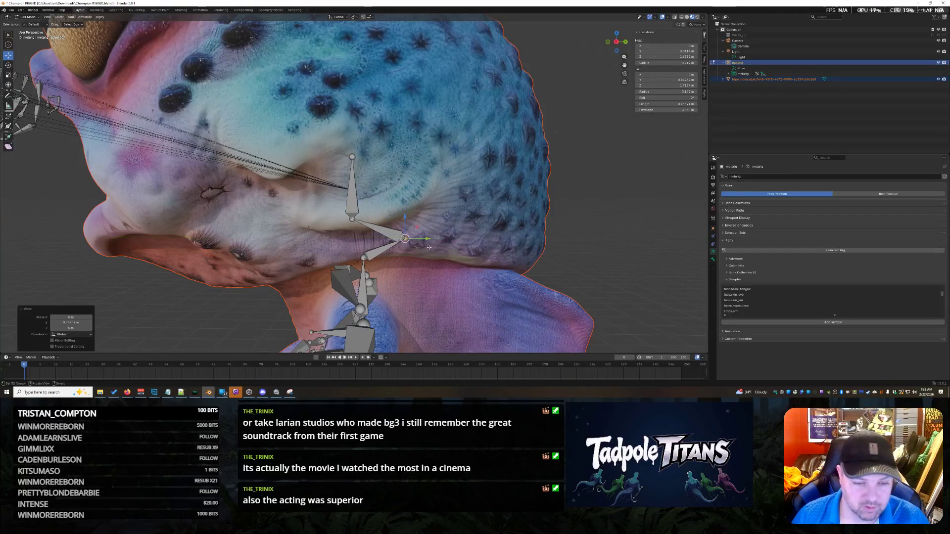
{"action": "key", "text": "alt+a"}
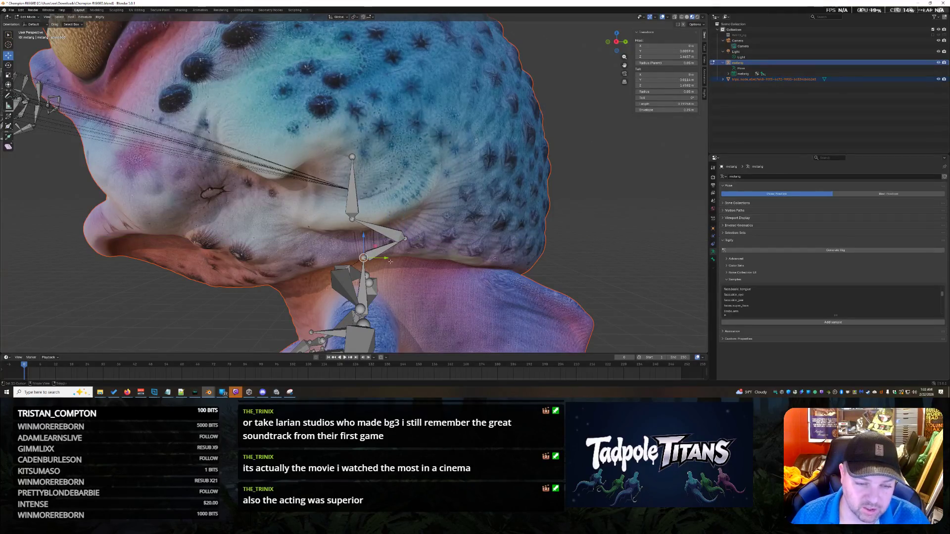
{"action": "left_click_drag", "start_coordinate": [382, 258], "coordinate": [385, 258]}
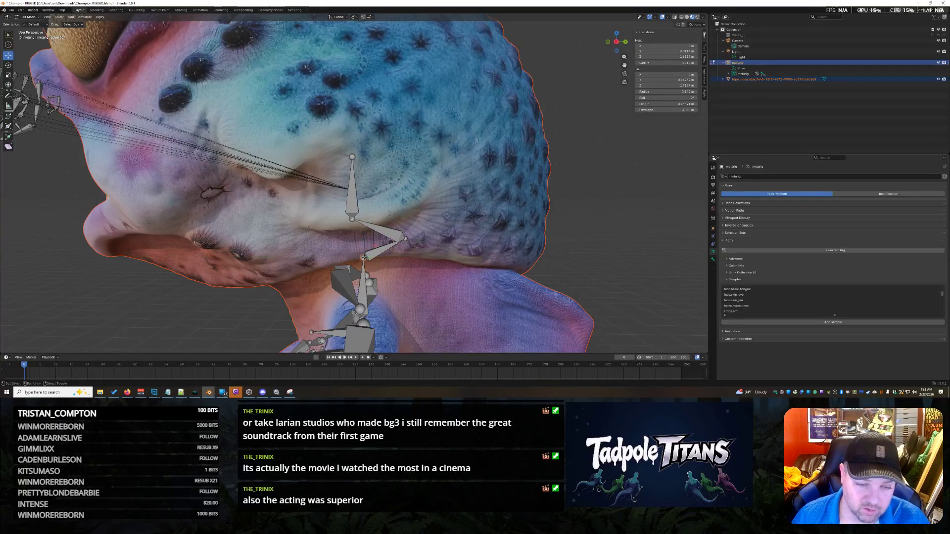
{"action": "key", "text": "g"}
{"action": "key", "text": "y"}
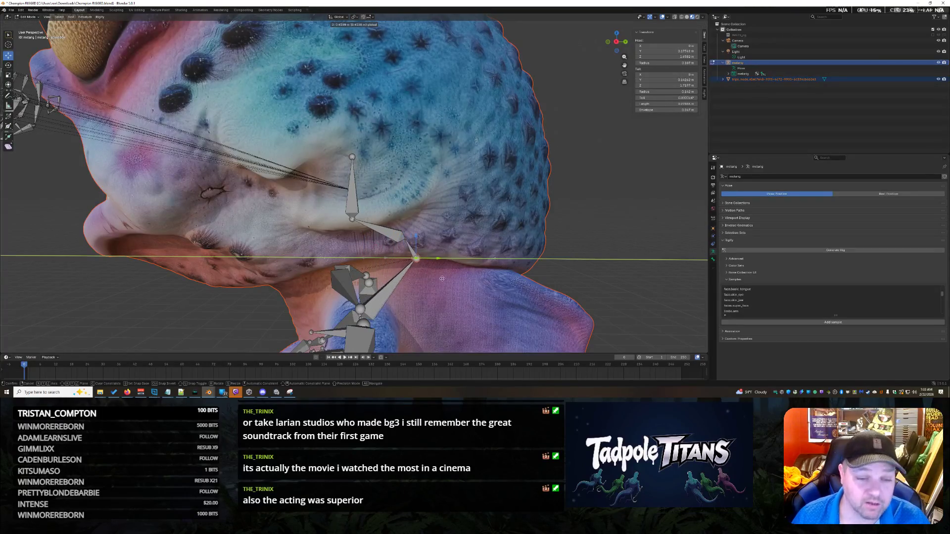
{"action": "left_click", "coordinate": [435, 276]}
{"action": "middle_click_drag", "start_coordinate": [437, 277], "coordinate": [450, 295]}
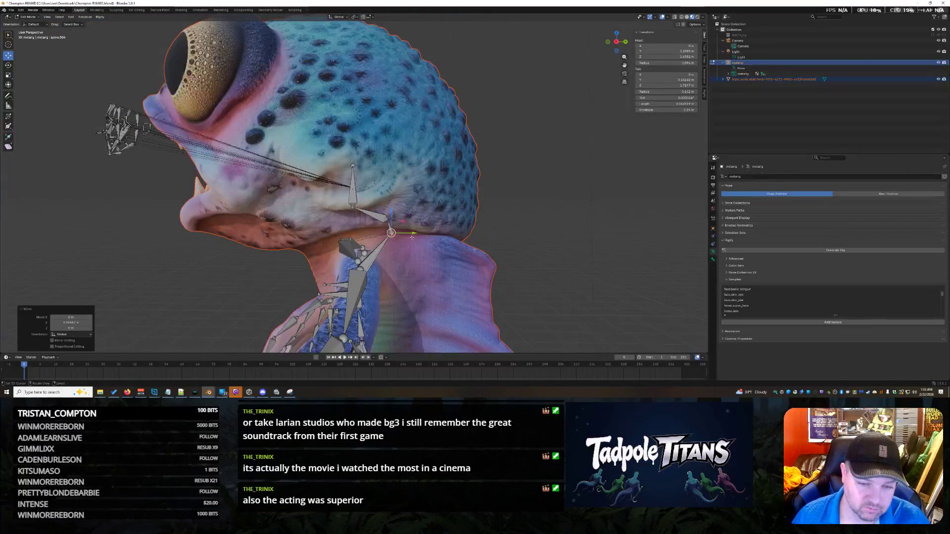
{"action": "left_click_drag", "start_coordinate": [413, 236], "coordinate": [397, 234]}
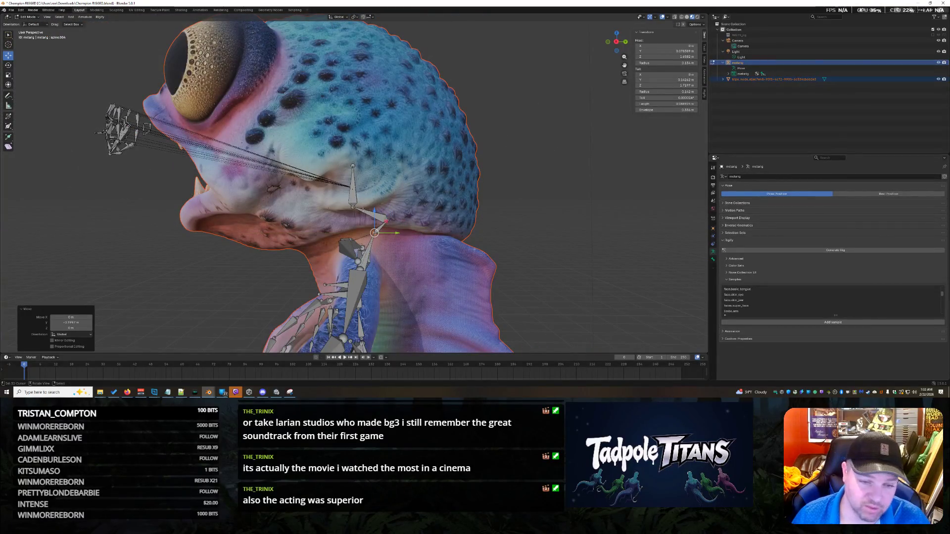
Move the jaw joint below the face bone along X and raise it.
{"action": "left_click", "coordinate": [372, 214]}
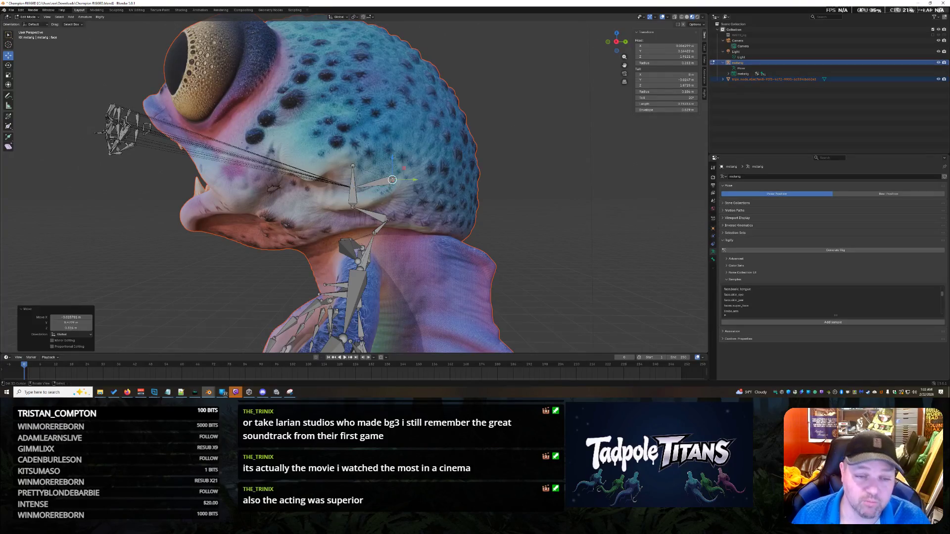
{"action": "middle_click_drag", "start_coordinate": [388, 205], "coordinate": [420, 212]}
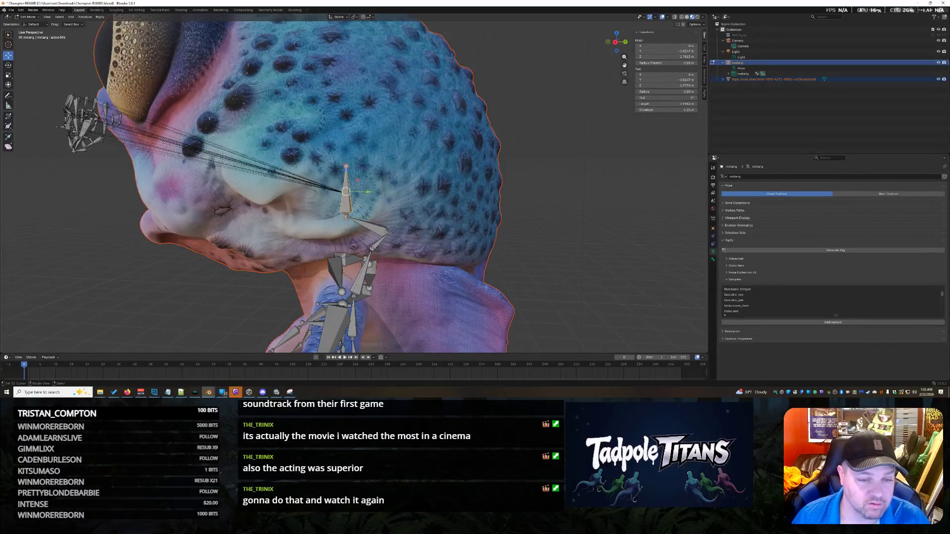
{"action": "left_click", "coordinate": [346, 216]}
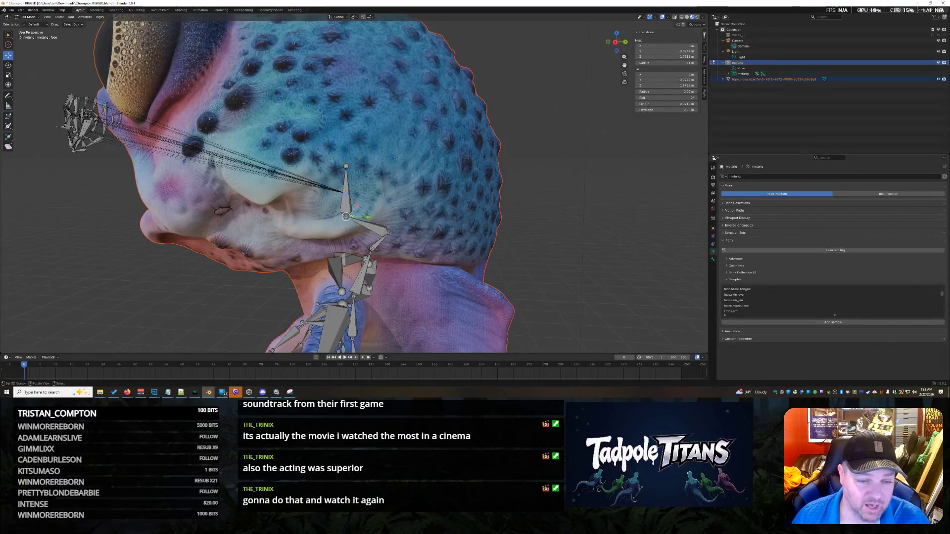
{"action": "key", "text": "g"}
{"action": "key", "text": "x"}
{"action": "left_click", "coordinate": [330, 208]}
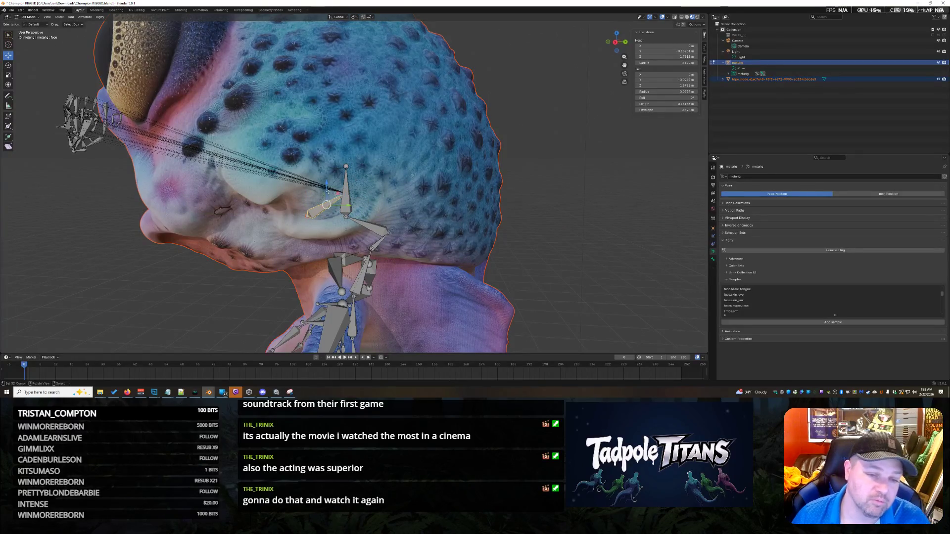
{"action": "key", "text": "g"}
{"action": "left_click", "coordinate": [323, 194]}
Lift the jaw bone tip high into the head along Z and toward the face.
{"action": "left_click", "coordinate": [321, 172]}
{"action": "key", "text": "g"}
{"action": "key", "text": "z"}
{"action": "left_click", "coordinate": [322, 86]}
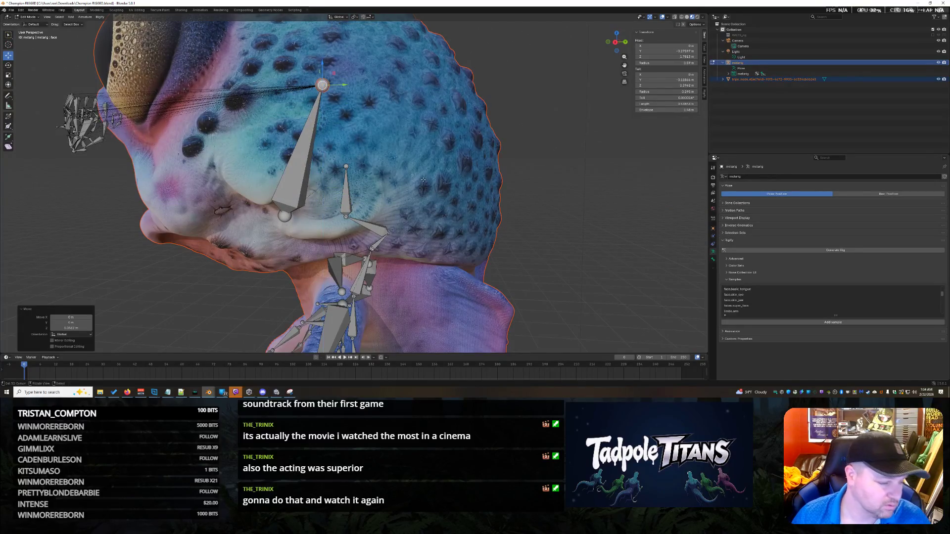
{"action": "key", "text": "alt+a"}
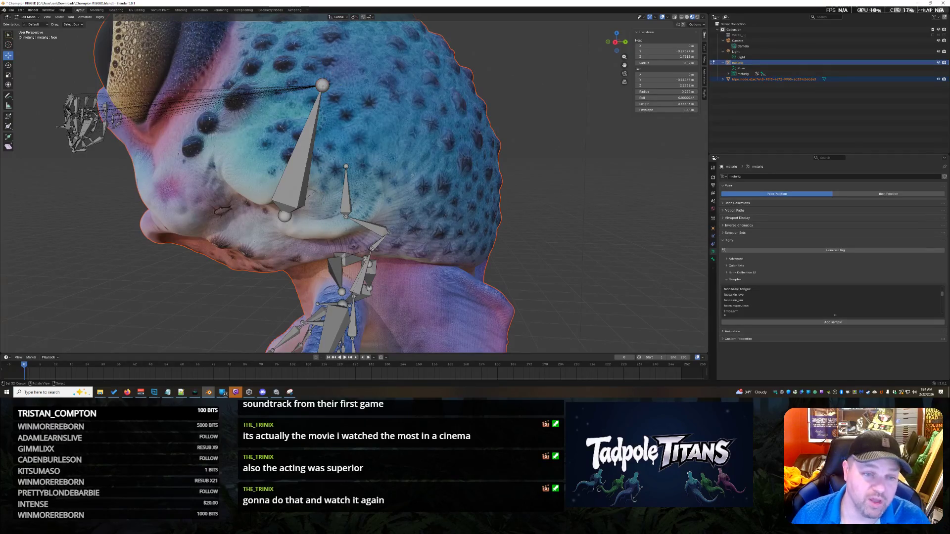
{"action": "left_click", "coordinate": [297, 97]}
{"action": "key", "text": "alt+a"}
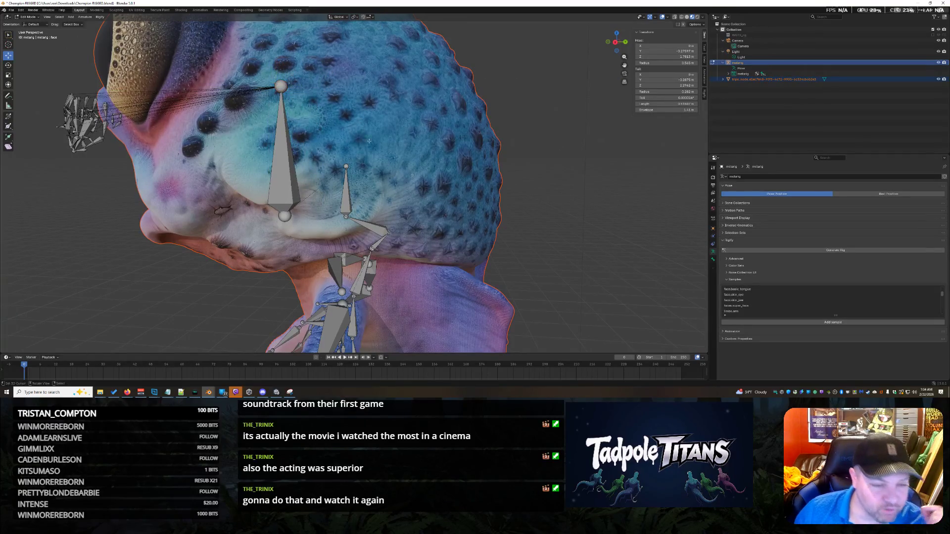
Try moving the small cheek bone's tail, undo, then raise and lower it back into the cheek.
{"action": "left_click", "coordinate": [346, 194]}
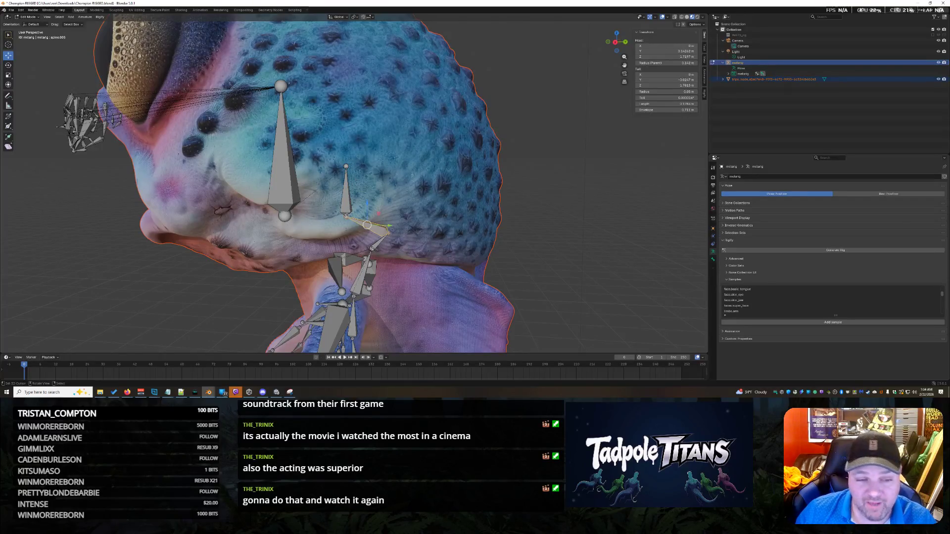
{"action": "key", "text": "g"}
{"action": "key", "text": "y"}
{"action": "left_click", "coordinate": [395, 217]}
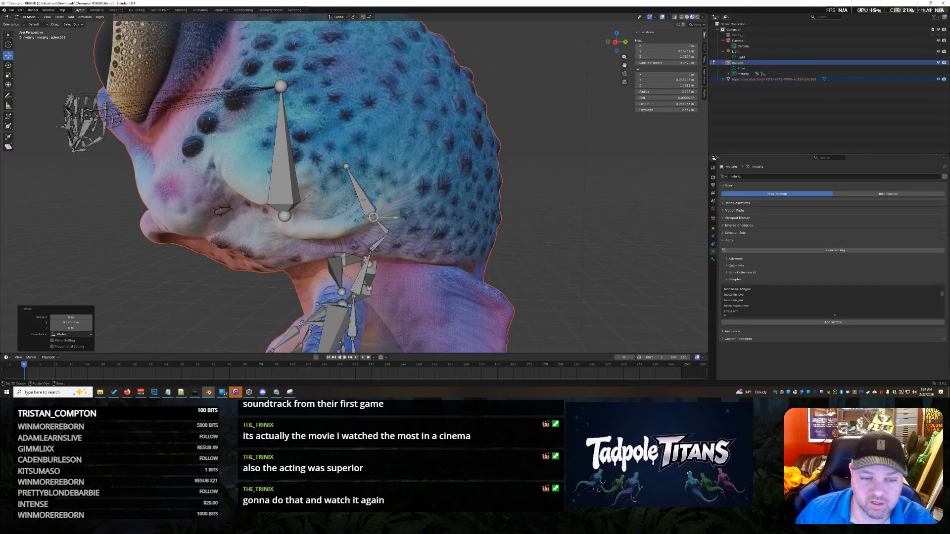
{"action": "key", "text": "ctrl+z"}
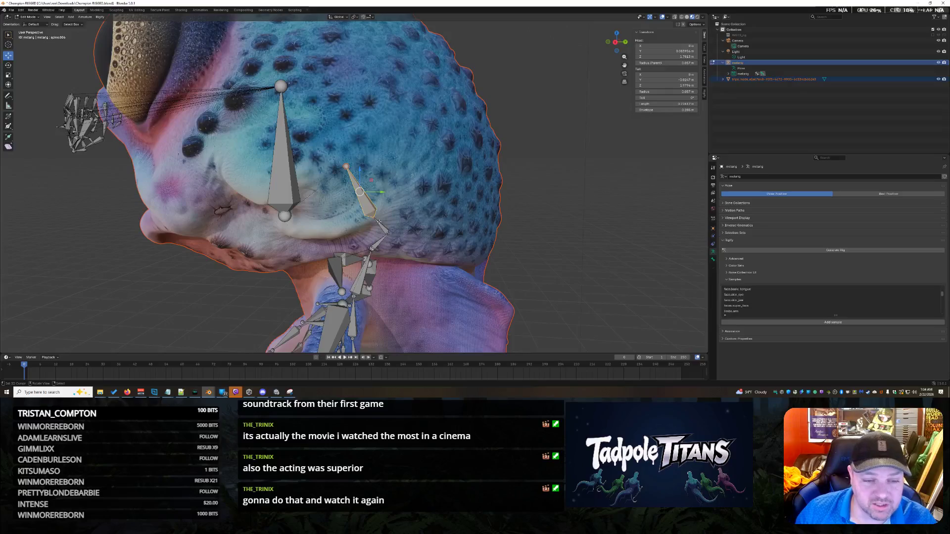
{"action": "scroll", "coordinate": [393, 232], "scroll_direction": "up", "scroll_amount": 3}
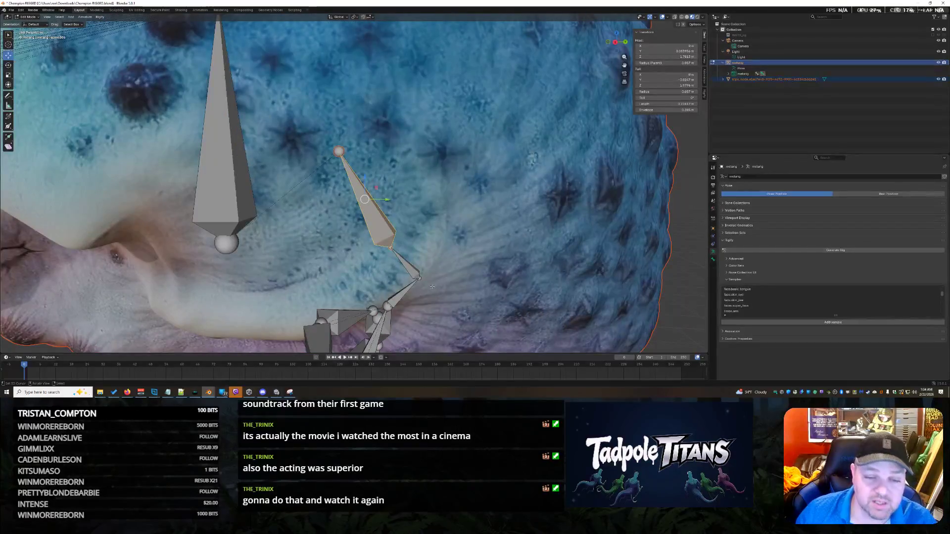
{"action": "left_click", "coordinate": [417, 280]}
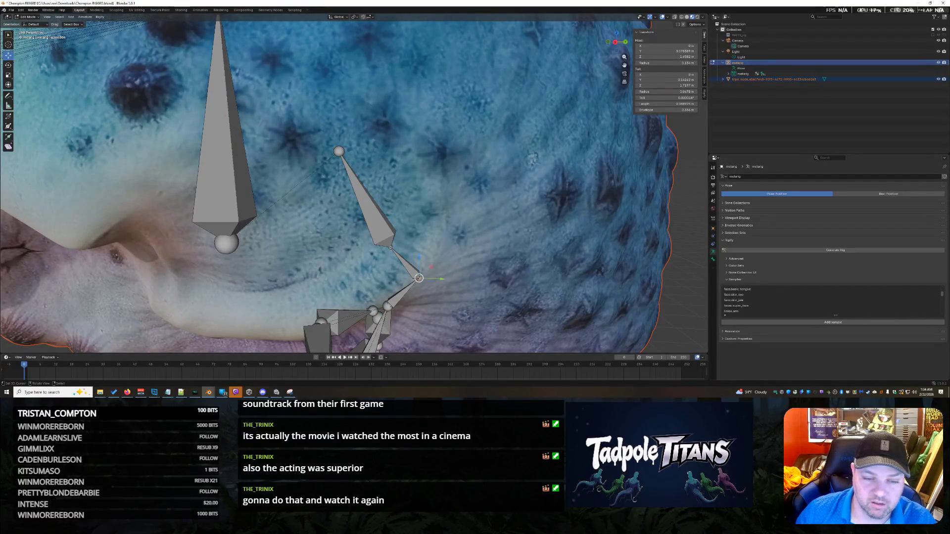
{"action": "left_click", "coordinate": [402, 265]}
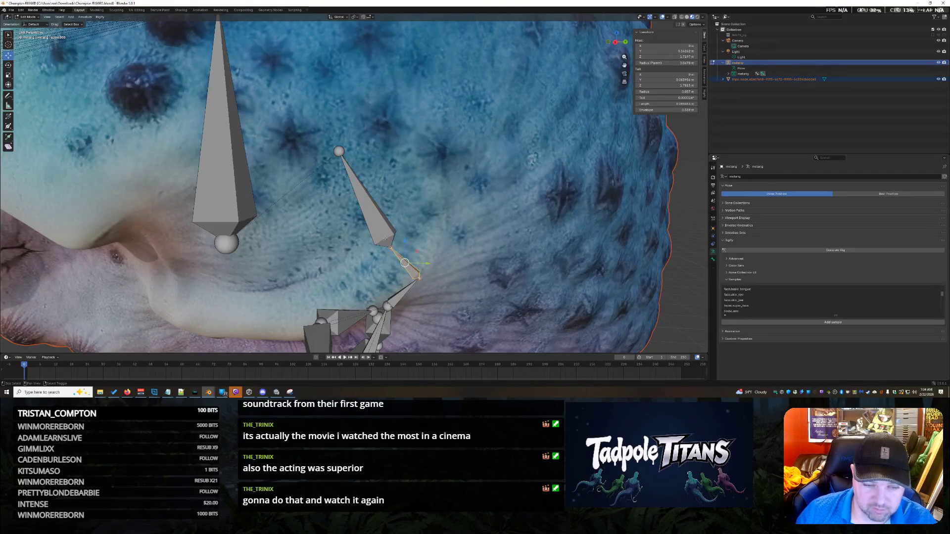
{"action": "left_click_drag", "start_coordinate": [383, 201], "coordinate": [386, 130]}
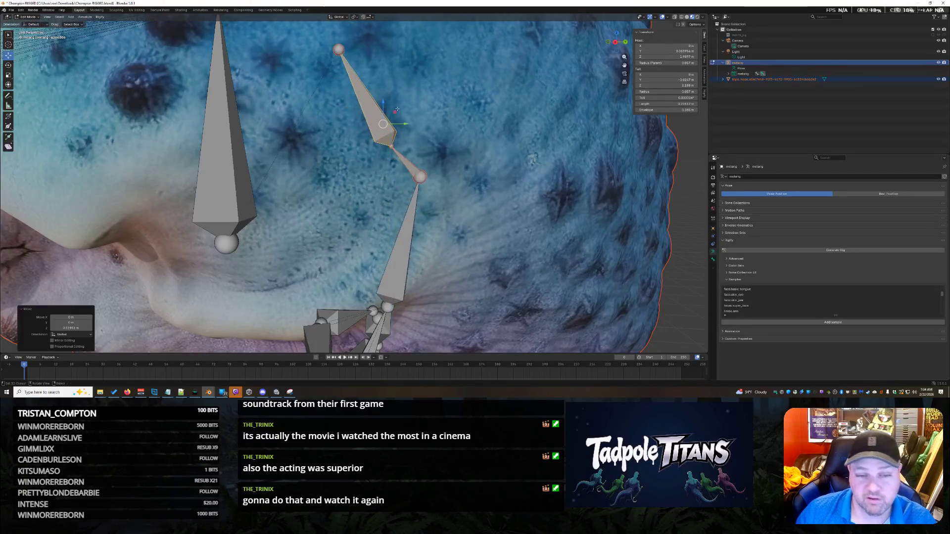
{"action": "scroll", "coordinate": [366, 138], "scroll_direction": "down", "scroll_amount": 5}
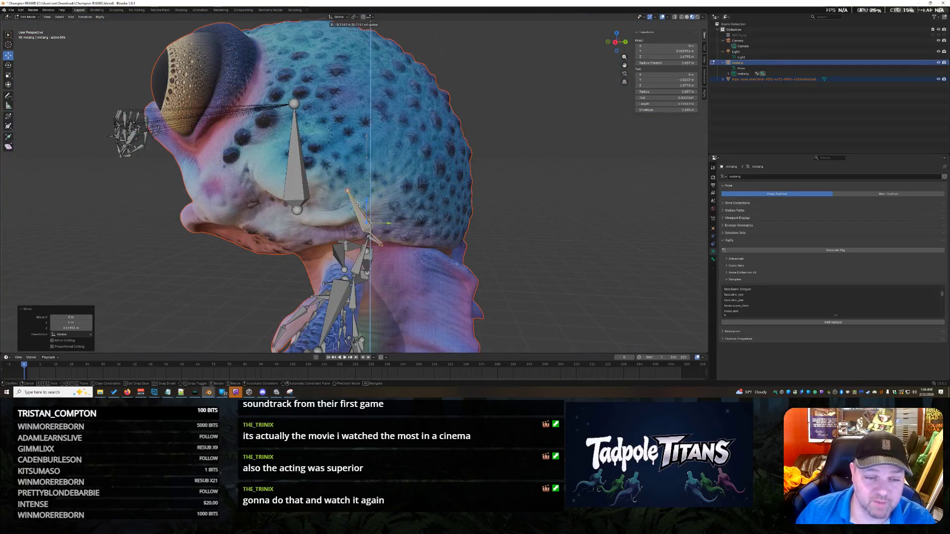
{"action": "left_click_drag", "start_coordinate": [366, 138], "coordinate": [378, 201]}
Adjust a neck bone's height and pull the upper joint down into the neck.
{"action": "mouse_move", "coordinate": [388, 223]}
{"action": "middle_mouse_down"}
{"action": "mouse_move", "coordinate": [403, 297]}
{"action": "mouse_move", "coordinate": [362, 258]}
{"action": "mouse_move", "coordinate": [389, 257]}
{"action": "middle_mouse_up"}
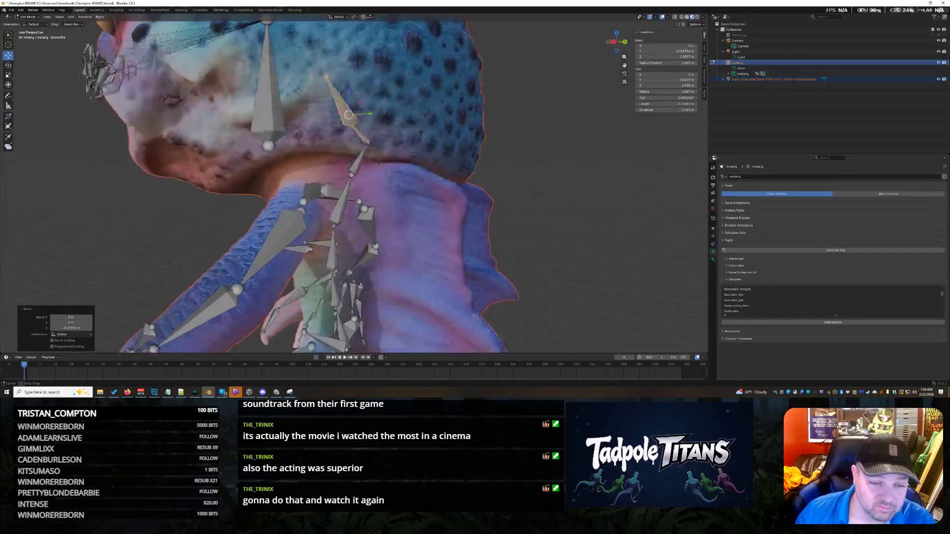
{"action": "scroll", "coordinate": [390, 257], "scroll_direction": "up", "scroll_amount": 2}
{"action": "left_click", "coordinate": [389, 257]}
{"action": "key", "text": "g"}
{"action": "key", "text": "z"}
{"action": "left_click", "coordinate": [327, 246]}
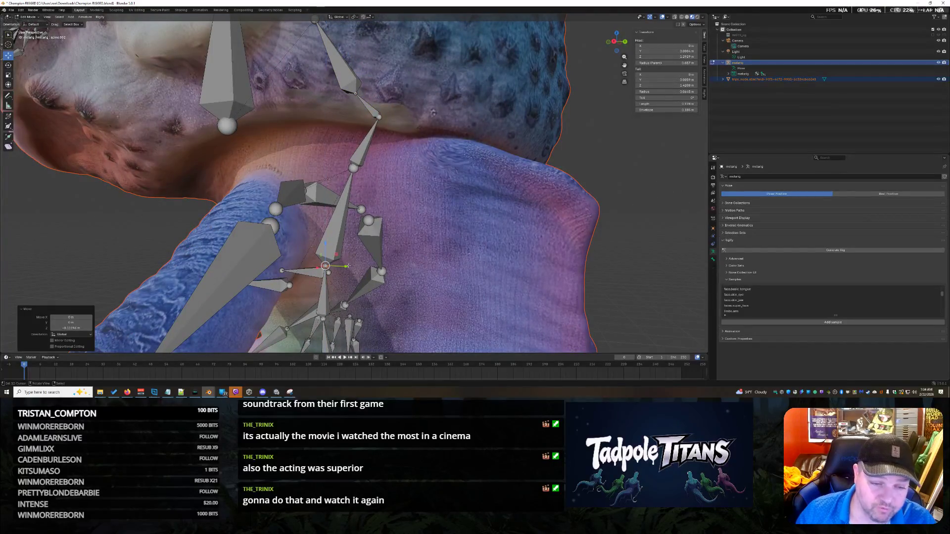
{"action": "key", "text": "g"}
{"action": "key", "text": "y"}
{"action": "left_click", "coordinate": [353, 168]}
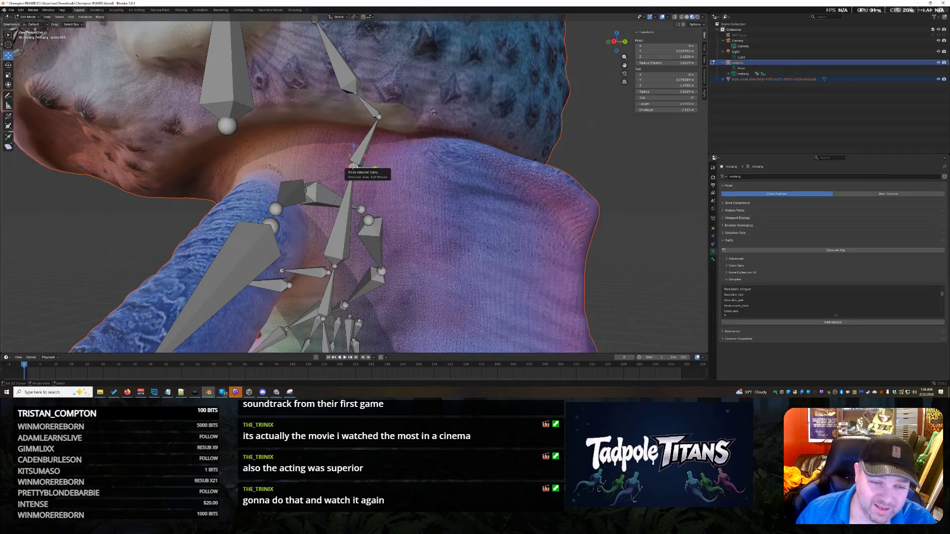
{"action": "left_click", "coordinate": [354, 154], "text": "shift"}
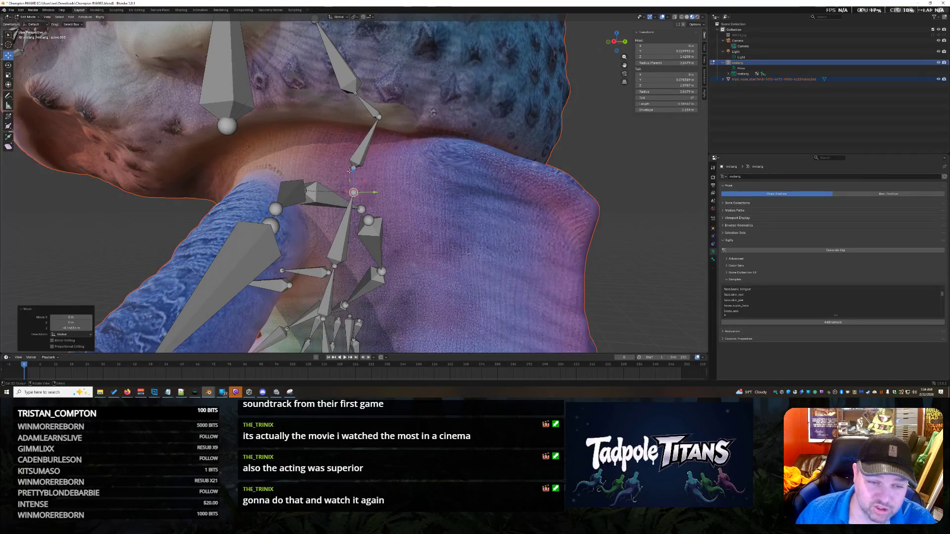
{"action": "key", "text": "g"}
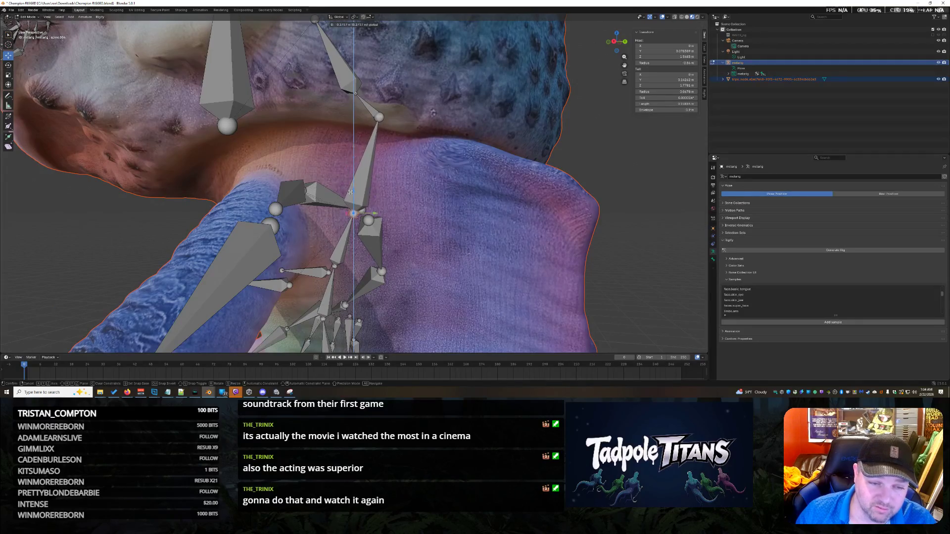
{"action": "left_click", "coordinate": [354, 192]}
Lower the neck bone's tail and shift it inward to meet the underside of the head.
{"action": "mouse_move", "coordinate": [408, 169]}
{"action": "middle_mouse_down"}
{"action": "mouse_move", "coordinate": [408, 195]}
{"action": "mouse_move", "coordinate": [376, 197]}
{"action": "mouse_move", "coordinate": [394, 171]}
{"action": "middle_mouse_up"}
{"action": "key", "text": "g"}
{"action": "key", "text": "z"}
{"action": "left_click", "coordinate": [394, 170]}
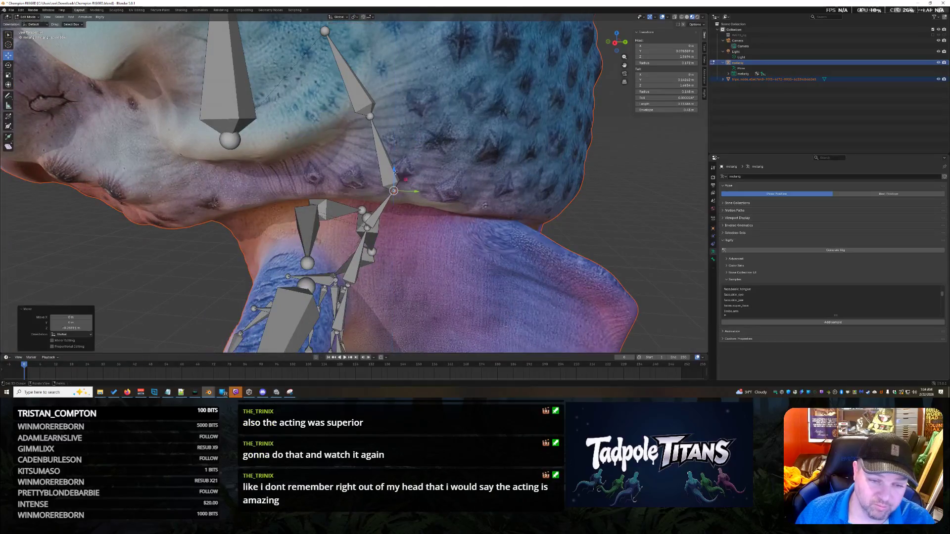
{"action": "key", "text": "g"}
{"action": "key", "text": "y"}
{"action": "left_click", "coordinate": [370, 192]}
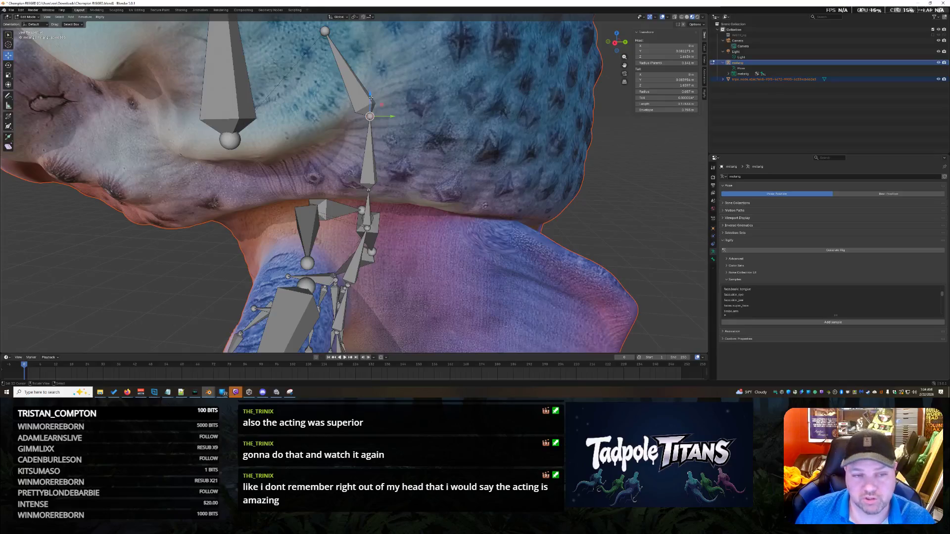
{"action": "left_click_drag", "start_coordinate": [371, 97], "coordinate": [370, 180]}
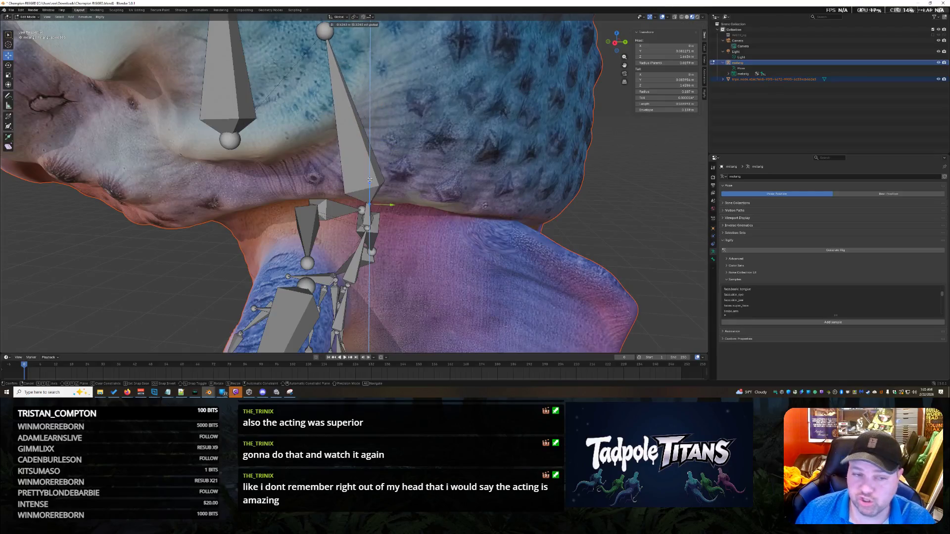
{"action": "left_click", "coordinate": [367, 136]}
{"action": "middle_click_drag", "start_coordinate": [367, 137], "coordinate": [424, 131]}
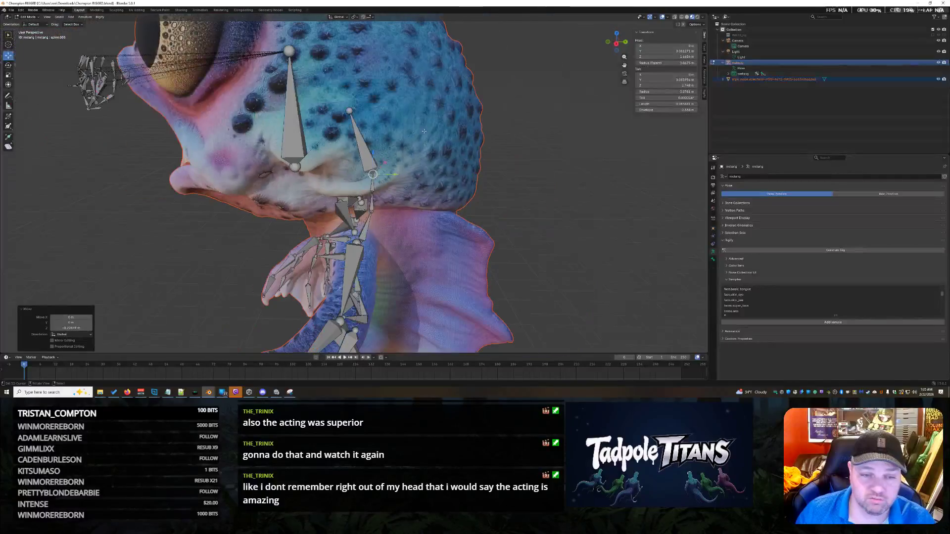
Raise spine.006's head along Z to the top of the skull.
{"action": "middle_click_drag", "start_coordinate": [373, 174], "coordinate": [358, 70]}
{"action": "key", "text": "g"}
{"action": "key", "text": "z"}
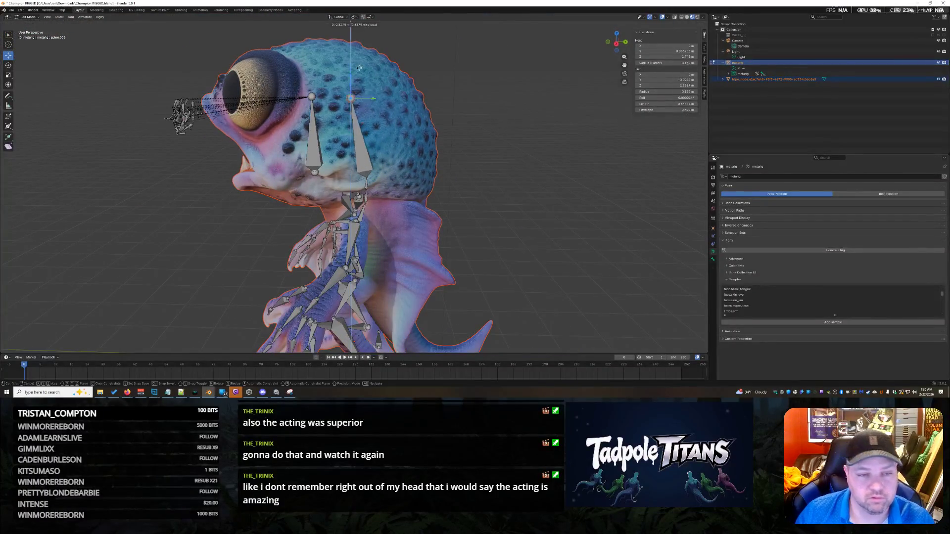
{"action": "left_click", "coordinate": [365, 56]}
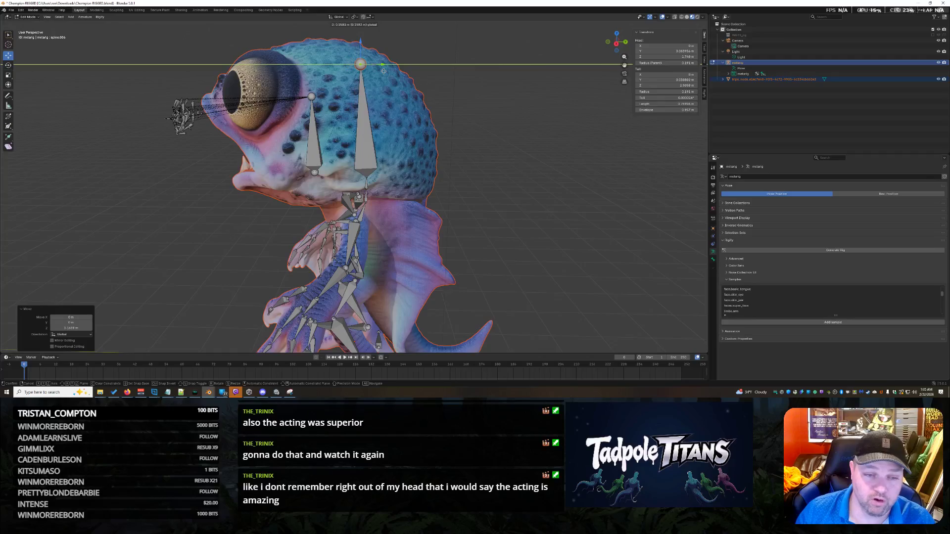
{"action": "key", "text": "g"}
{"action": "left_click", "coordinate": [406, 54]}
{"action": "middle_click_drag", "start_coordinate": [406, 54], "coordinate": [486, 194]}
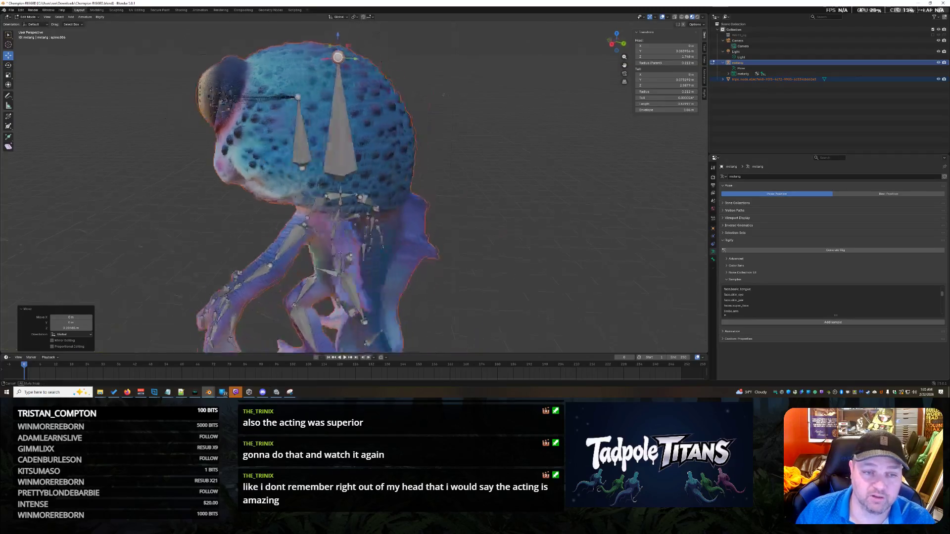
{"action": "scroll", "coordinate": [485, 194], "scroll_direction": "up", "scroll_amount": 3}
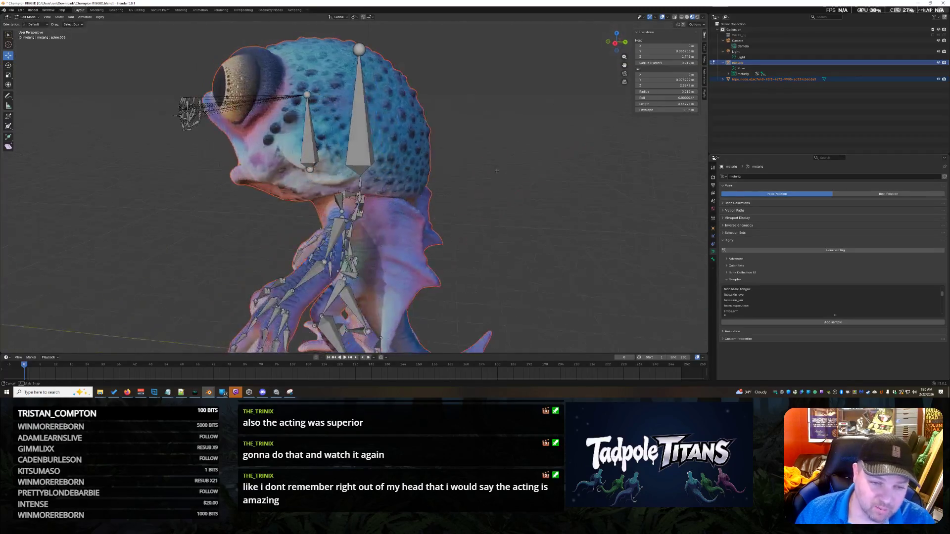
{"action": "scroll", "coordinate": [498, 195], "scroll_direction": "up", "scroll_amount": 2}
{"action": "scroll", "coordinate": [520, 198], "scroll_direction": "up", "scroll_amount": 1}
{"action": "scroll", "coordinate": [520, 198], "scroll_direction": "up", "scroll_amount": 2}
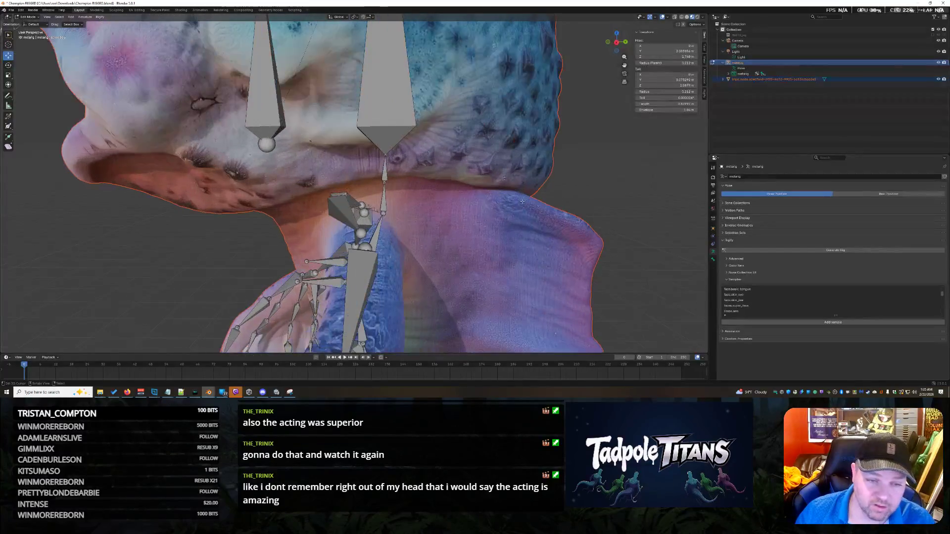
{"action": "scroll", "coordinate": [431, 148], "scroll_direction": "up", "scroll_amount": 1}
{"action": "scroll", "coordinate": [344, 102], "scroll_direction": "up", "scroll_amount": 2}
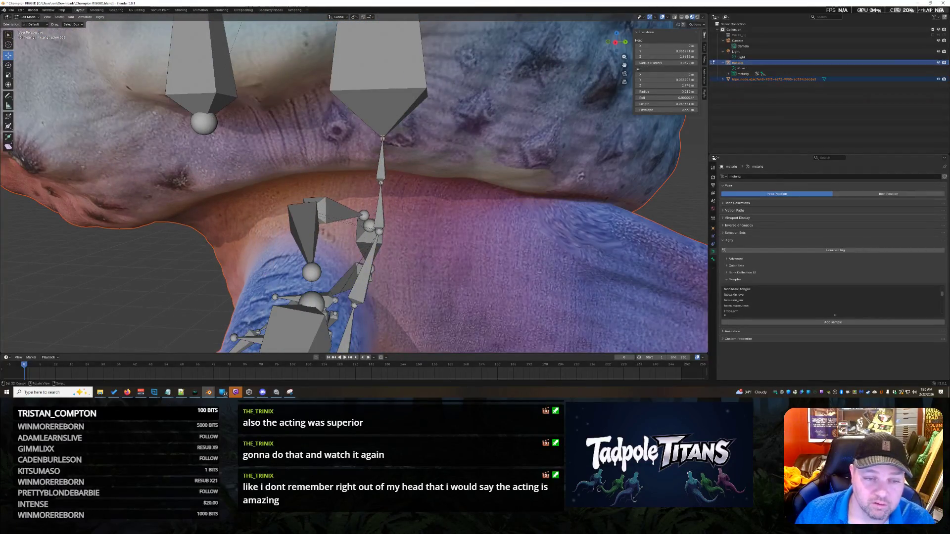
Shift the bone along Y and select the joint where neck meets head.
{"action": "key", "text": "g"}
{"action": "key", "text": "y"}
{"action": "left_click", "coordinate": [427, 141]}
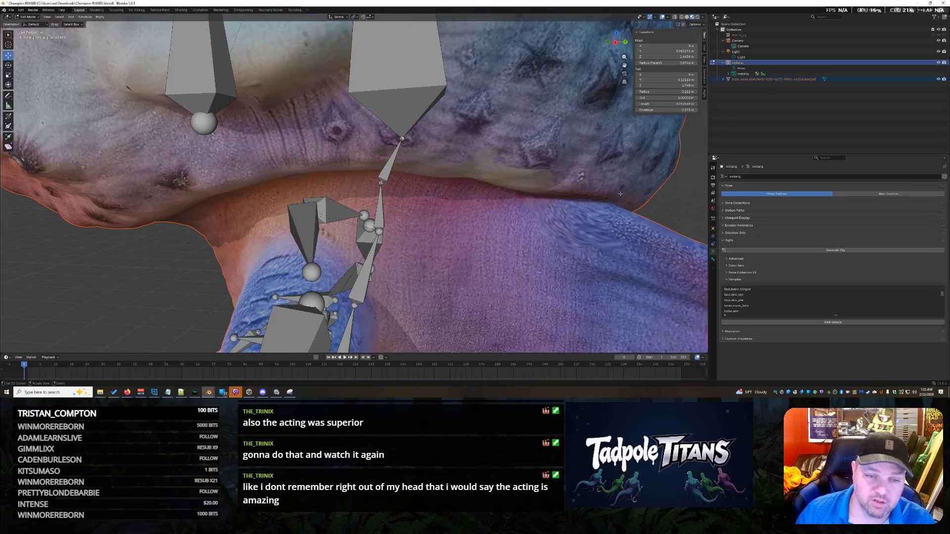
{"action": "scroll", "coordinate": [555, 165], "scroll_direction": "down", "scroll_amount": 5}
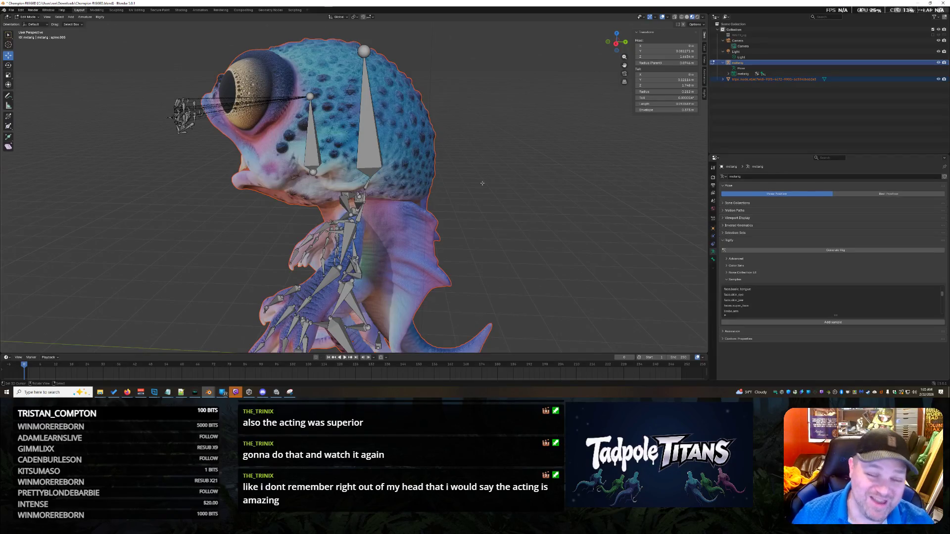
{"action": "scroll", "coordinate": [482, 182], "scroll_direction": "up", "scroll_amount": 5}
{"action": "mouse_move", "coordinate": [482, 183]}
{"action": "middle_mouse_down"}
{"action": "mouse_move", "coordinate": [540, 127]}
{"action": "mouse_move", "coordinate": [531, 137]}
{"action": "middle_mouse_up"}
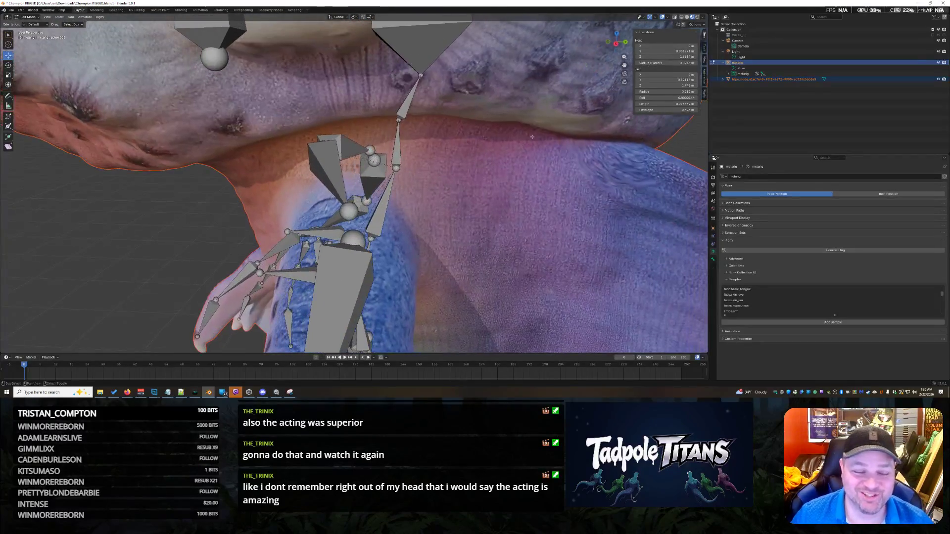
{"action": "left_click", "coordinate": [399, 120]}
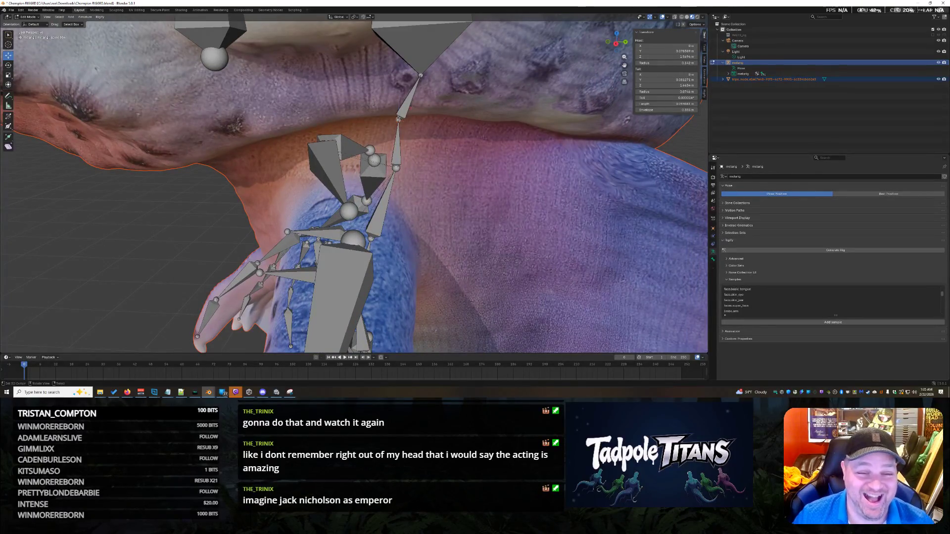
{"action": "scroll", "coordinate": [552, 187], "scroll_direction": "down", "scroll_amount": 4}
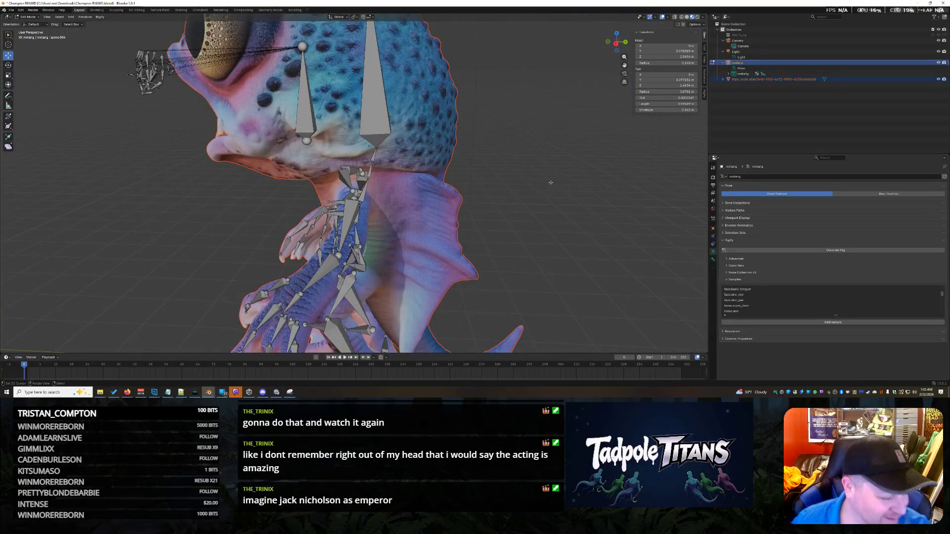
{"action": "scroll", "coordinate": [492, 195], "scroll_direction": "down", "scroll_amount": 5}
Try raising the face bone under the eye along Z, then undo it.
{"action": "mouse_move", "coordinate": [491, 196]}
{"action": "middle_mouse_down"}
{"action": "mouse_move", "coordinate": [416, 164]}
{"action": "mouse_move", "coordinate": [365, 122]}
{"action": "middle_mouse_up"}
{"action": "scroll", "coordinate": [477, 193], "scroll_direction": "up", "scroll_amount": 2}
{"action": "scroll", "coordinate": [416, 164], "scroll_direction": "up", "scroll_amount": 2}
{"action": "left_click", "coordinate": [322, 128]}
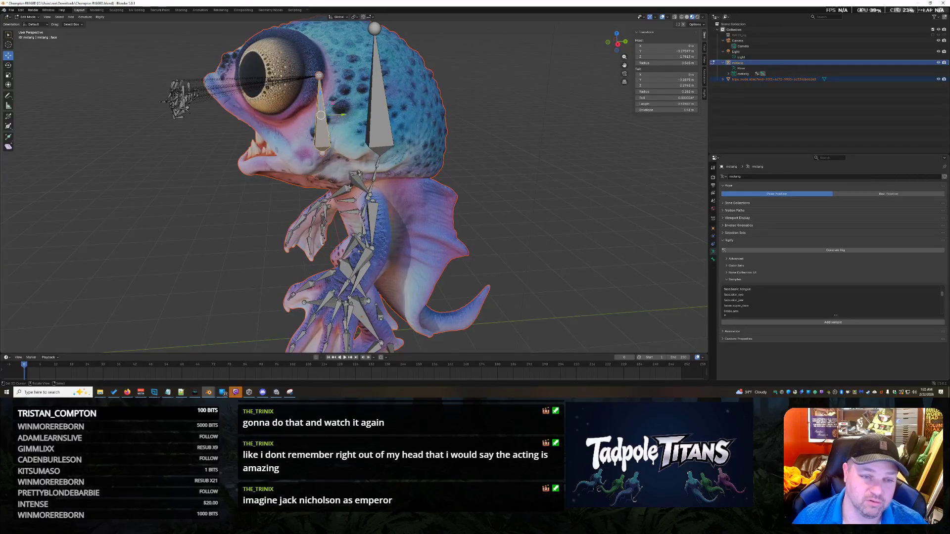
{"action": "key", "text": "g"}
{"action": "key", "text": "z"}
{"action": "left_click", "coordinate": [344, 89]}
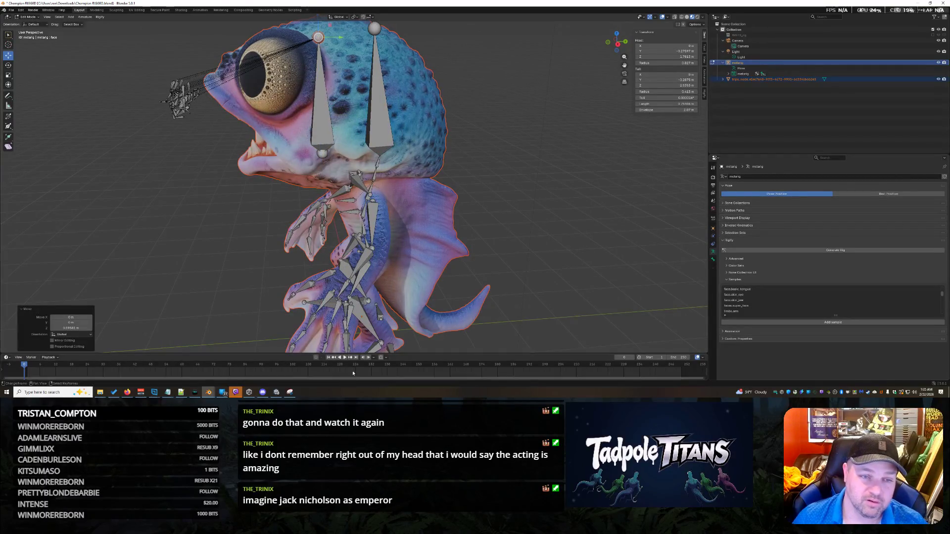
{"action": "scroll", "coordinate": [445, 163], "scroll_direction": "down", "scroll_amount": 2}
{"action": "middle_click_drag", "start_coordinate": [446, 164], "coordinate": [492, 144]}
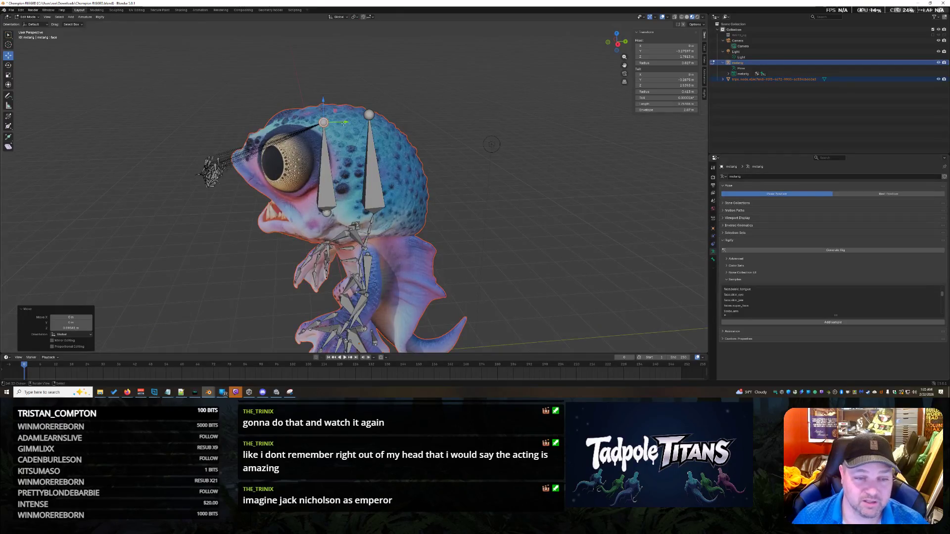
{"action": "key", "text": "ctrl+z"}
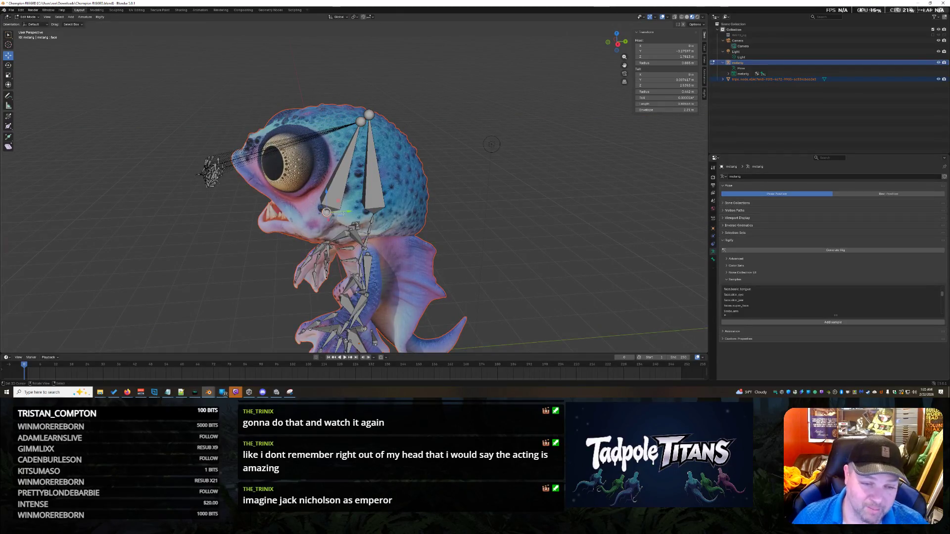
Slide the face bone along Y to sit beside the eye, redoing the move once.
{"action": "key", "text": "g"}
{"action": "key", "text": "y"}
{"action": "left_click", "coordinate": [379, 145]}
{"action": "key", "text": "ctrl+z"}
{"action": "key", "text": "g"}
{"action": "key", "text": "y"}
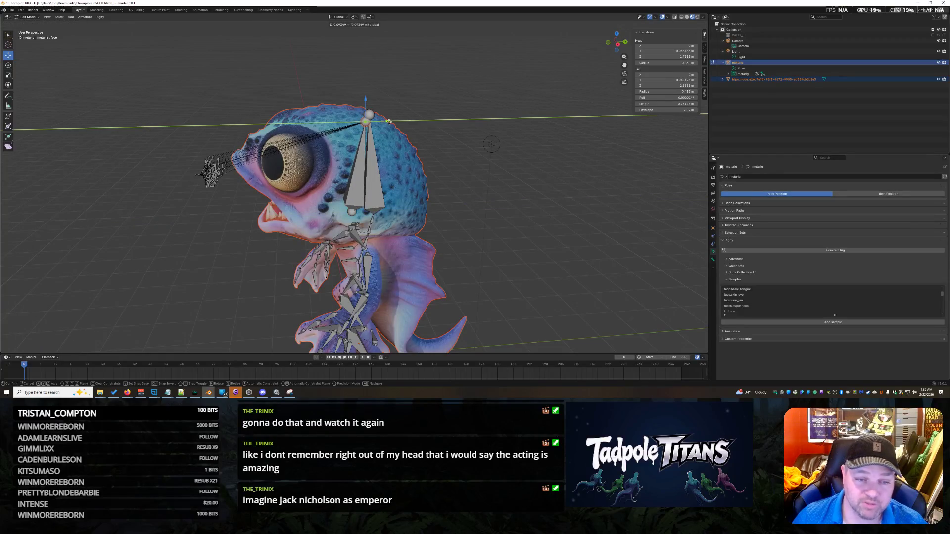
{"action": "key", "text": "Escape"}
{"action": "mouse_move", "coordinate": [491, 143]}
{"action": "middle_mouse_down"}
{"action": "mouse_move", "coordinate": [564, 228]}
{"action": "mouse_move", "coordinate": [575, 214]}
{"action": "middle_mouse_up"}
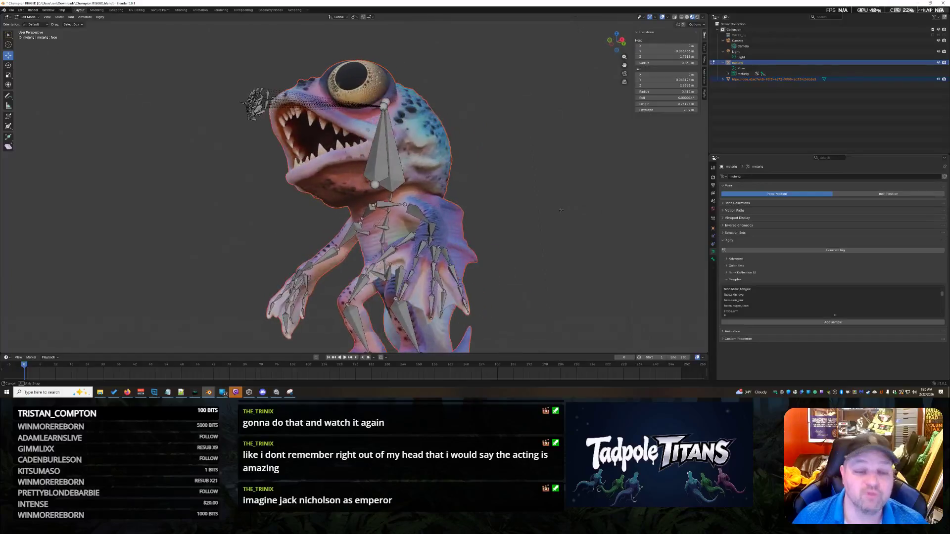
Orbit to a front view and select the face bones around the creature's mouth.
{"action": "middle_click_drag", "start_coordinate": [546, 243], "coordinate": [529, 188]}
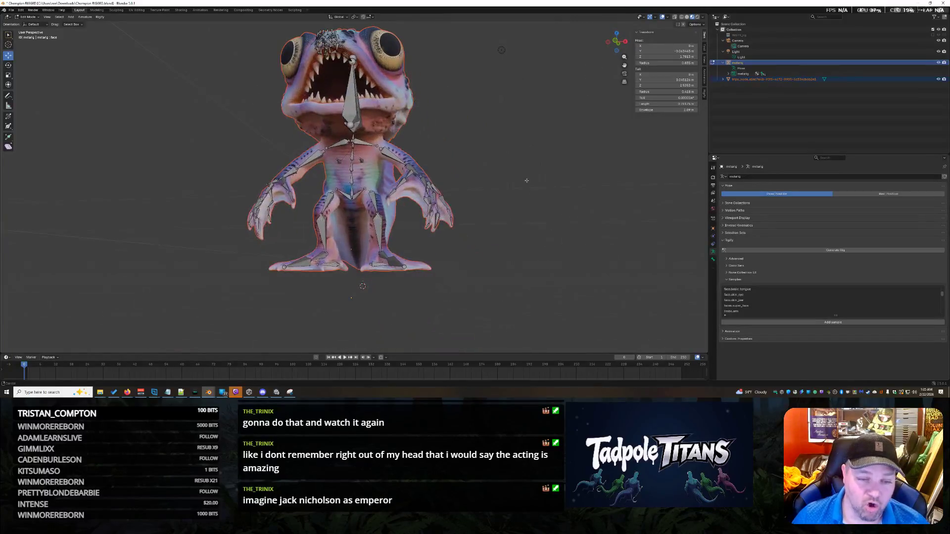
{"action": "scroll", "coordinate": [529, 189], "scroll_direction": "up", "scroll_amount": 2}
{"action": "scroll", "coordinate": [549, 208], "scroll_direction": "up", "scroll_amount": 2}
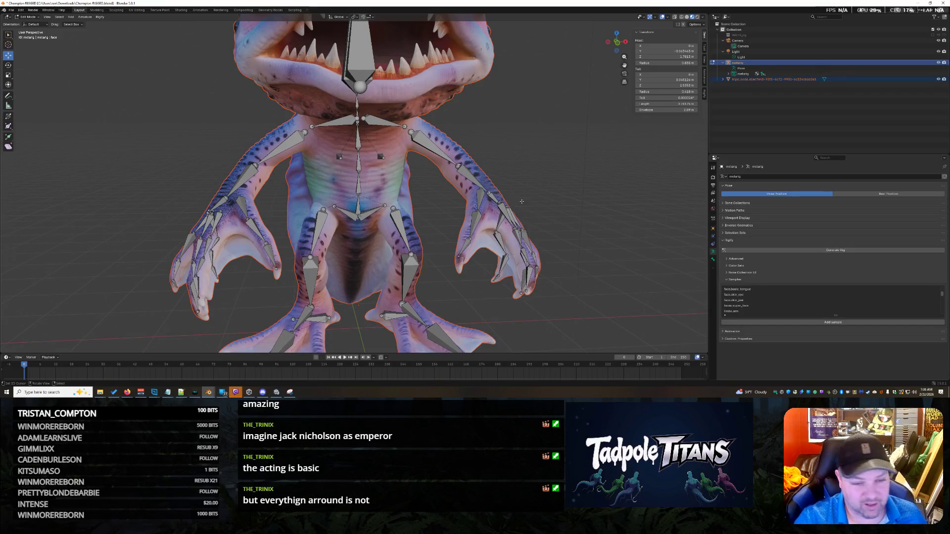
{"action": "mouse_move", "coordinate": [581, 141]}
{"action": "middle_mouse_down"}
{"action": "mouse_move", "coordinate": [544, 113]}
{"action": "mouse_move", "coordinate": [540, 211]}
{"action": "mouse_move", "coordinate": [387, 243]}
{"action": "middle_mouse_up"}
{"action": "scroll", "coordinate": [543, 113], "scroll_direction": "down", "scroll_amount": 3}
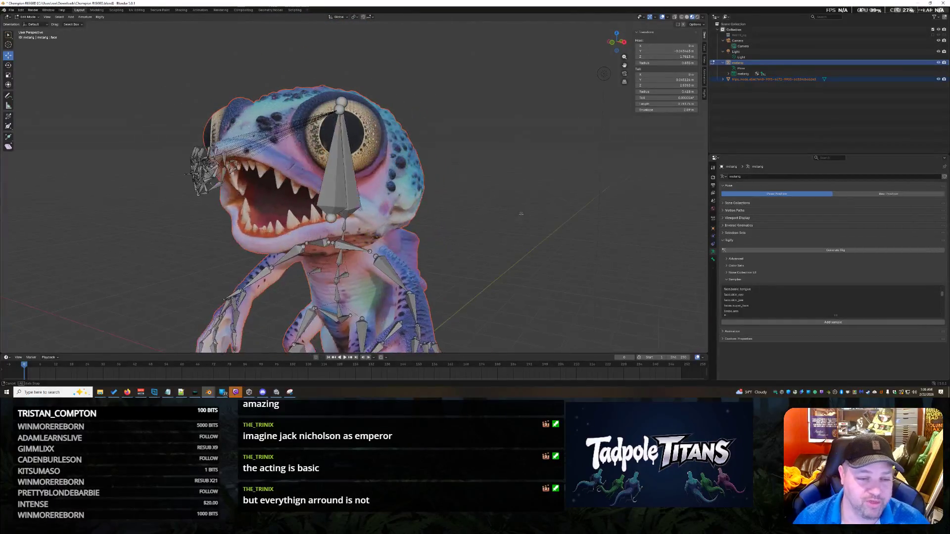
{"action": "left_click", "coordinate": [199, 170]}
{"action": "middle_click_drag", "start_coordinate": [199, 169], "coordinate": [186, 185]}
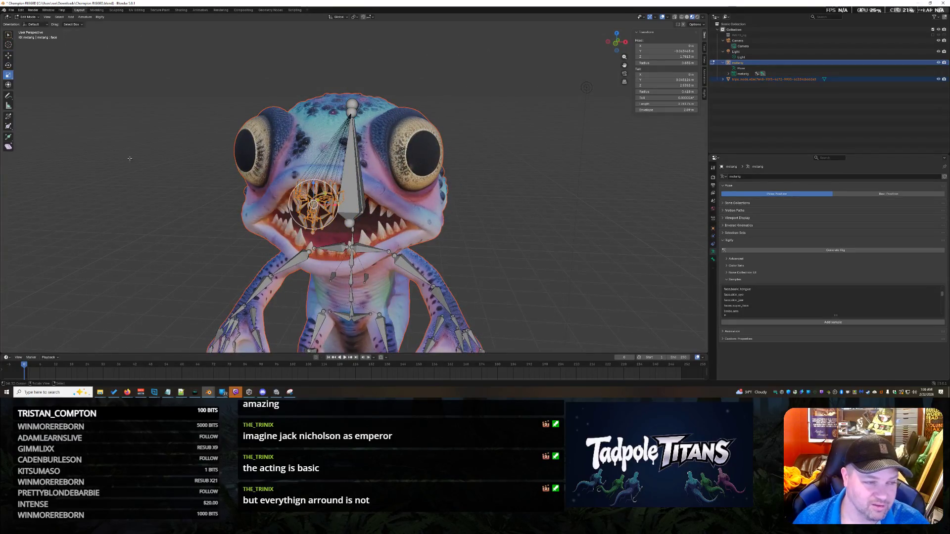
{"action": "scroll", "coordinate": [311, 219], "scroll_direction": "up", "scroll_amount": 3}
Enlarge the selected mouth face bones and widen them along the X axis.
{"action": "key", "text": "s"}
{"action": "left_click", "coordinate": [546, 250]}
{"action": "mouse_move", "coordinate": [547, 249]}
{"action": "middle_mouse_down"}
{"action": "mouse_move", "coordinate": [507, 240]}
{"action": "mouse_move", "coordinate": [546, 224]}
{"action": "middle_mouse_up"}
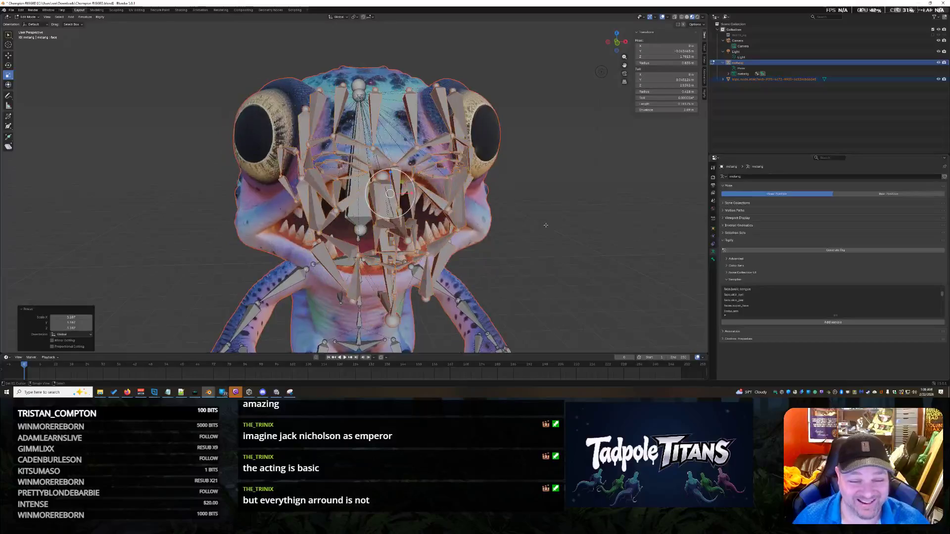
{"action": "scroll", "coordinate": [546, 224], "scroll_direction": "down", "scroll_amount": 2}
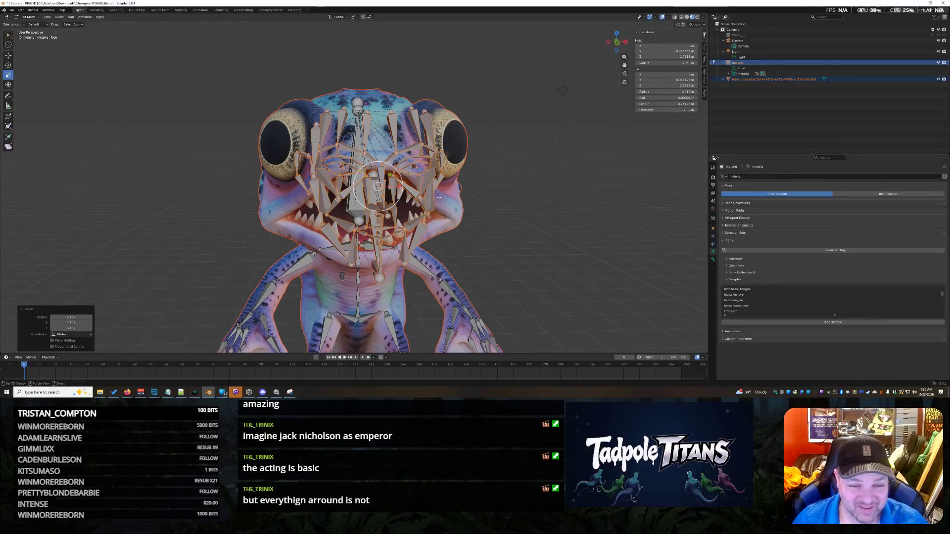
{"action": "key", "text": "s"}
{"action": "key", "text": "x"}
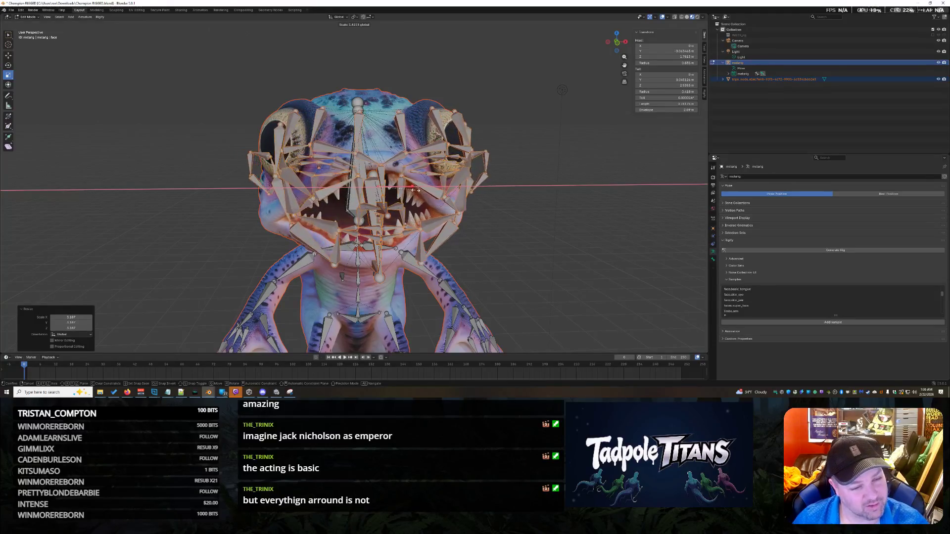
{"action": "left_click", "coordinate": [418, 191]}
Scale the face bones up further and move the cluster onto the creature's head.
{"action": "mouse_move", "coordinate": [419, 191]}
{"action": "middle_mouse_down"}
{"action": "mouse_move", "coordinate": [526, 244]}
{"action": "mouse_move", "coordinate": [460, 229]}
{"action": "middle_mouse_up"}
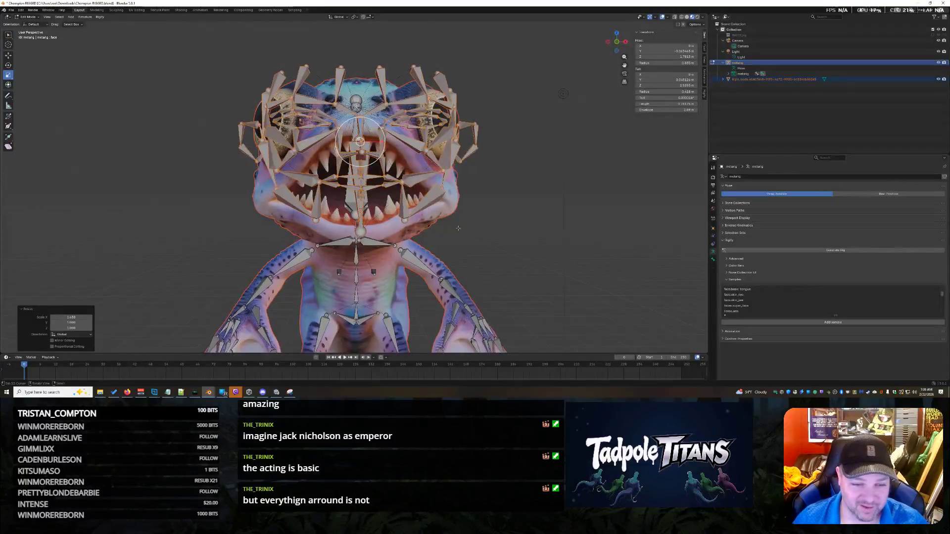
{"action": "key", "text": "s"}
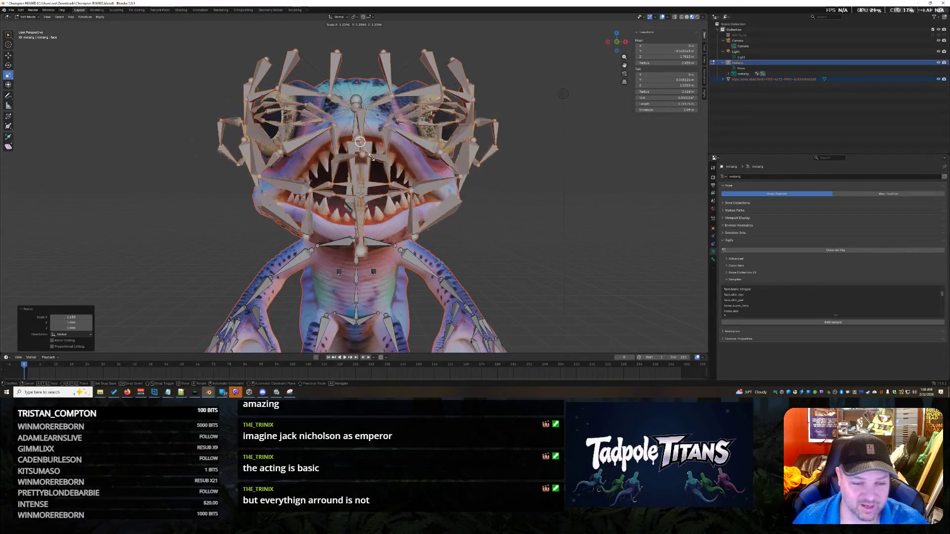
{"action": "left_click", "coordinate": [429, 184]}
{"action": "middle_click_drag", "start_coordinate": [429, 184], "coordinate": [455, 209]}
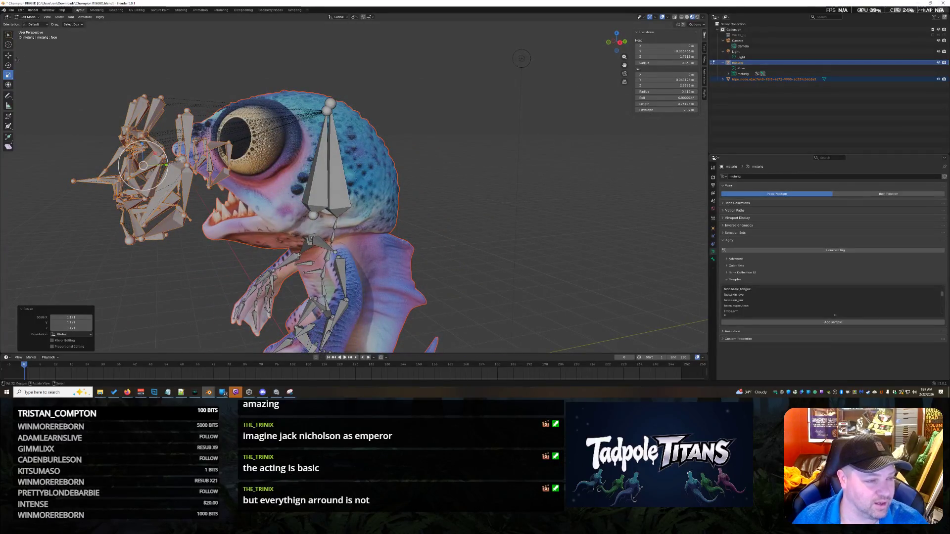
{"action": "left_click", "coordinate": [9, 56]}
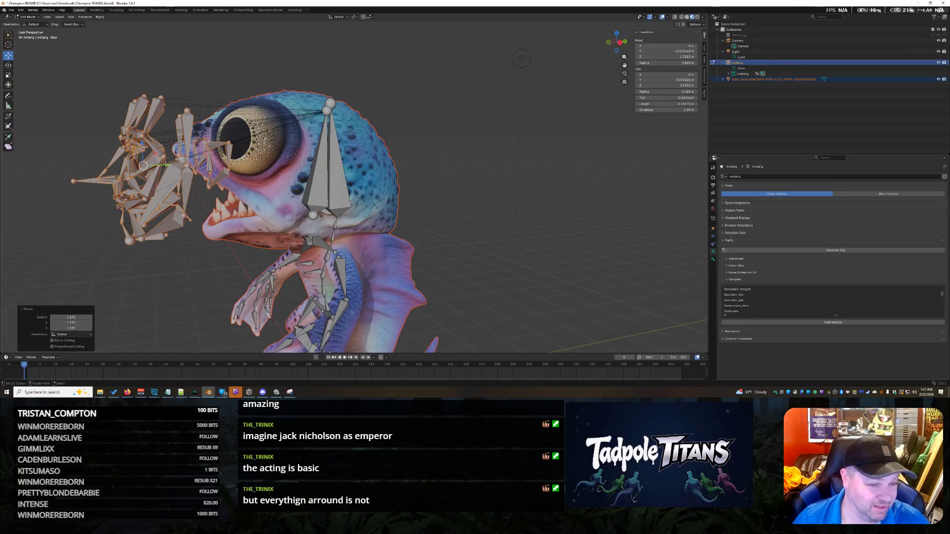
{"action": "key", "text": "g"}
{"action": "left_click", "coordinate": [549, 58]}
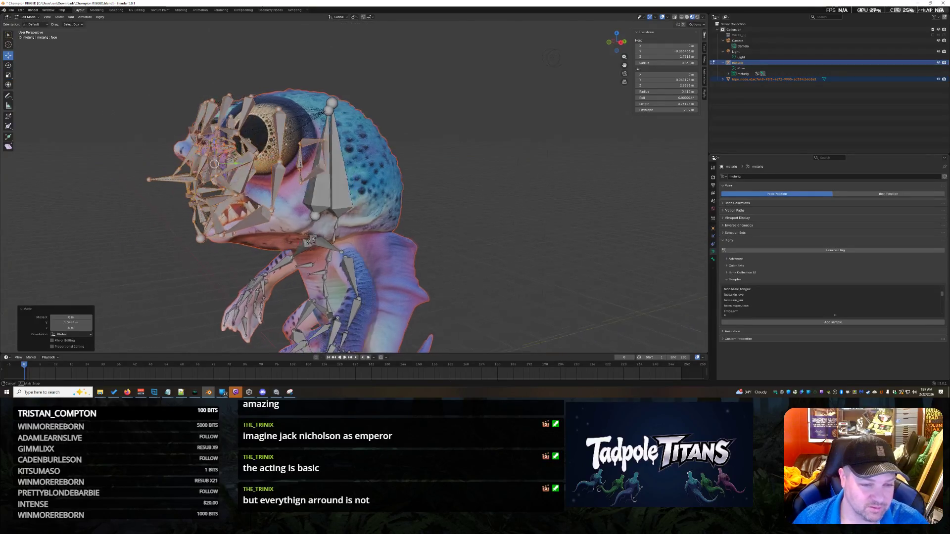
Enlarge the face bone cluster again and shift it sideways along Y over the face mesh.
{"action": "middle_click_drag", "start_coordinate": [550, 58], "coordinate": [651, 233]}
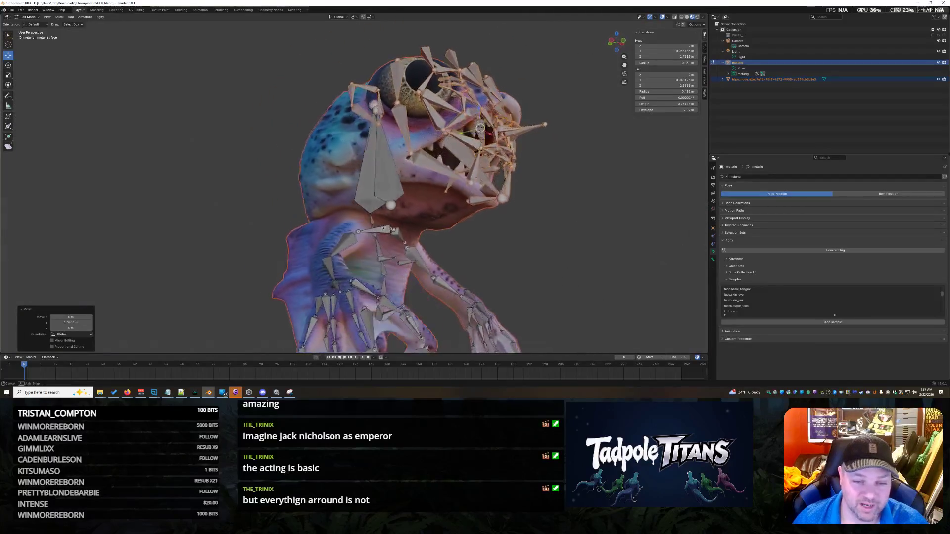
{"action": "middle_click_drag", "start_coordinate": [651, 233], "coordinate": [567, 90]}
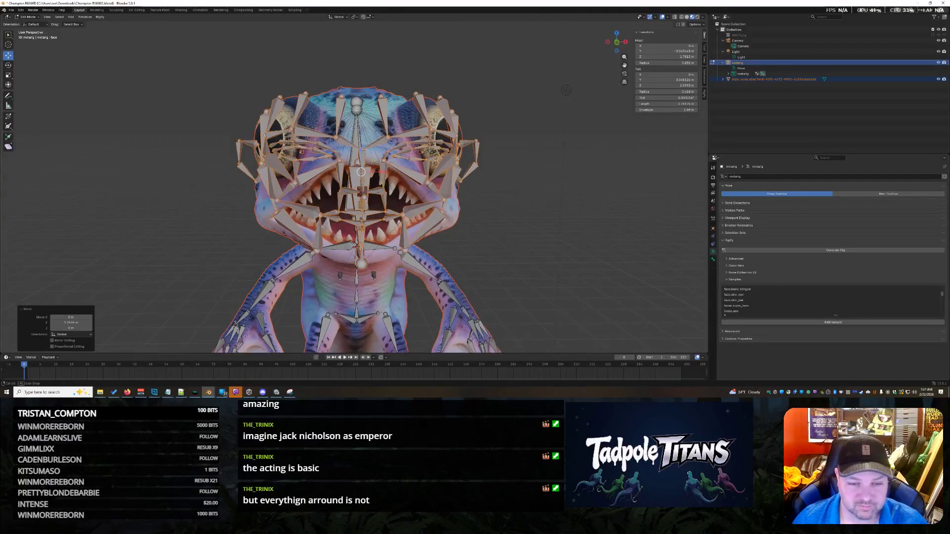
{"action": "key", "text": "s"}
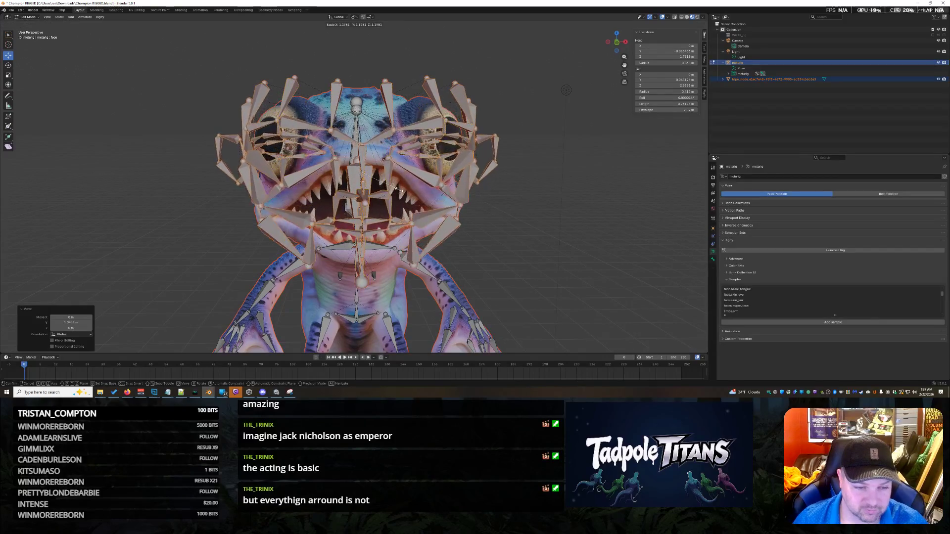
{"action": "left_click", "coordinate": [398, 191]}
{"action": "middle_click_drag", "start_coordinate": [398, 190], "coordinate": [338, 177]}
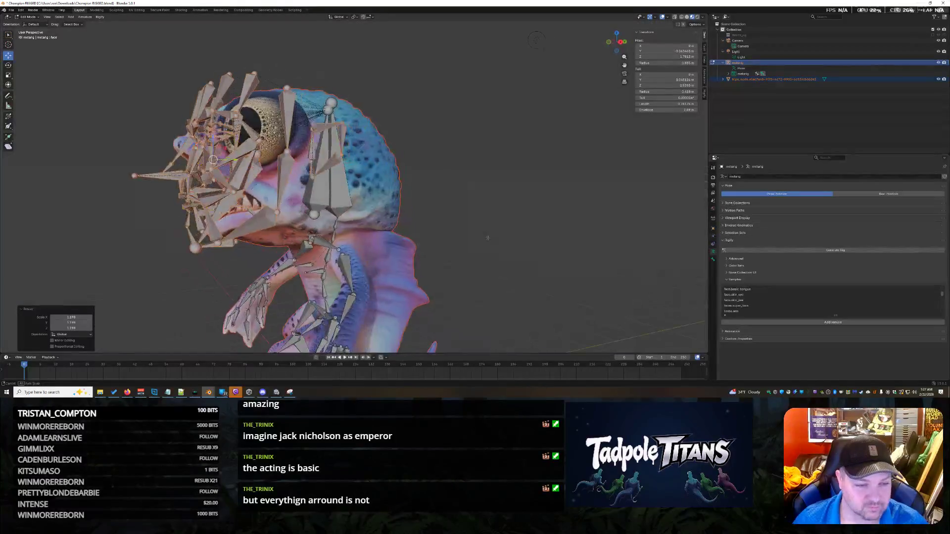
{"action": "key", "text": "g"}
{"action": "key", "text": "y"}
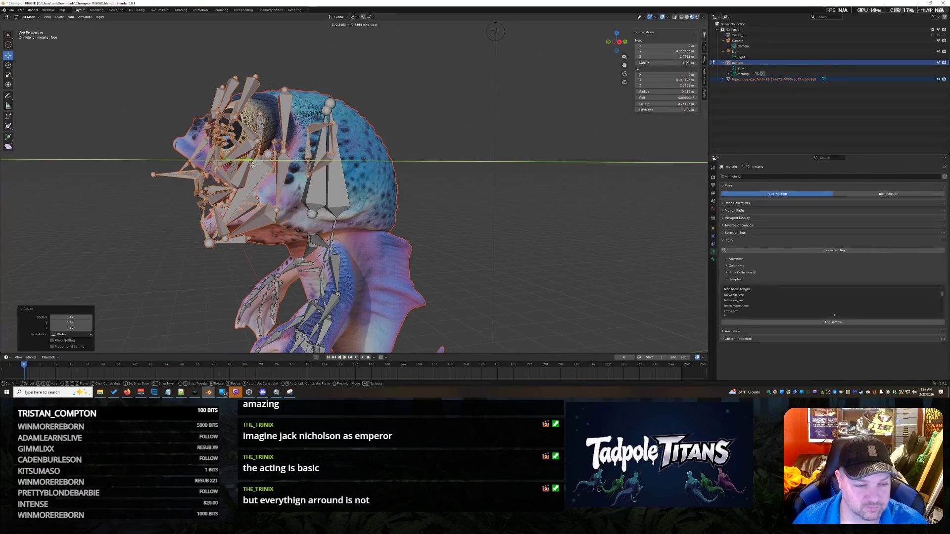
{"action": "key", "text": "Escape"}
Clear the selection and box-select the ear bones at the back of the head.
{"action": "left_click", "coordinate": [485, 212]}
{"action": "middle_click_drag", "start_coordinate": [485, 212], "coordinate": [504, 216]}
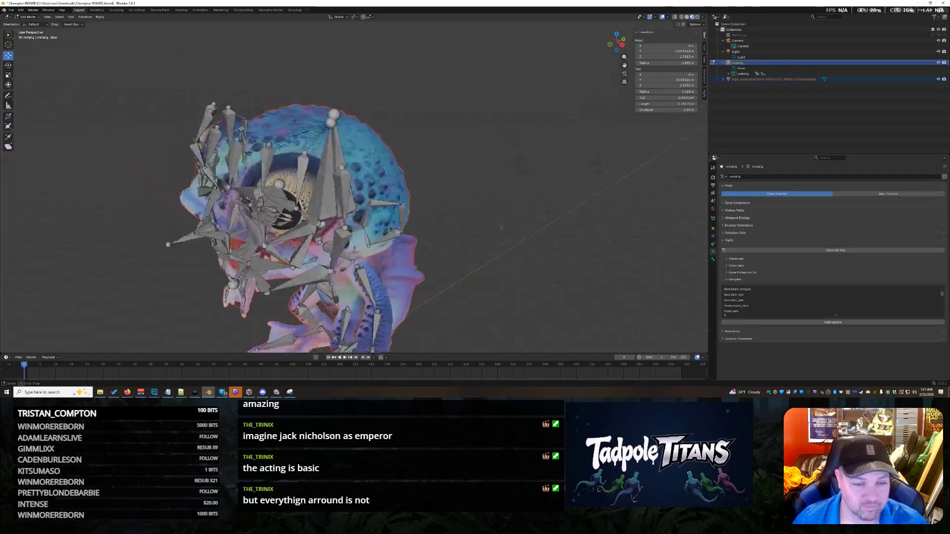
{"action": "left_click_drag", "start_coordinate": [465, 117], "coordinate": [377, 208]}
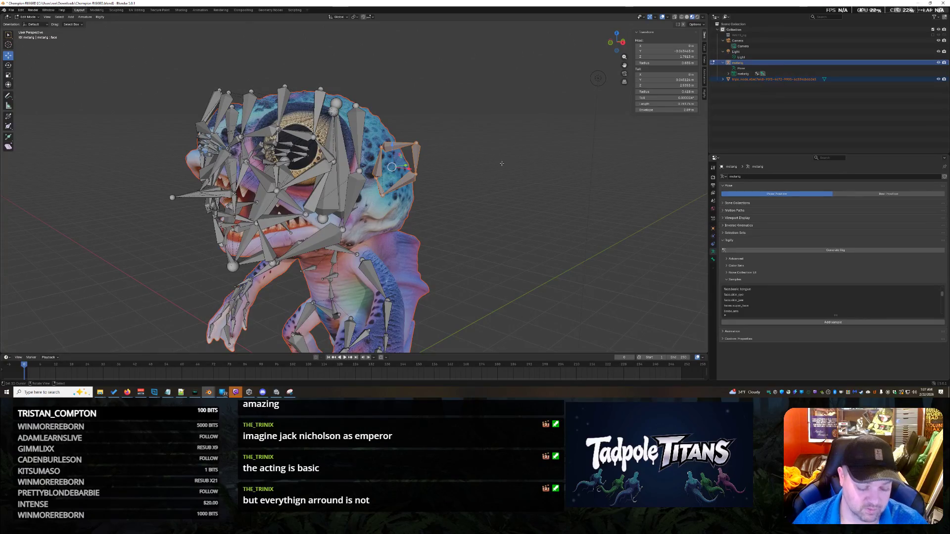
{"action": "mouse_move", "coordinate": [505, 165]}
{"action": "middle_mouse_down"}
{"action": "mouse_move", "coordinate": [511, 197]}
{"action": "mouse_move", "coordinate": [525, 184]}
{"action": "middle_mouse_up"}
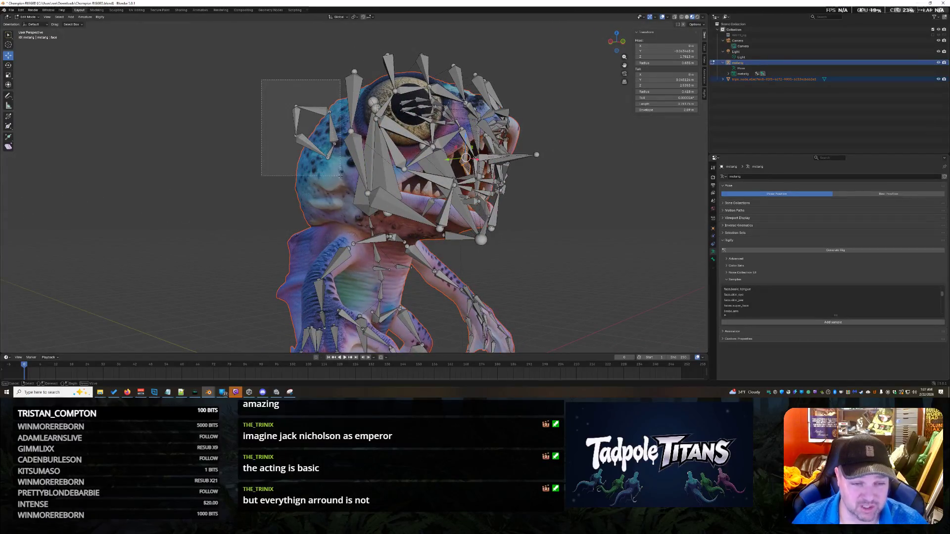
{"action": "middle_click_drag", "start_coordinate": [338, 173], "coordinate": [116, 90]}
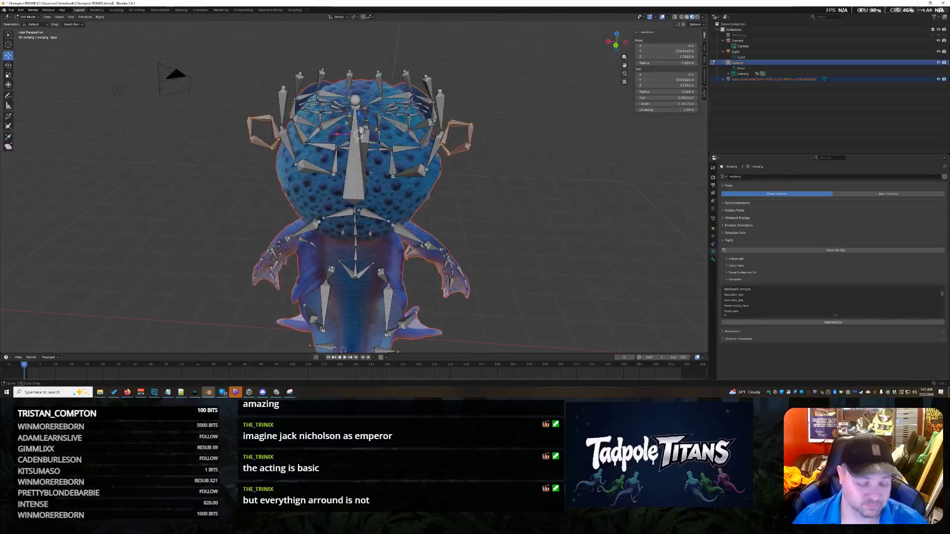
Shrink the ear bones to about 0.337 and move them along Y onto the head.
{"action": "key", "text": "s"}
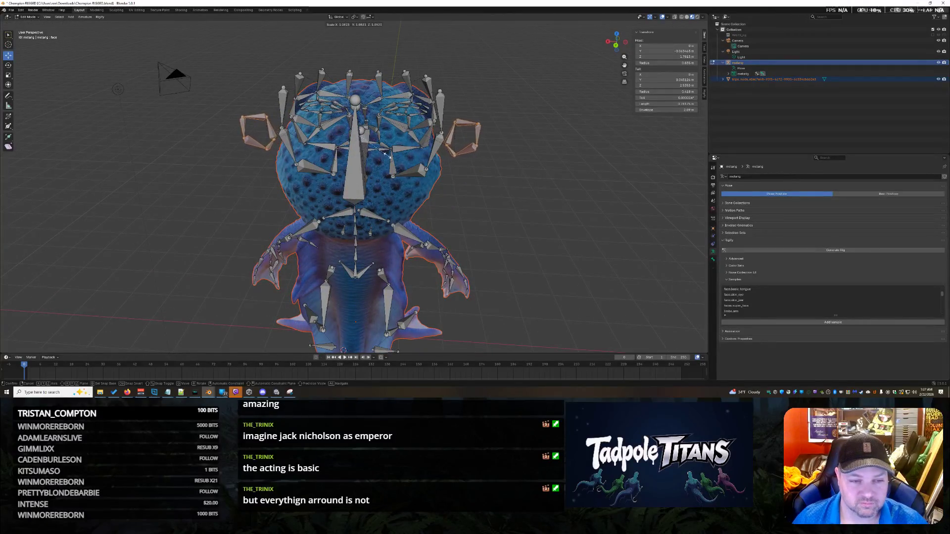
{"action": "left_click", "coordinate": [360, 134]}
{"action": "middle_click_drag", "start_coordinate": [360, 135], "coordinate": [436, 222]}
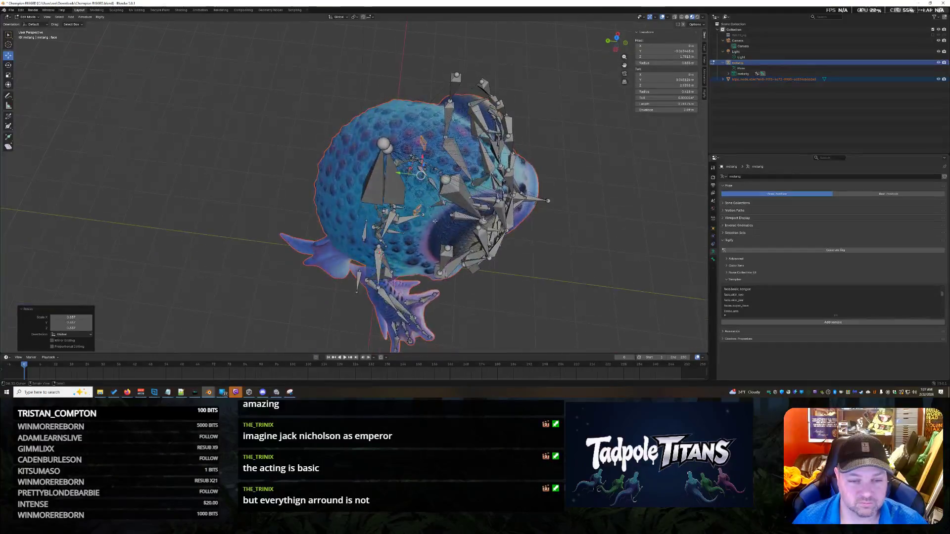
{"action": "key", "text": "g"}
{"action": "key", "text": "y"}
{"action": "left_click", "coordinate": [357, 166]}
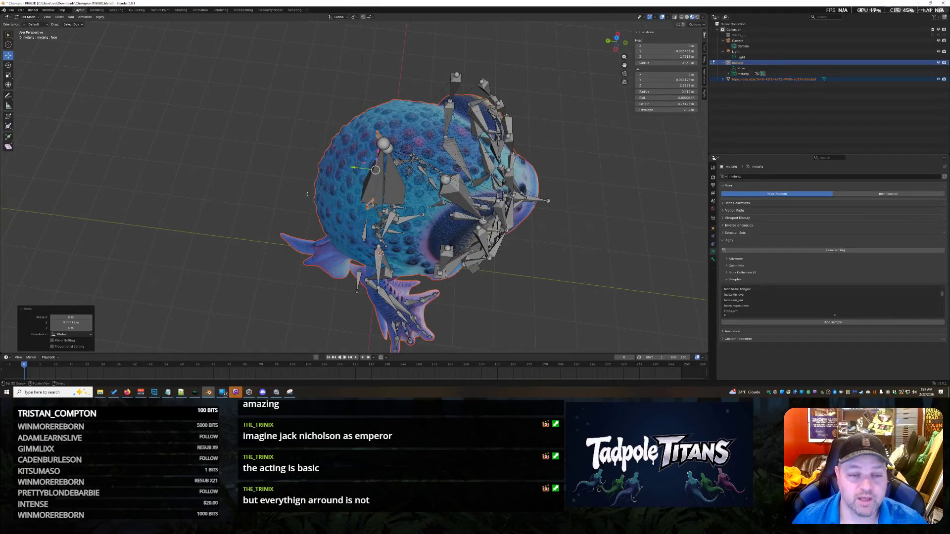
Resize the ear bones once more from a frontal view of the head.
{"action": "middle_click_drag", "start_coordinate": [357, 166], "coordinate": [373, 180]}
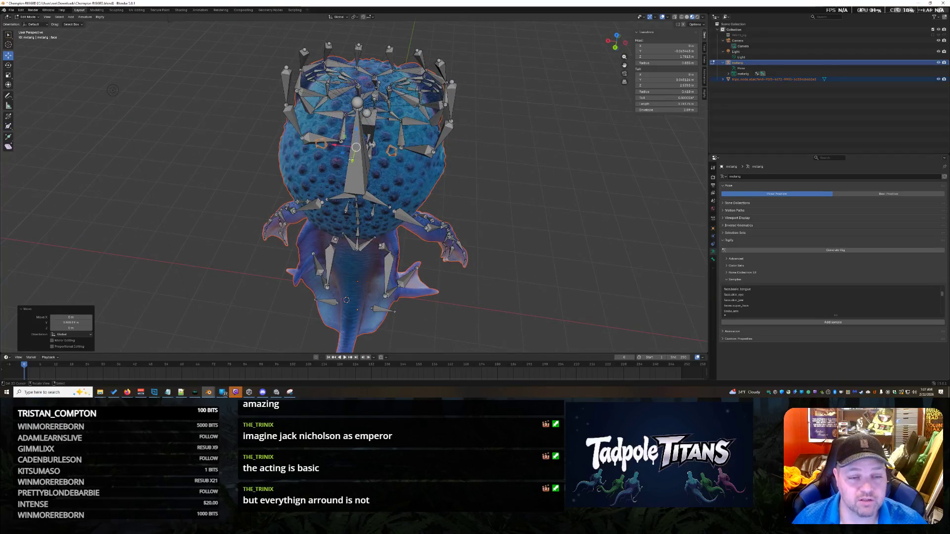
{"action": "mouse_move", "coordinate": [356, 148]}
{"action": "middle_mouse_down"}
{"action": "mouse_move", "coordinate": [388, 217]}
{"action": "mouse_move", "coordinate": [435, 215]}
{"action": "mouse_move", "coordinate": [156, 98]}
{"action": "middle_mouse_up"}
{"action": "key", "text": "s"}
{"action": "left_click", "coordinate": [408, 222]}
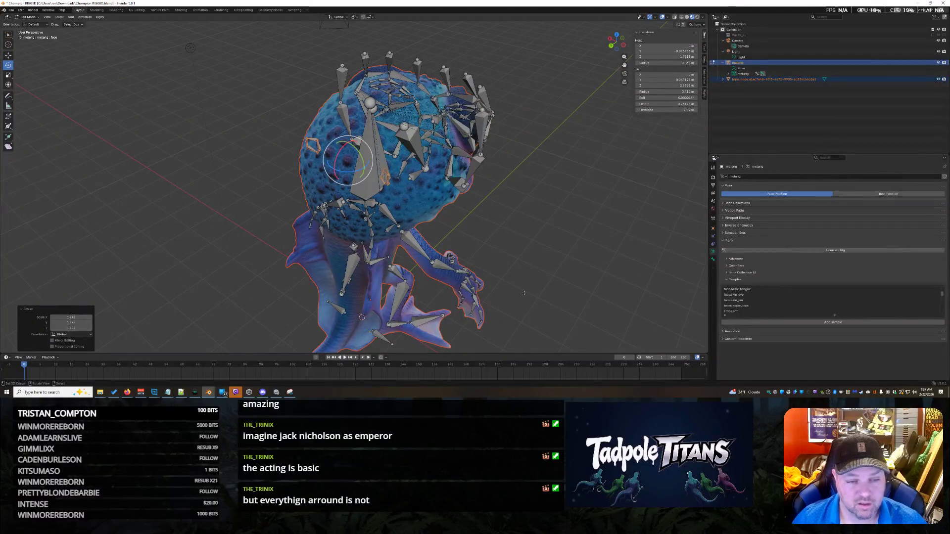
Box-select the central bones on the head and bring them into a front view.
{"action": "mouse_move", "coordinate": [492, 282]}
{"action": "middle_mouse_down"}
{"action": "mouse_move", "coordinate": [603, 220]}
{"action": "mouse_move", "coordinate": [594, 268]}
{"action": "middle_mouse_up"}
{"action": "left_click_drag", "start_coordinate": [275, 166], "coordinate": [488, 233]}
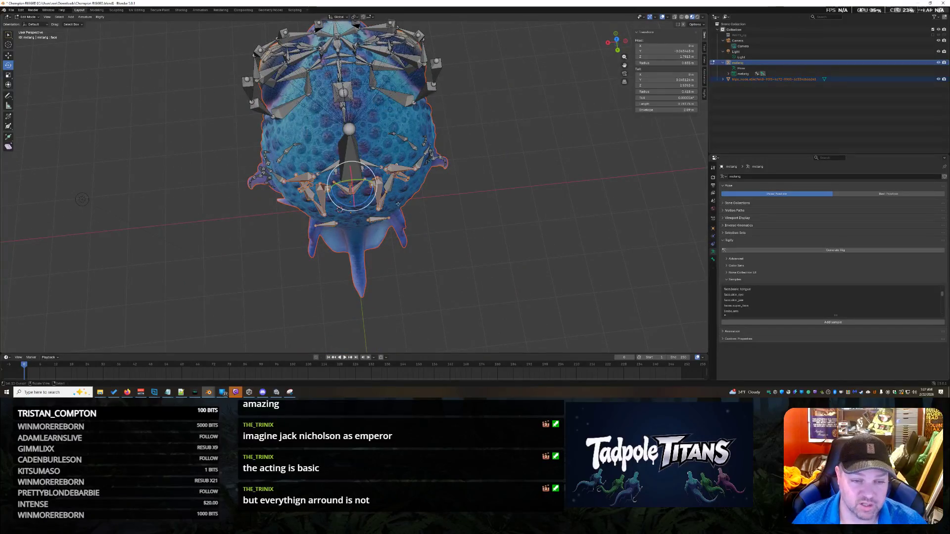
{"action": "middle_click_drag", "start_coordinate": [483, 238], "coordinate": [454, 216]}
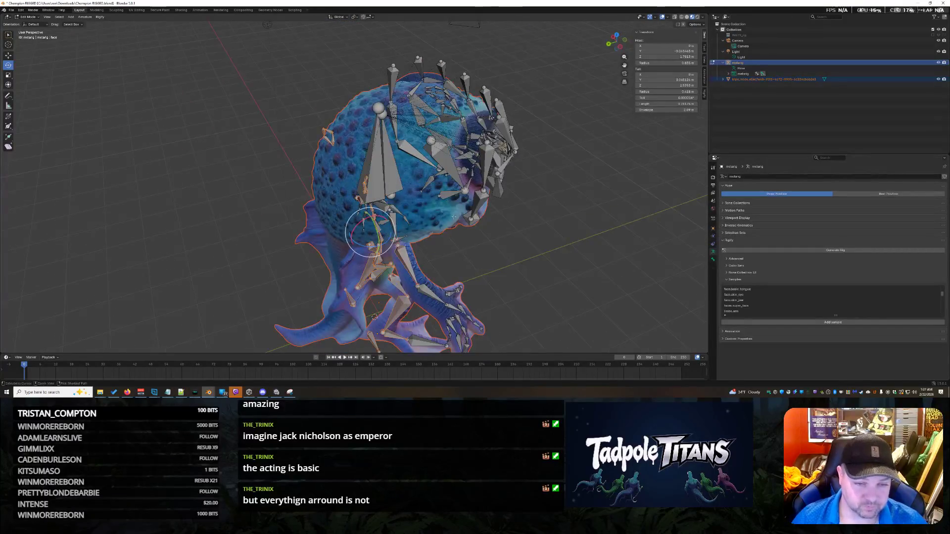
{"action": "mouse_move", "coordinate": [510, 231]}
{"action": "middle_mouse_down"}
{"action": "mouse_move", "coordinate": [542, 237]}
{"action": "mouse_move", "coordinate": [519, 223]}
{"action": "middle_mouse_up"}
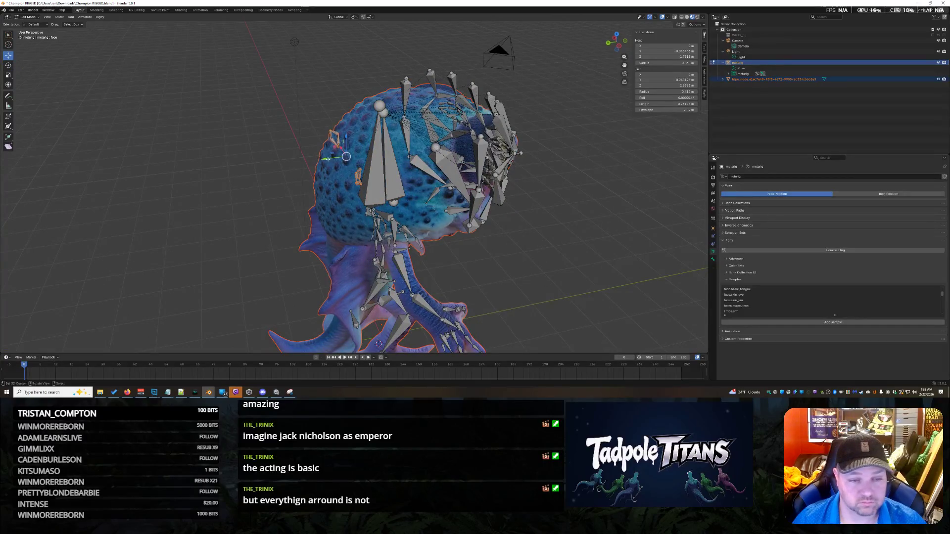
{"action": "mouse_move", "coordinate": [520, 245]}
{"action": "middle_mouse_down"}
{"action": "mouse_move", "coordinate": [530, 253]}
{"action": "mouse_move", "coordinate": [520, 223]}
{"action": "mouse_move", "coordinate": [473, 212]}
{"action": "mouse_move", "coordinate": [416, 223]}
{"action": "mouse_move", "coordinate": [691, 212]}
{"action": "middle_mouse_up"}
{"action": "scroll", "coordinate": [690, 212], "scroll_direction": "down", "scroll_amount": 4}
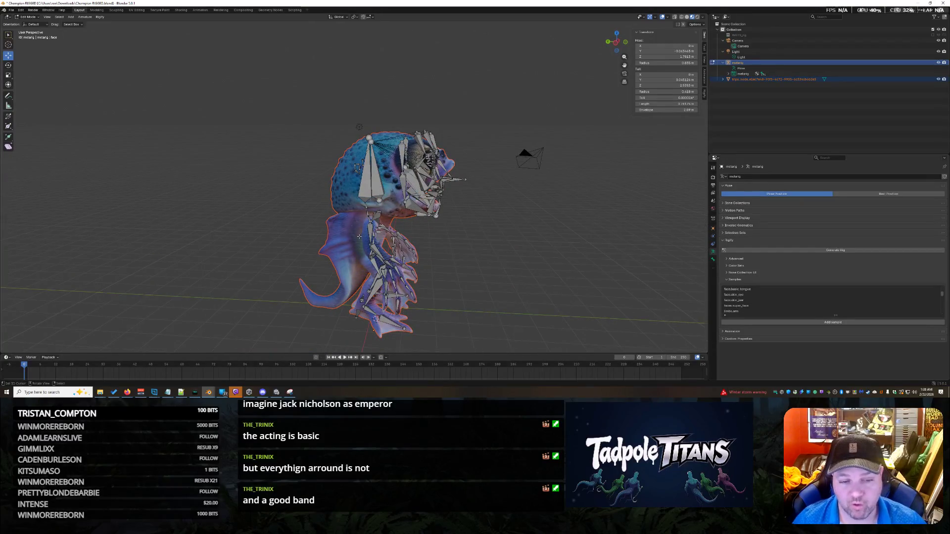
{"action": "middle_click_drag", "start_coordinate": [494, 243], "coordinate": [670, 236]}
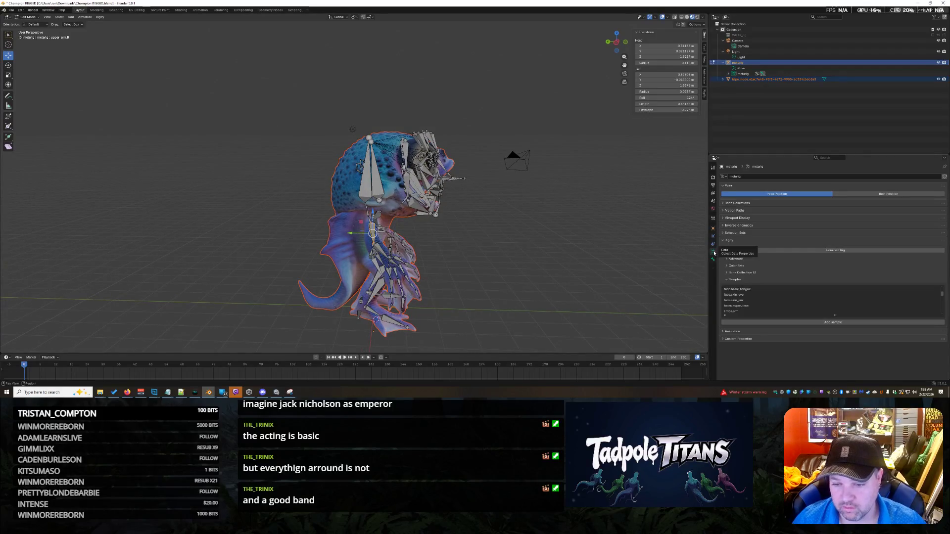
{"action": "left_click_drag", "start_coordinate": [284, 81], "coordinate": [473, 353]}
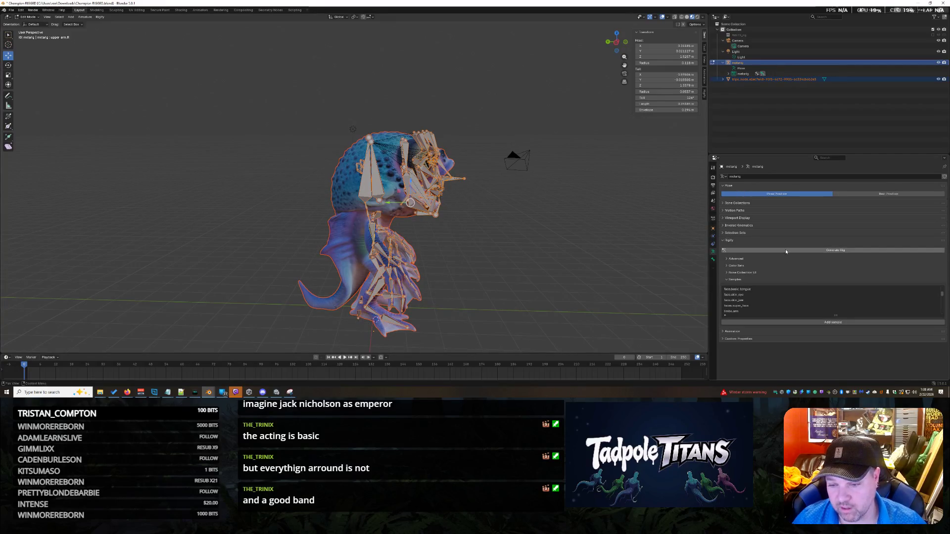
{"action": "middle_click_drag", "start_coordinate": [564, 186], "coordinate": [696, 184]}
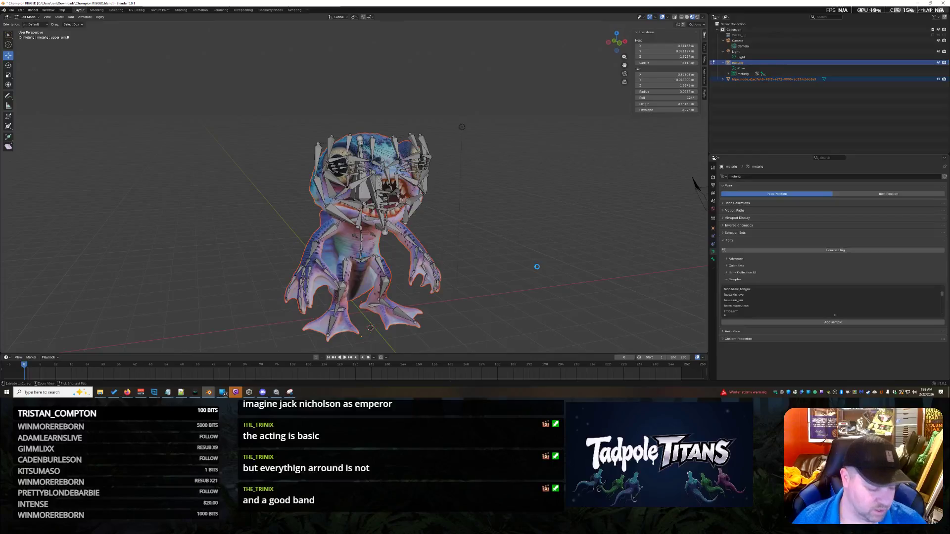
{"action": "mouse_move", "coordinate": [696, 184]}
{"action": "middle_mouse_down"}
{"action": "mouse_move", "coordinate": [509, 120]}
{"action": "mouse_move", "coordinate": [514, 109]}
{"action": "mouse_move", "coordinate": [583, 116]}
{"action": "middle_mouse_up"}
{"action": "scroll", "coordinate": [511, 115], "scroll_direction": "up", "scroll_amount": 3}
{"action": "scroll", "coordinate": [527, 234], "scroll_direction": "up", "scroll_amount": 4}
{"action": "scroll", "coordinate": [527, 236], "scroll_direction": "up", "scroll_amount": 3}
{"action": "middle_click_drag", "start_coordinate": [528, 235], "coordinate": [523, 237]}
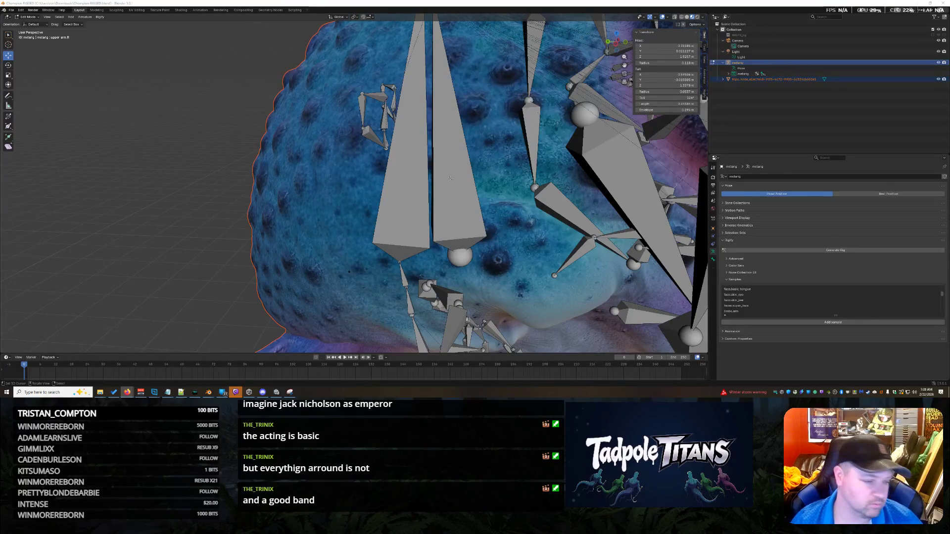
Box-select the small cheek bone group and resize it toward the face.
{"action": "middle_click_drag", "start_coordinate": [479, 202], "coordinate": [437, 186]}
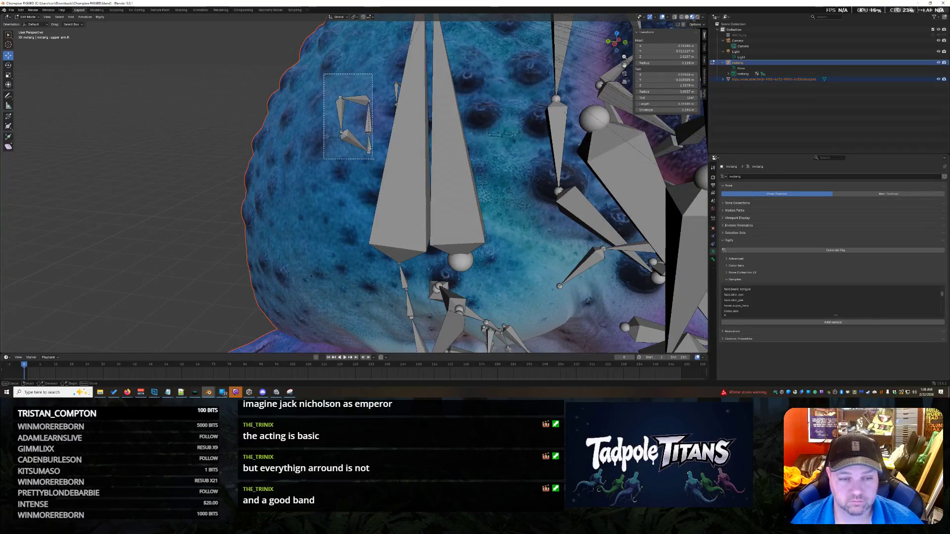
{"action": "middle_click_drag", "start_coordinate": [437, 186], "coordinate": [388, 173]}
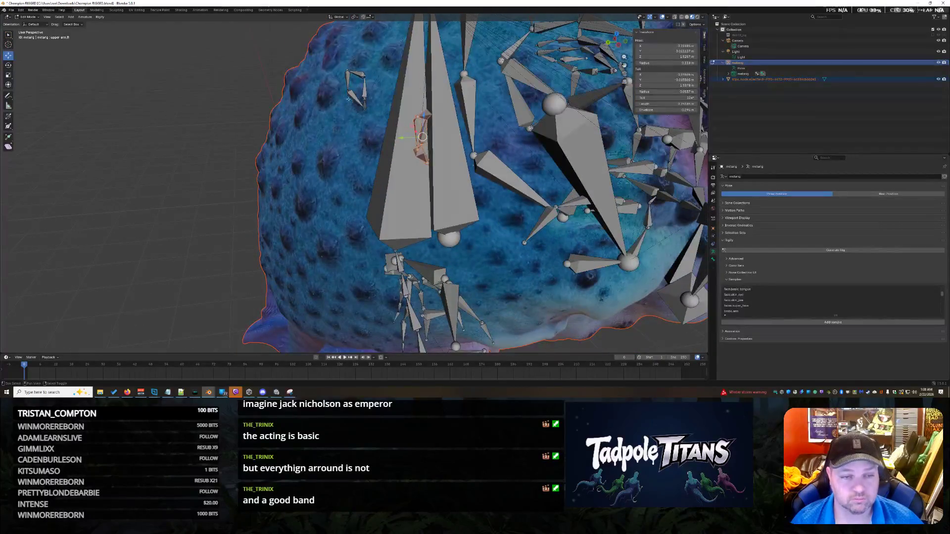
{"action": "middle_click_drag", "start_coordinate": [460, 184], "coordinate": [463, 140]}
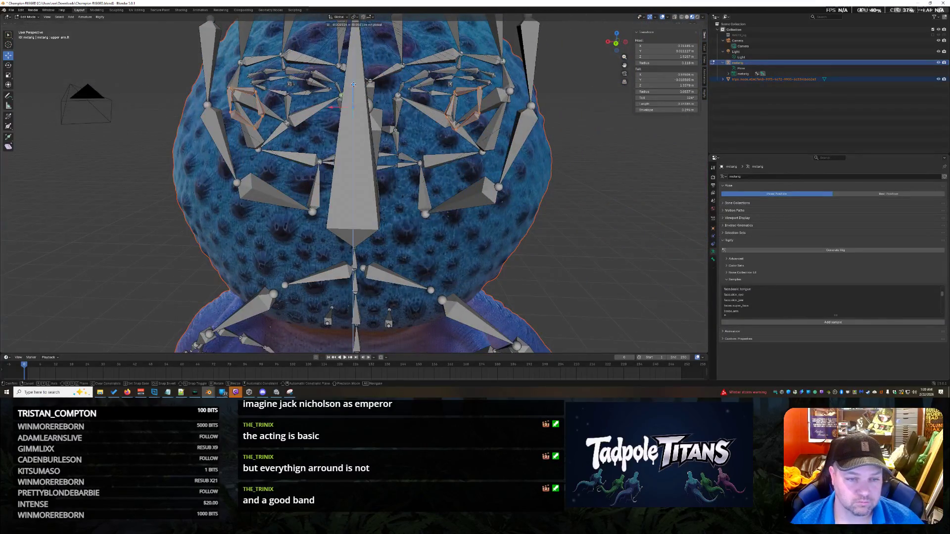
{"action": "key", "text": "s"}
{"action": "left_click", "coordinate": [450, 83]}
Enlarge the cheek bones further so they fit the head mesh.
{"action": "mouse_move", "coordinate": [450, 84]}
{"action": "middle_mouse_down"}
{"action": "mouse_move", "coordinate": [627, 66]}
{"action": "mouse_move", "coordinate": [678, 215]}
{"action": "middle_mouse_up"}
{"action": "scroll", "coordinate": [678, 215], "scroll_direction": "down", "scroll_amount": 3}
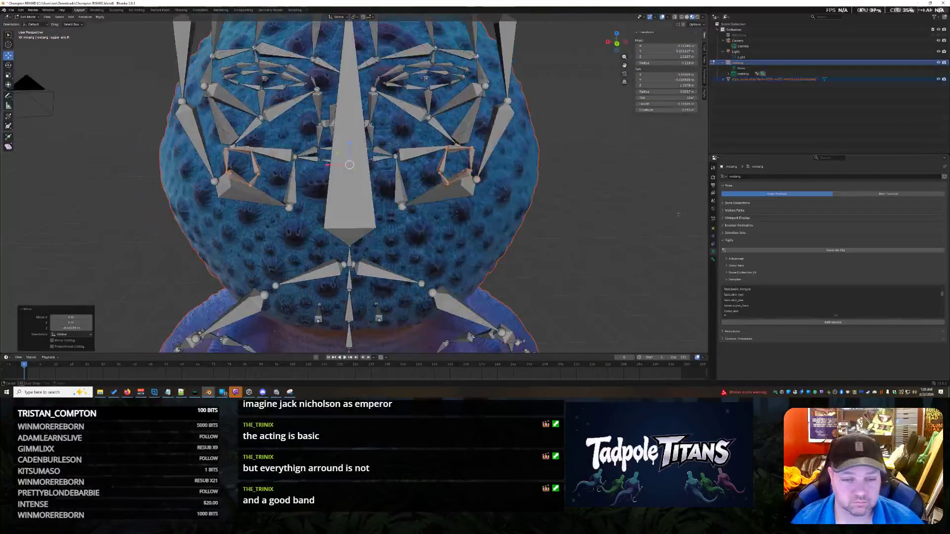
{"action": "key", "text": "s"}
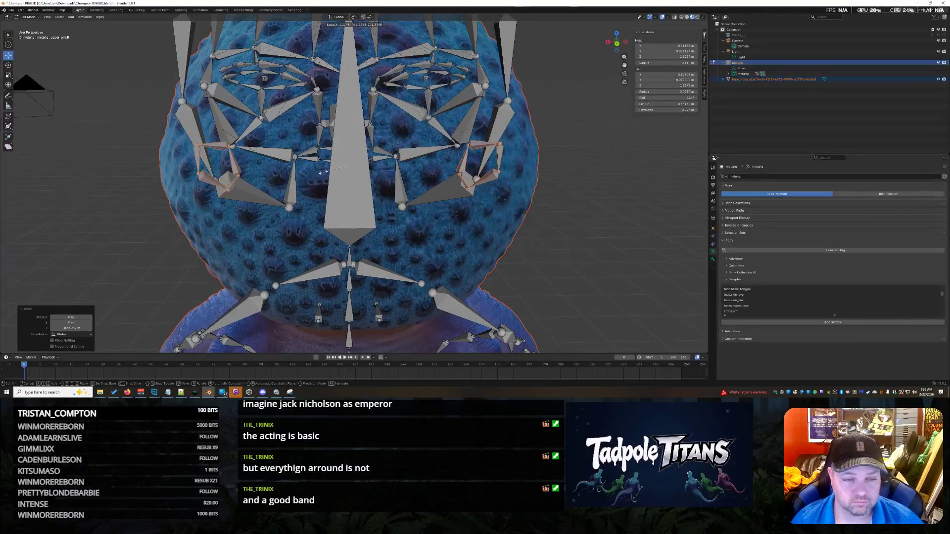
{"action": "left_click", "coordinate": [415, 202]}
{"action": "mouse_move", "coordinate": [415, 203]}
{"action": "middle_mouse_down"}
{"action": "mouse_move", "coordinate": [520, 222]}
{"action": "mouse_move", "coordinate": [487, 227]}
{"action": "middle_mouse_up"}
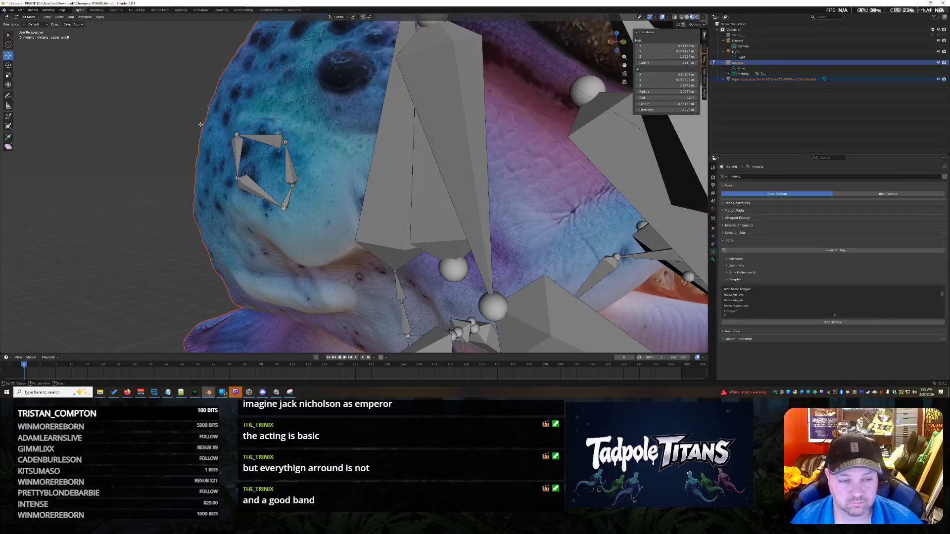
Move the mirrored eye bones onto the eyes and shrink them to fit.
{"action": "mouse_move", "coordinate": [201, 125]}
{"action": "middle_mouse_down"}
{"action": "mouse_move", "coordinate": [458, 160]}
{"action": "mouse_move", "coordinate": [474, 174]}
{"action": "middle_mouse_up"}
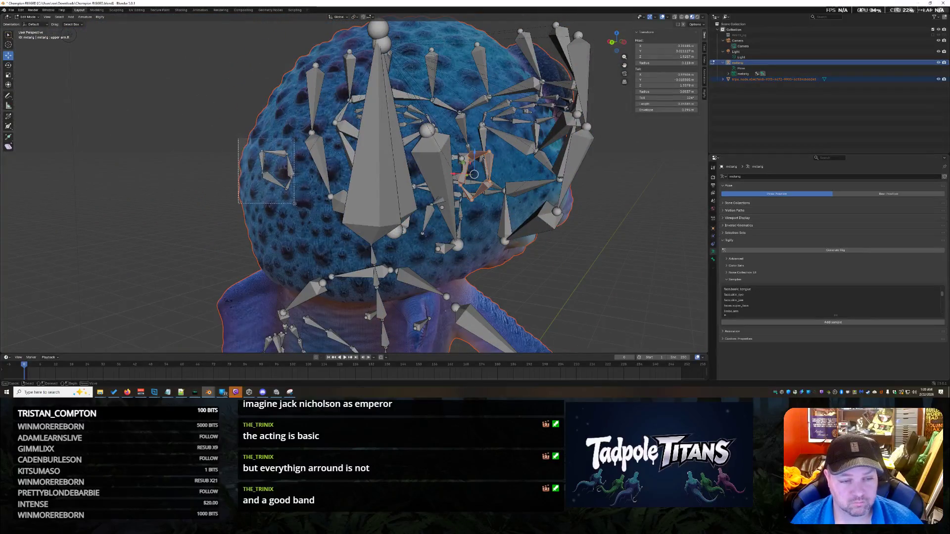
{"action": "key", "text": "g"}
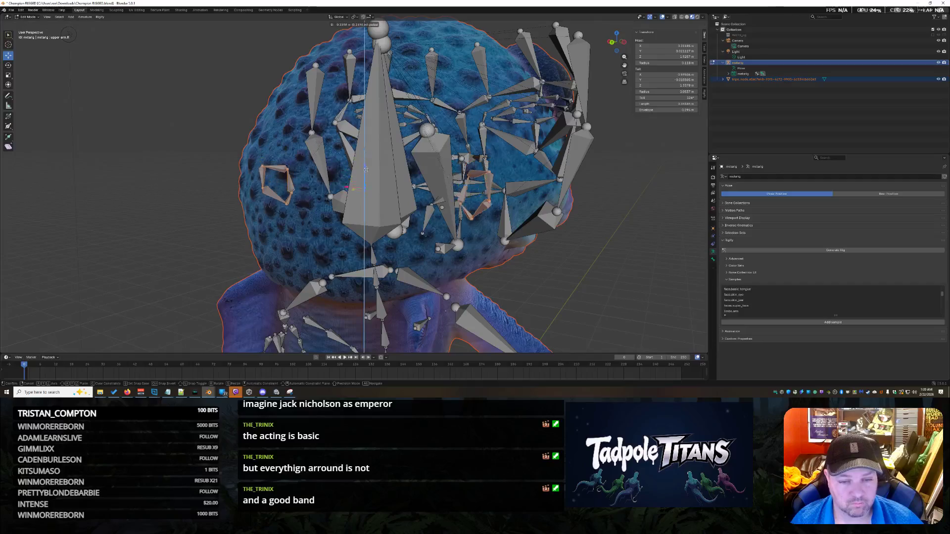
{"action": "left_click", "coordinate": [475, 186]}
{"action": "mouse_move", "coordinate": [475, 186]}
{"action": "middle_mouse_down"}
{"action": "mouse_move", "coordinate": [542, 271]}
{"action": "mouse_move", "coordinate": [511, 296]}
{"action": "middle_mouse_up"}
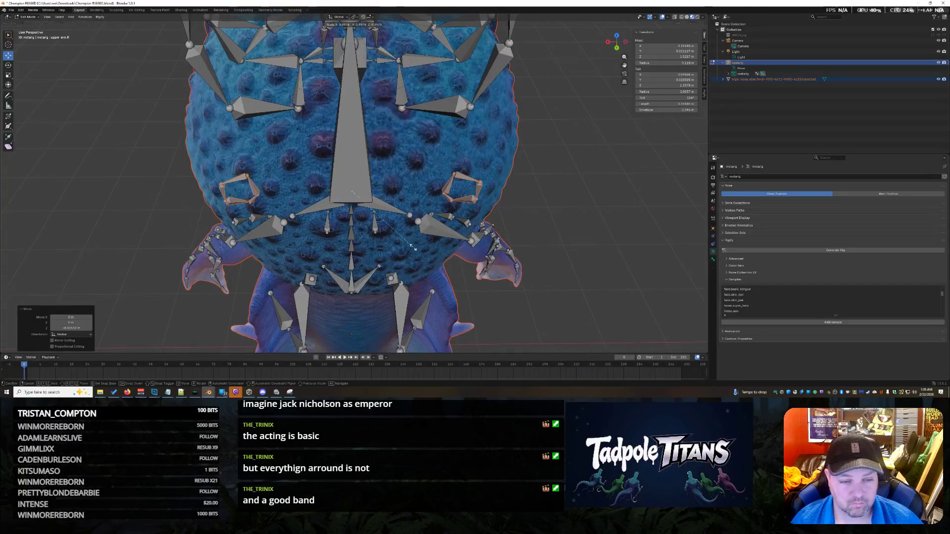
{"action": "key", "text": "s"}
{"action": "left_click", "coordinate": [397, 240]}
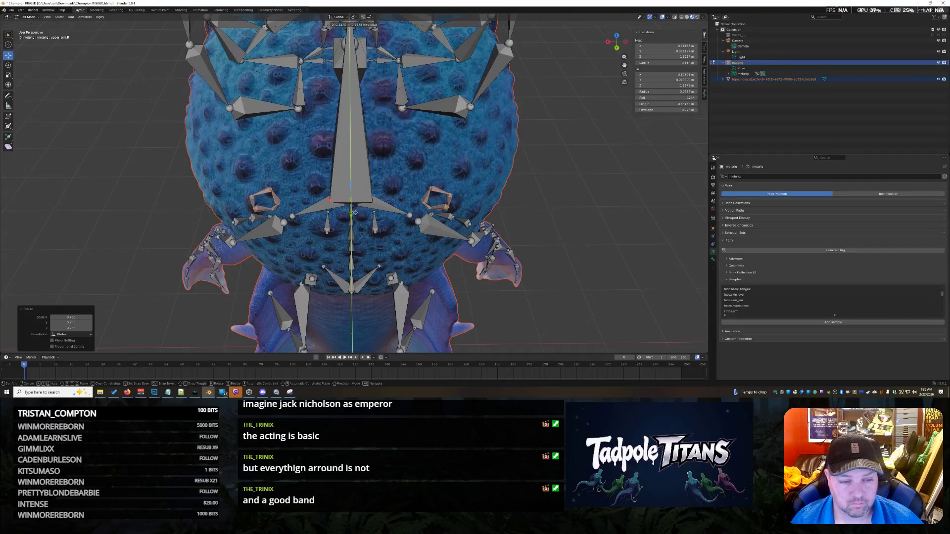
Box-select the small side-head bone cluster and shift it along Y.
{"action": "mouse_move", "coordinate": [397, 240]}
{"action": "middle_mouse_down"}
{"action": "mouse_move", "coordinate": [460, 207]}
{"action": "mouse_move", "coordinate": [565, 193]}
{"action": "middle_mouse_up"}
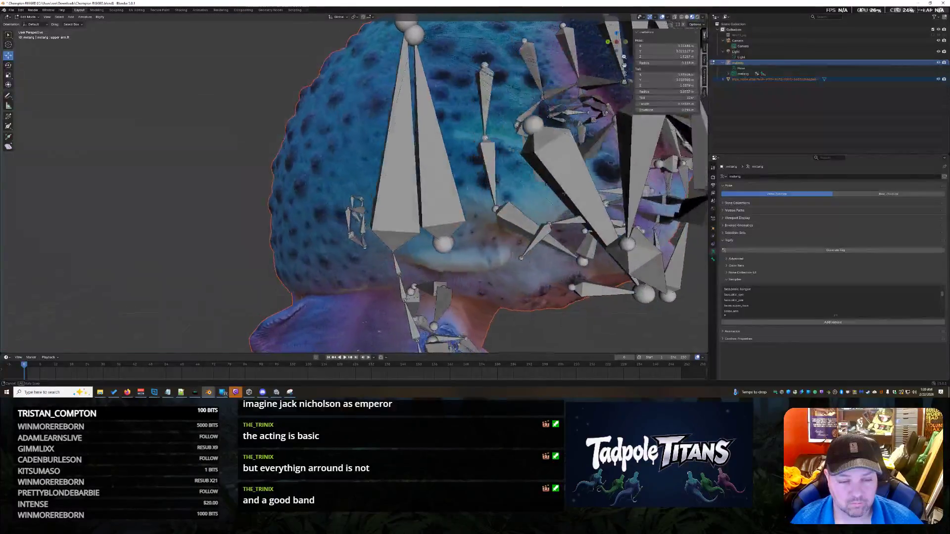
{"action": "left_click_drag", "start_coordinate": [313, 177], "coordinate": [368, 262]}
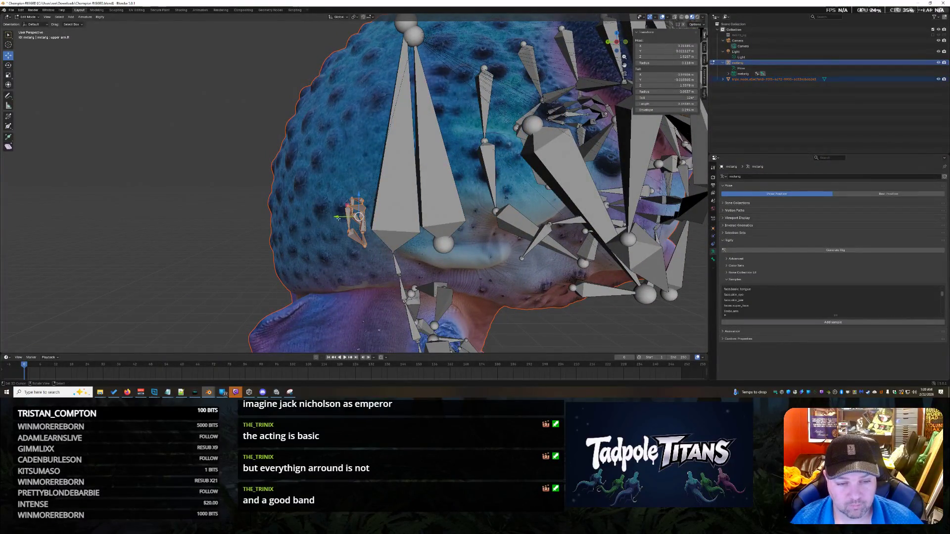
{"action": "left_click_drag", "start_coordinate": [338, 218], "coordinate": [326, 216]}
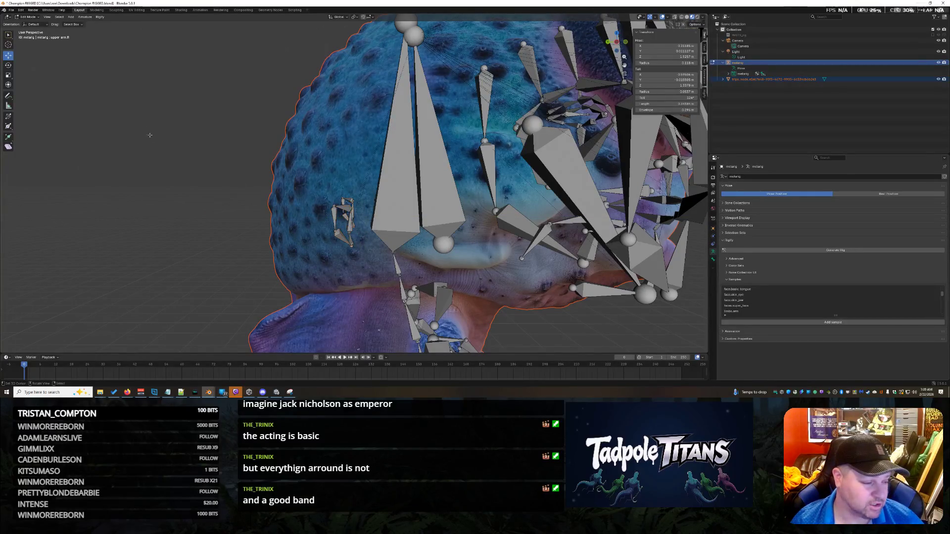
{"action": "middle_click_drag", "start_coordinate": [248, 205], "coordinate": [337, 188]}
{"action": "scroll", "coordinate": [338, 187], "scroll_direction": "up", "scroll_amount": 5}
{"action": "scroll", "coordinate": [338, 188], "scroll_direction": "down", "scroll_amount": 6}
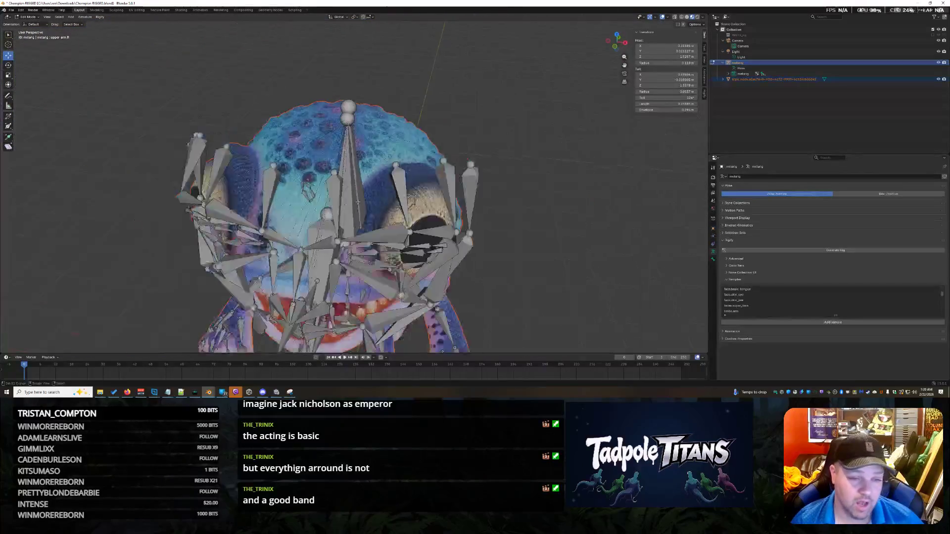
{"action": "scroll", "coordinate": [338, 188], "scroll_direction": "down", "scroll_amount": 3}
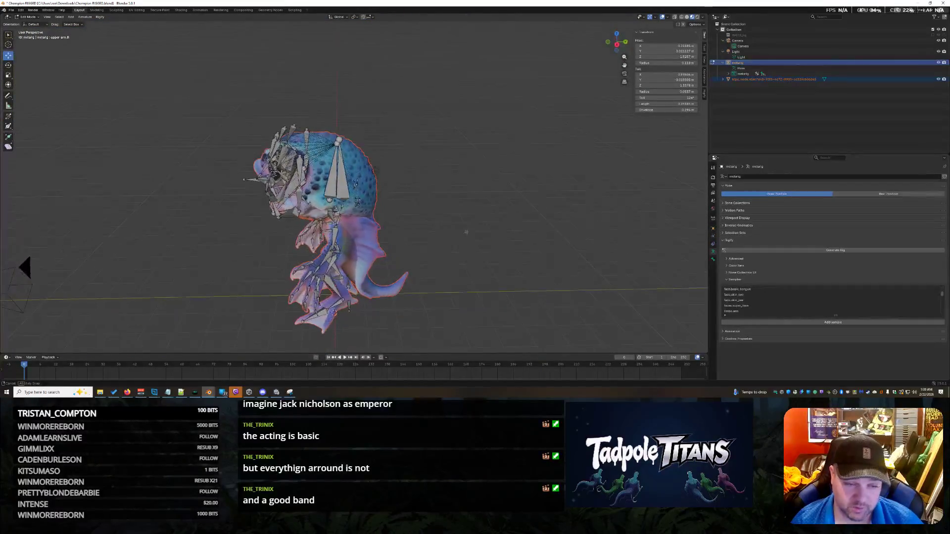
{"action": "scroll", "coordinate": [447, 239], "scroll_direction": "up", "scroll_amount": 5}
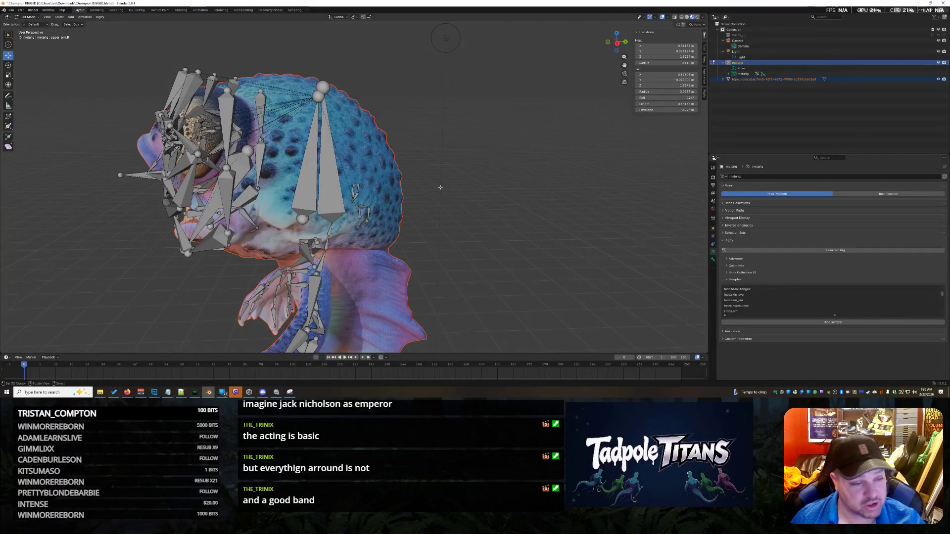
{"action": "mouse_move", "coordinate": [412, 205]}
{"action": "middle_mouse_down"}
{"action": "mouse_move", "coordinate": [502, 217]}
{"action": "mouse_move", "coordinate": [563, 208]}
{"action": "middle_mouse_up"}
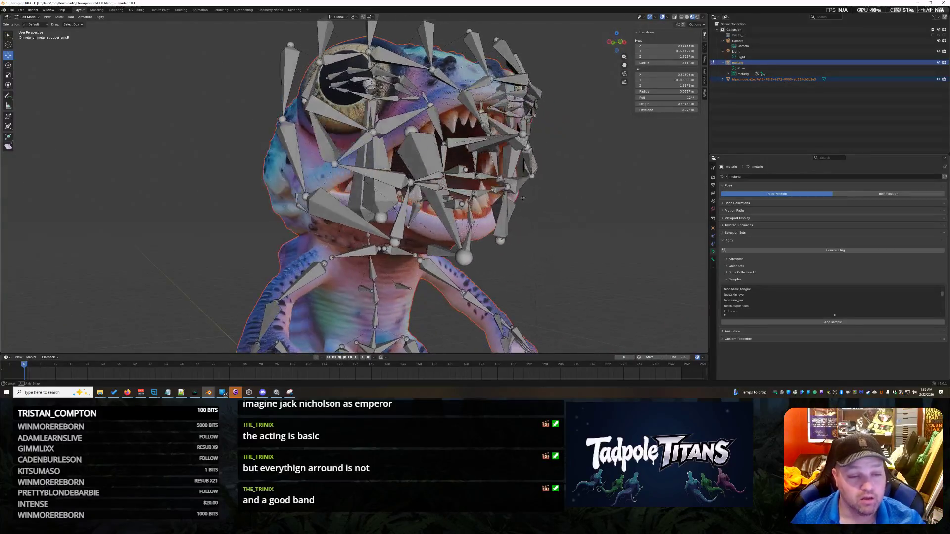
{"action": "middle_click_drag", "start_coordinate": [564, 207], "coordinate": [434, 58]}
{"action": "mouse_move", "coordinate": [377, 185]}
{"action": "middle_mouse_down"}
{"action": "mouse_move", "coordinate": [336, 182]}
{"action": "mouse_move", "coordinate": [518, 247]}
{"action": "middle_mouse_up"}
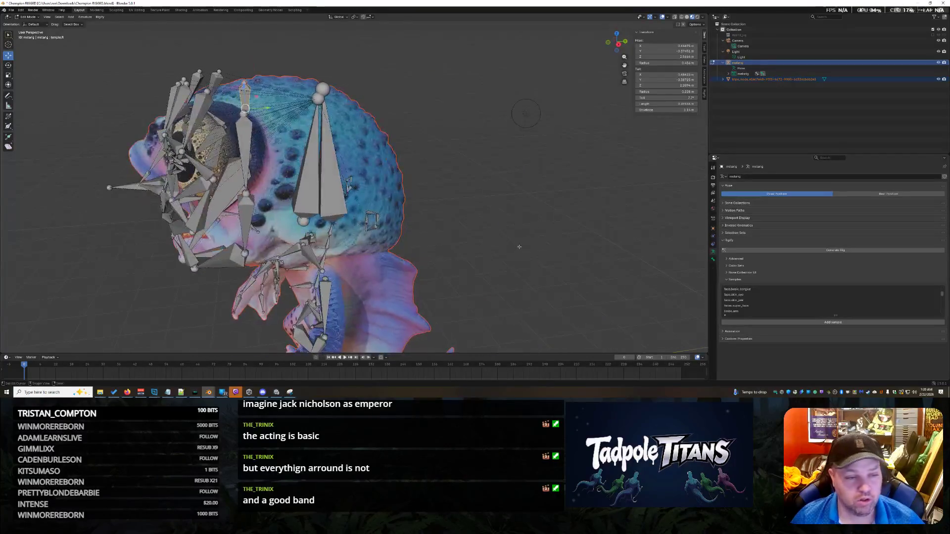
Move the selected face bone along Y toward the head surface and confirm.
{"action": "middle_click_drag", "start_coordinate": [279, 142], "coordinate": [550, 258]}
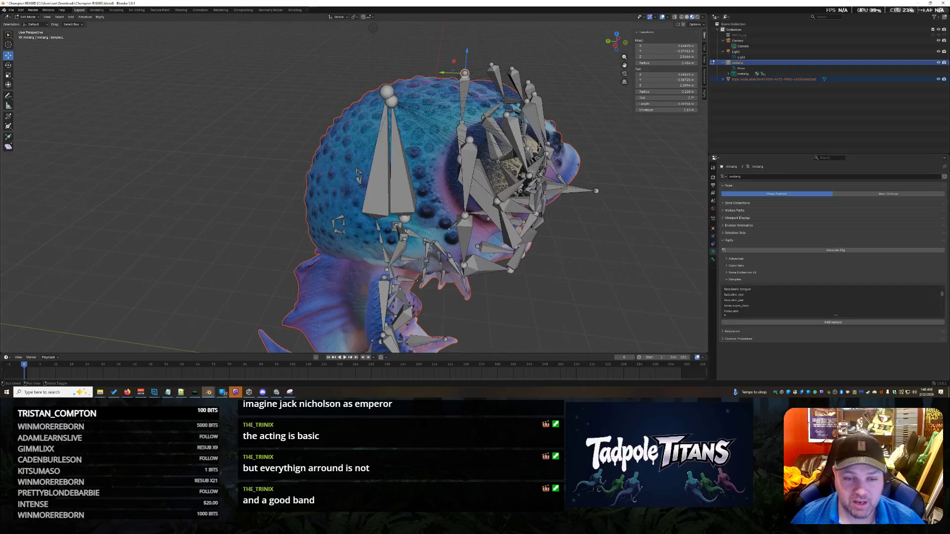
{"action": "mouse_move", "coordinate": [576, 263]}
{"action": "middle_mouse_down"}
{"action": "mouse_move", "coordinate": [571, 246]}
{"action": "mouse_move", "coordinate": [364, 69]}
{"action": "middle_mouse_up"}
{"action": "scroll", "coordinate": [449, 136], "scroll_direction": "up", "scroll_amount": 2}
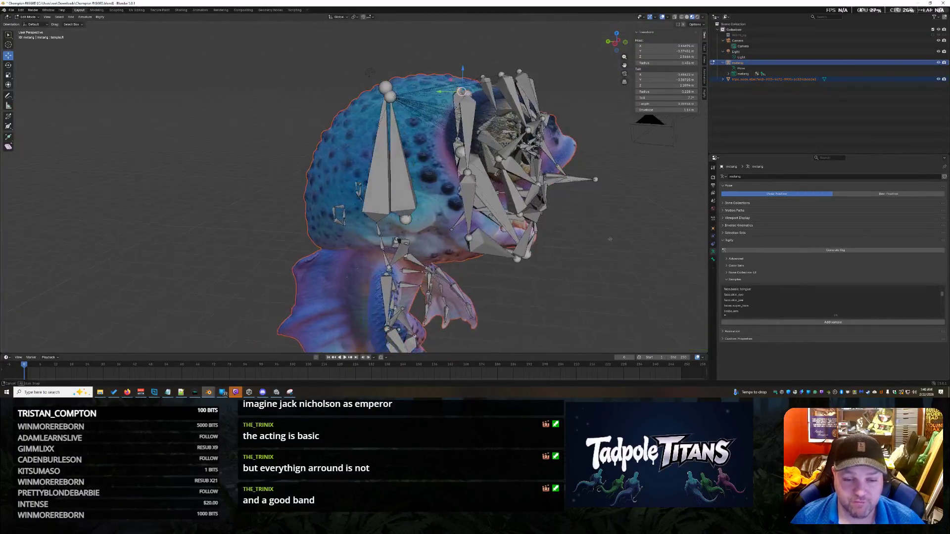
{"action": "left_click_drag", "start_coordinate": [435, 90], "coordinate": [334, 104]}
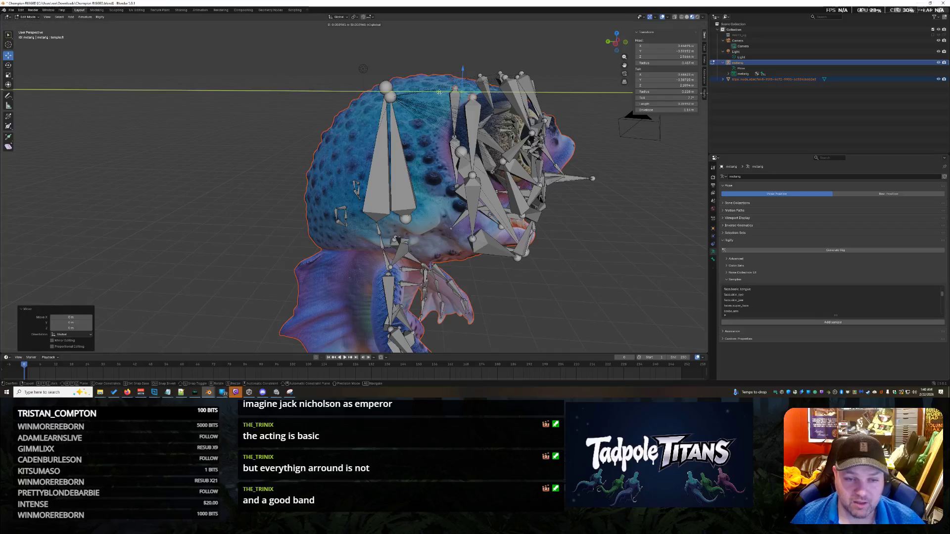
{"action": "middle_click_drag", "start_coordinate": [355, 91], "coordinate": [347, 184]}
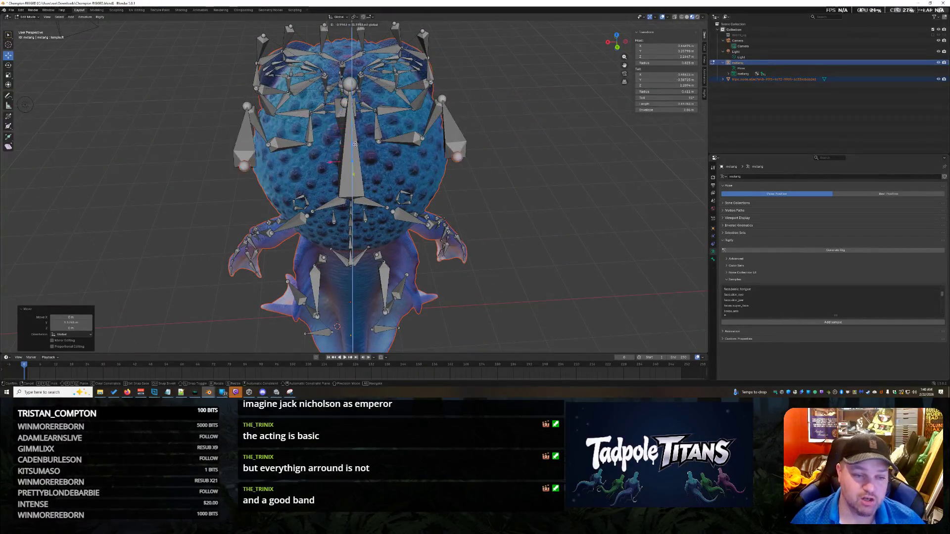
{"action": "mouse_move", "coordinate": [350, 103]}
{"action": "middle_mouse_down"}
{"action": "mouse_move", "coordinate": [356, 169]}
{"action": "mouse_move", "coordinate": [414, 225]}
{"action": "middle_mouse_up"}
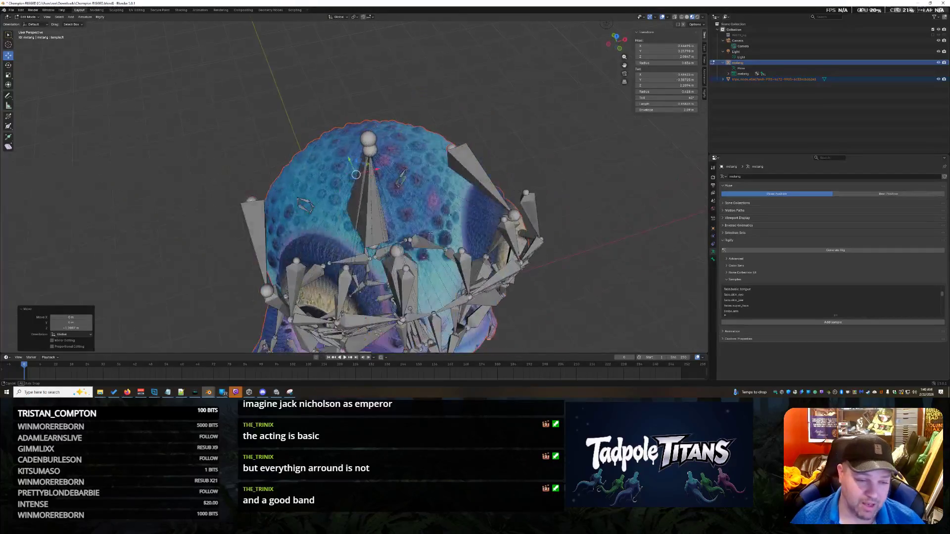
{"action": "left_click", "coordinate": [330, 201]}
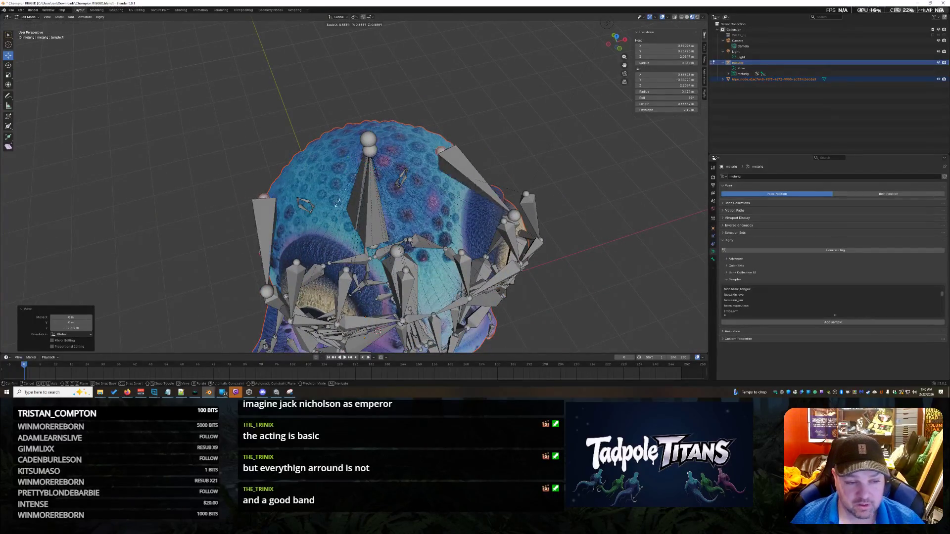
{"action": "mouse_move", "coordinate": [330, 201]}
{"action": "middle_mouse_down"}
{"action": "mouse_move", "coordinate": [338, 172]}
{"action": "mouse_move", "coordinate": [251, 182]}
{"action": "middle_mouse_up"}
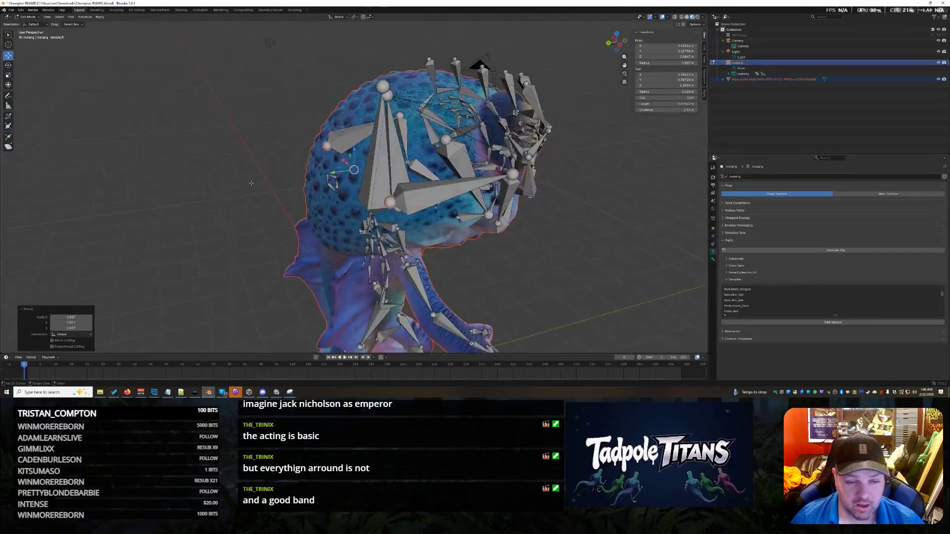
Select a different face bone, try a rotation on it and undo it.
{"action": "mouse_move", "coordinate": [481, 66]}
{"action": "middle_mouse_down"}
{"action": "mouse_move", "coordinate": [26, 88]}
{"action": "mouse_move", "coordinate": [652, 125]}
{"action": "middle_mouse_up"}
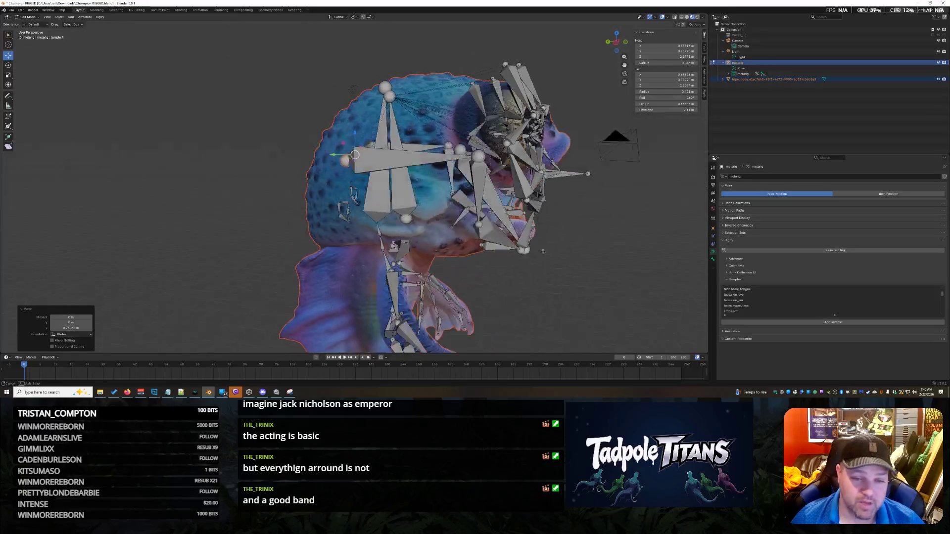
{"action": "middle_click_drag", "start_coordinate": [538, 253], "coordinate": [535, 253]}
{"action": "left_click", "coordinate": [461, 150]}
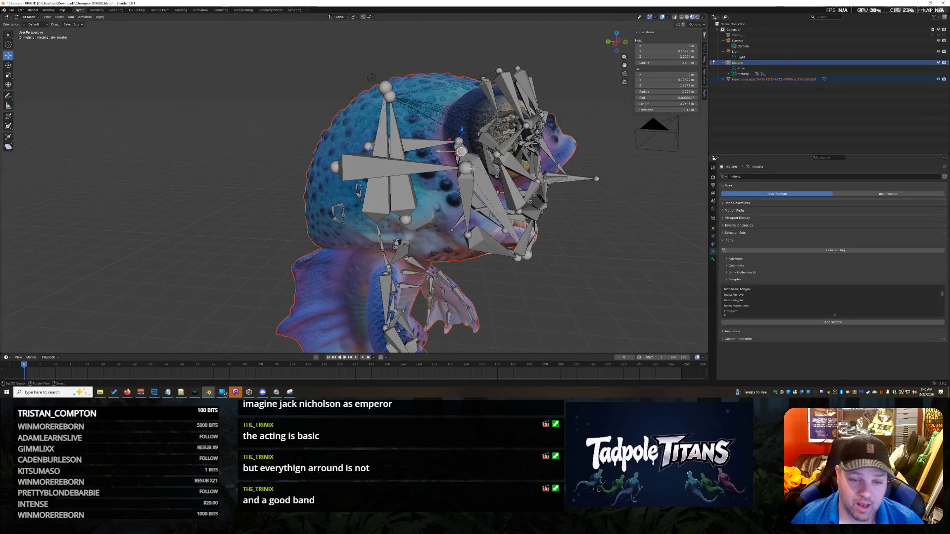
{"action": "middle_click_drag", "start_coordinate": [573, 219], "coordinate": [482, 226]}
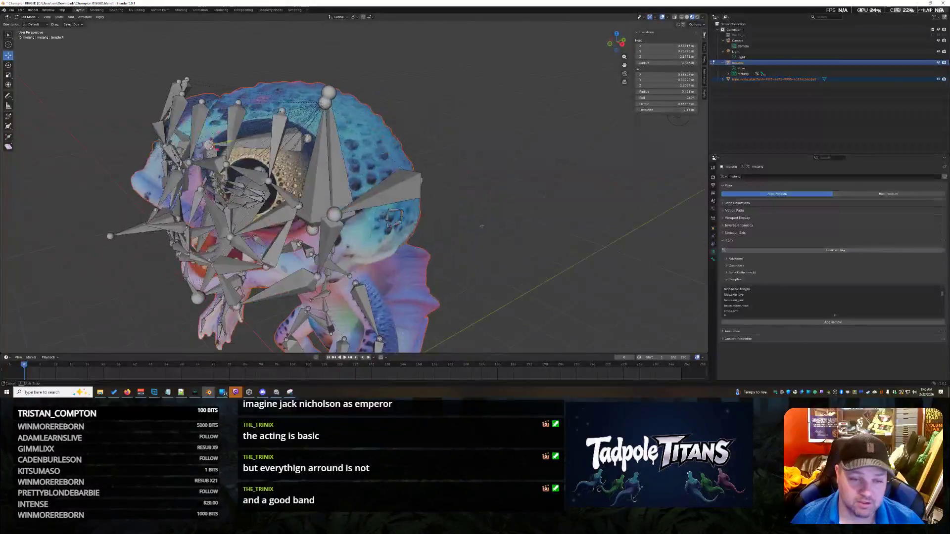
{"action": "middle_click_drag", "start_coordinate": [337, 216], "coordinate": [442, 149]}
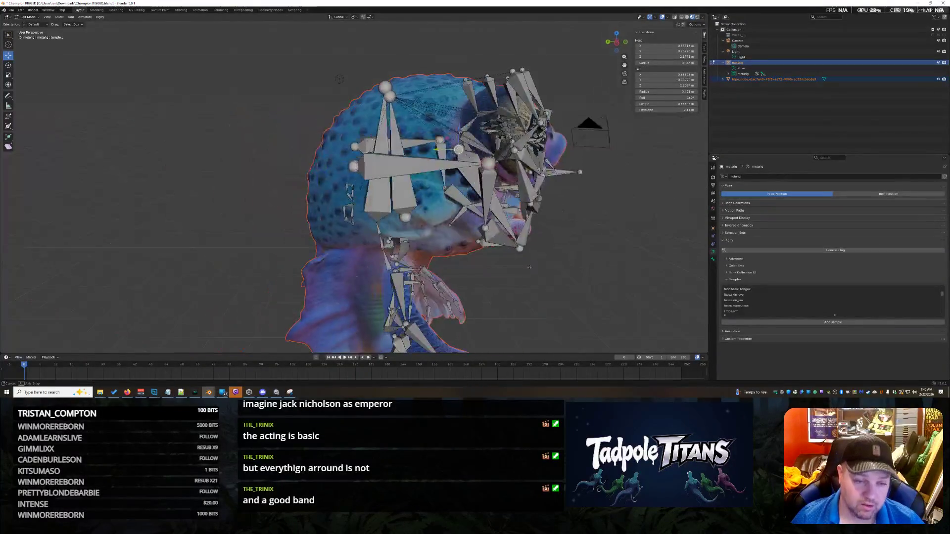
{"action": "key", "text": "r"}
{"action": "left_click", "coordinate": [576, 217]}
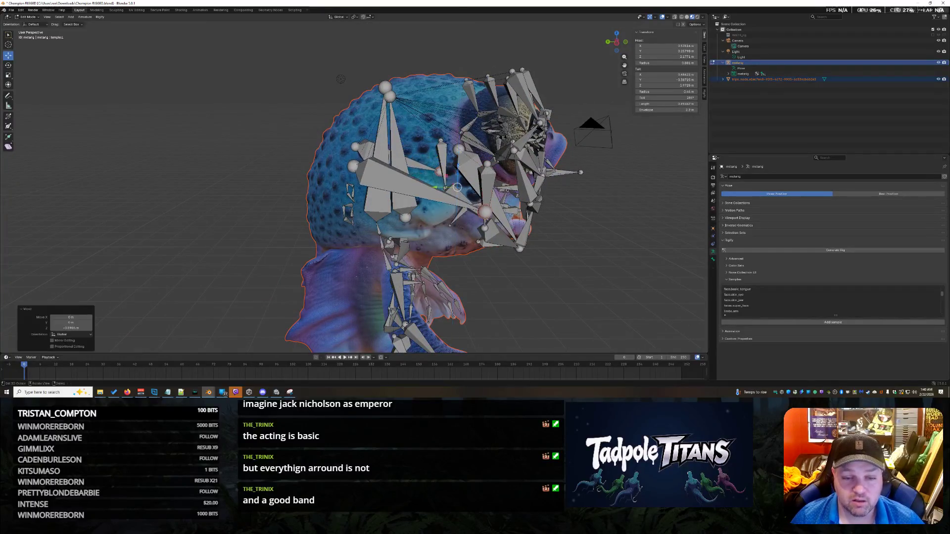
{"action": "key", "text": "ctrl+z"}
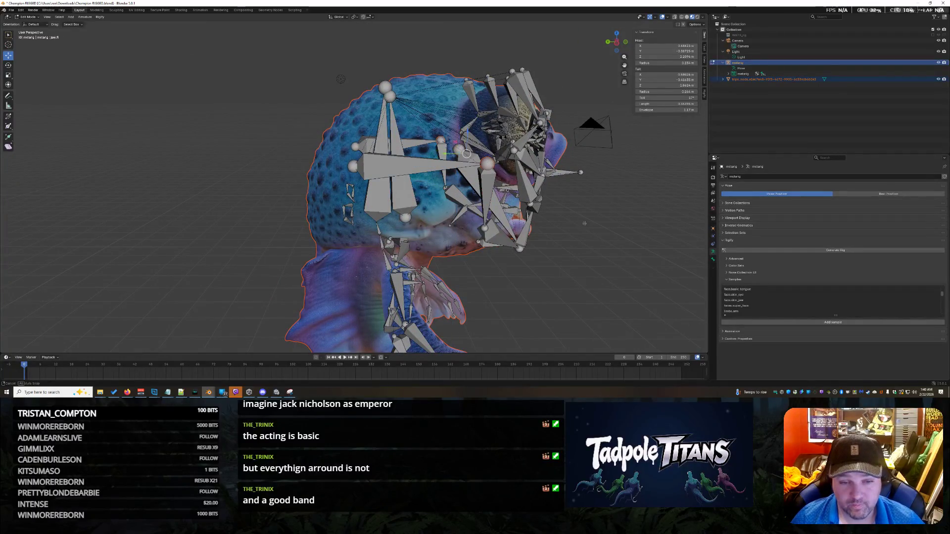
Move that bone along Y, undo, then redo the Y move so it sits against the head.
{"action": "middle_click_drag", "start_coordinate": [584, 223], "coordinate": [489, 226]}
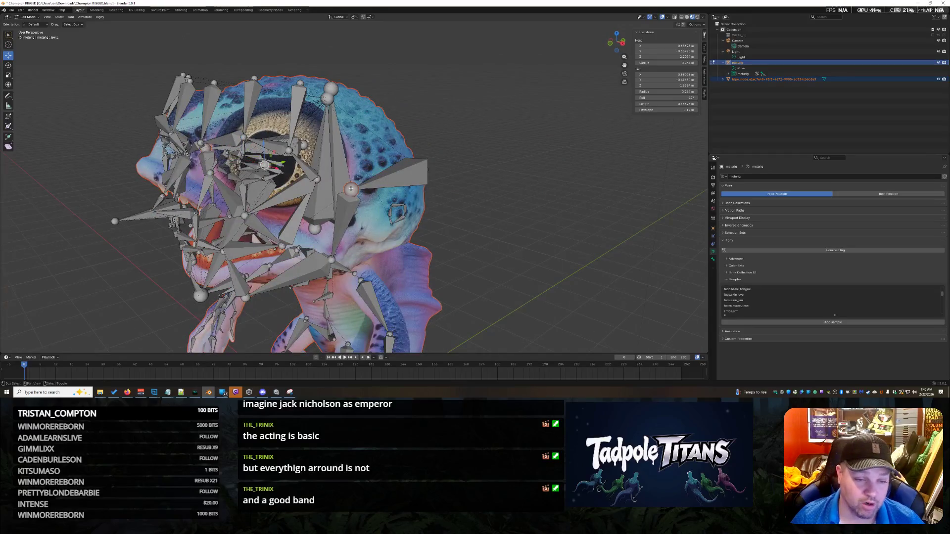
{"action": "middle_click_drag", "start_coordinate": [356, 193], "coordinate": [461, 185]}
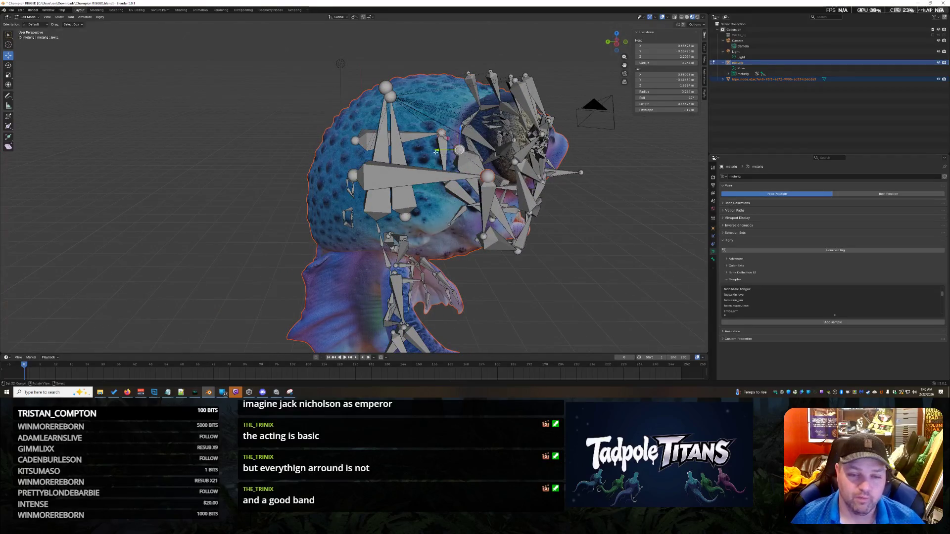
{"action": "key", "text": "g"}
{"action": "key", "text": "y"}
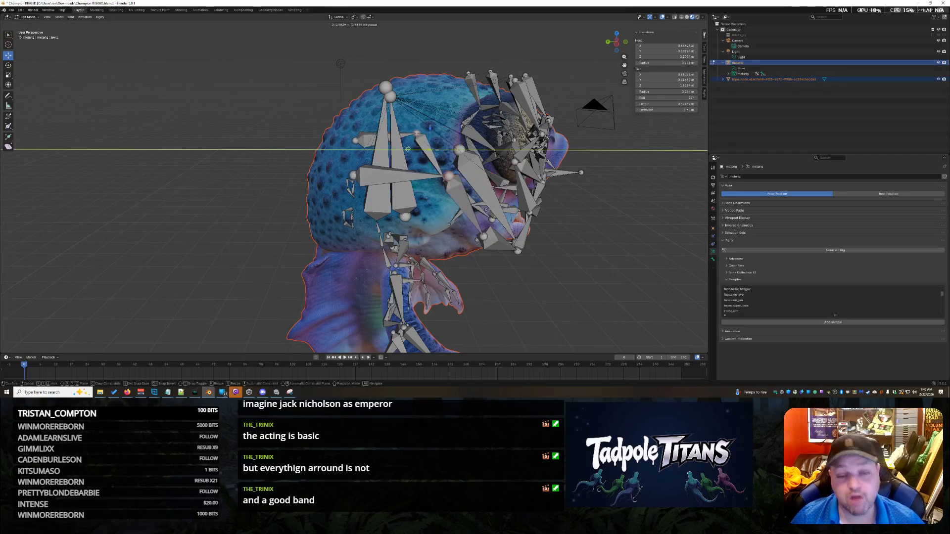
{"action": "left_click", "coordinate": [411, 148]}
{"action": "key", "text": "ctrl+z"}
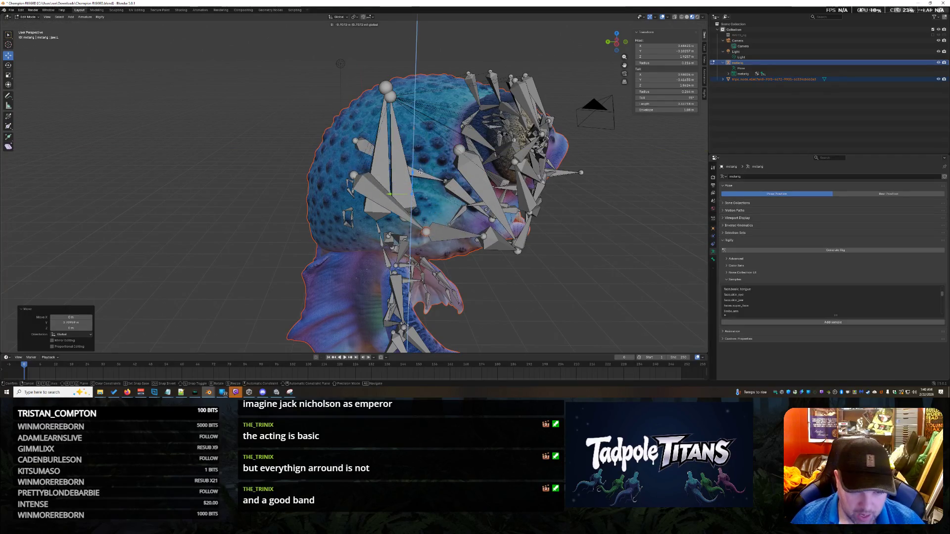
{"action": "key", "text": "g"}
{"action": "key", "text": "y"}
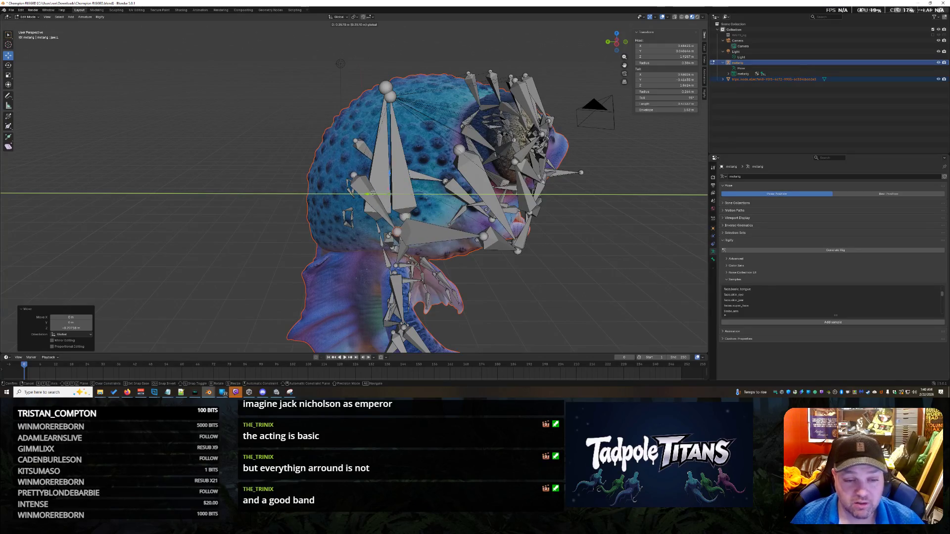
{"action": "left_click", "coordinate": [380, 194]}
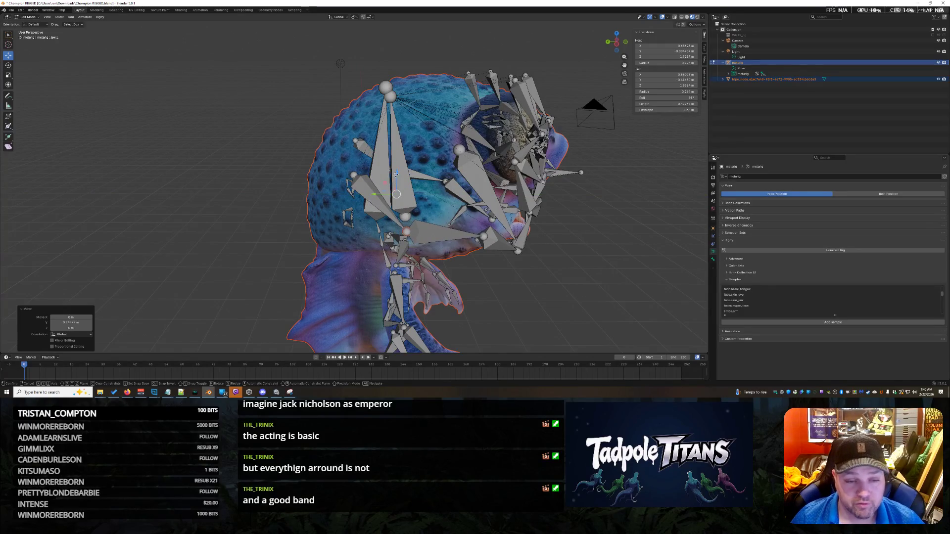
{"action": "mouse_move", "coordinate": [396, 174]}
{"action": "middle_mouse_down"}
{"action": "mouse_move", "coordinate": [588, 294]}
{"action": "mouse_move", "coordinate": [519, 278]}
{"action": "middle_mouse_up"}
Lower the selected jaw-side bone vertically along Z and confirm.
{"action": "right_click", "coordinate": [468, 231], "text": "shift"}
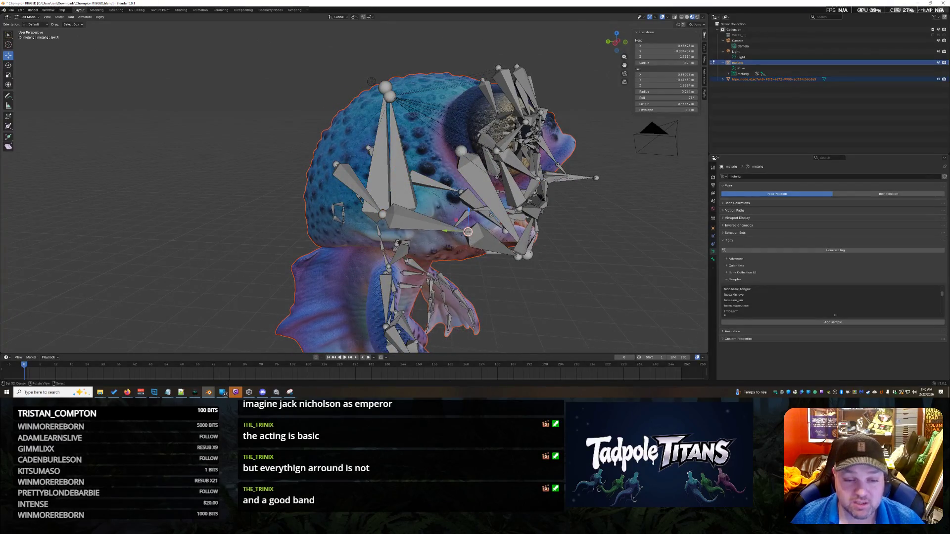
{"action": "middle_click_drag", "start_coordinate": [479, 239], "coordinate": [503, 227]}
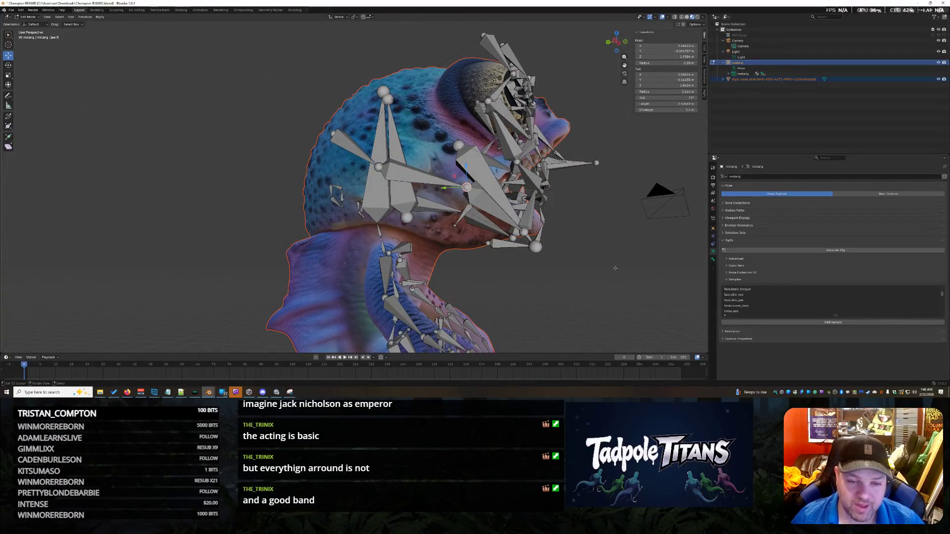
{"action": "middle_click_drag", "start_coordinate": [620, 280], "coordinate": [430, 263]}
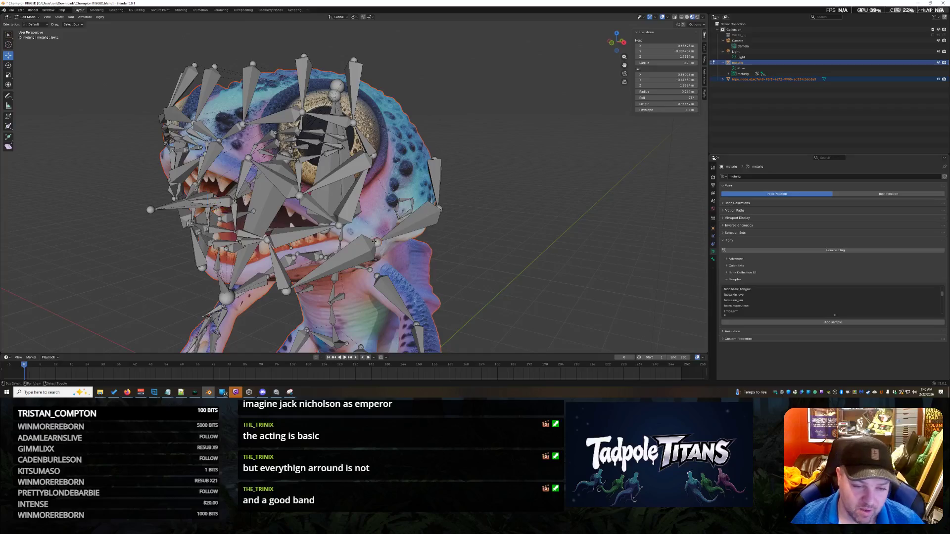
{"action": "middle_click_drag", "start_coordinate": [377, 241], "coordinate": [571, 281]}
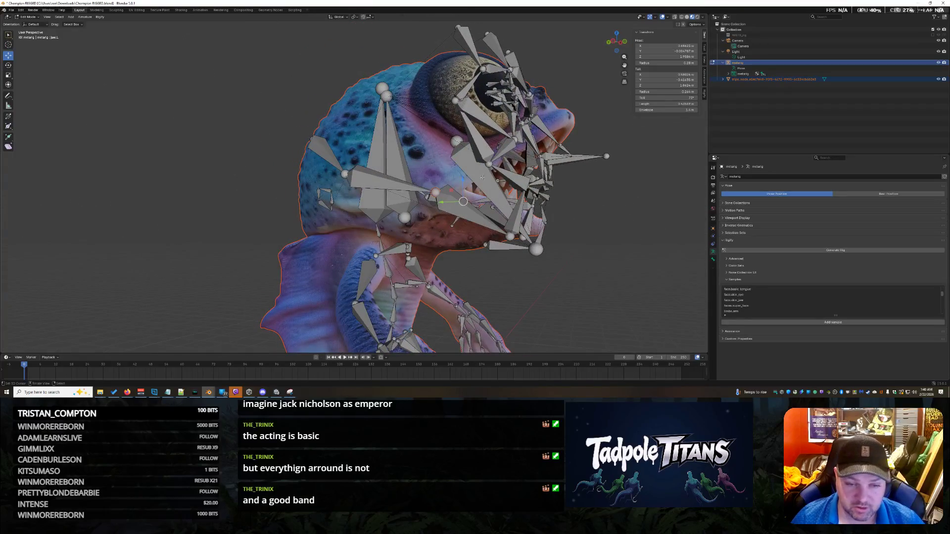
{"action": "key", "text": "g"}
{"action": "key", "text": "z"}
{"action": "key", "text": "Return"}
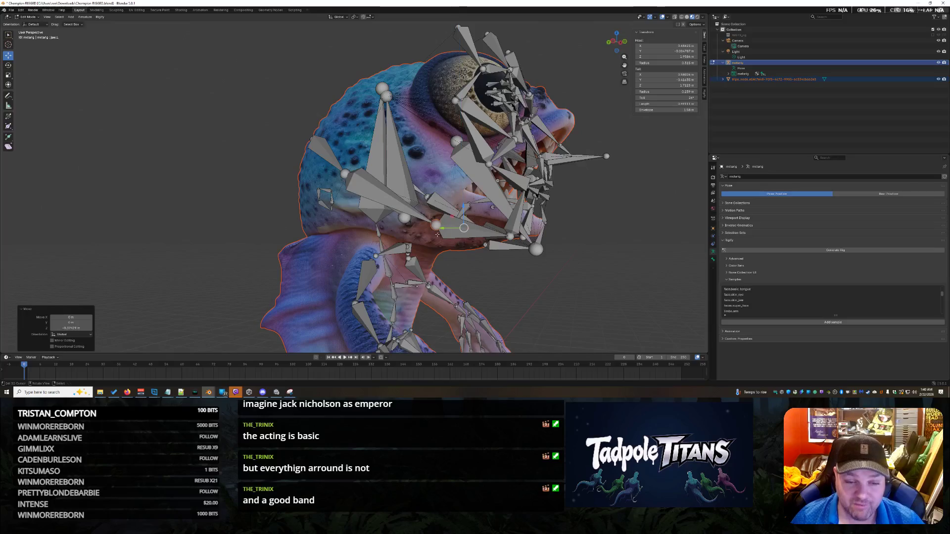
Rescale the selected face bones to sit against the creature's head.
{"action": "mouse_move", "coordinate": [520, 297]}
{"action": "middle_mouse_down"}
{"action": "mouse_move", "coordinate": [556, 320]}
{"action": "mouse_move", "coordinate": [544, 292]}
{"action": "middle_mouse_up"}
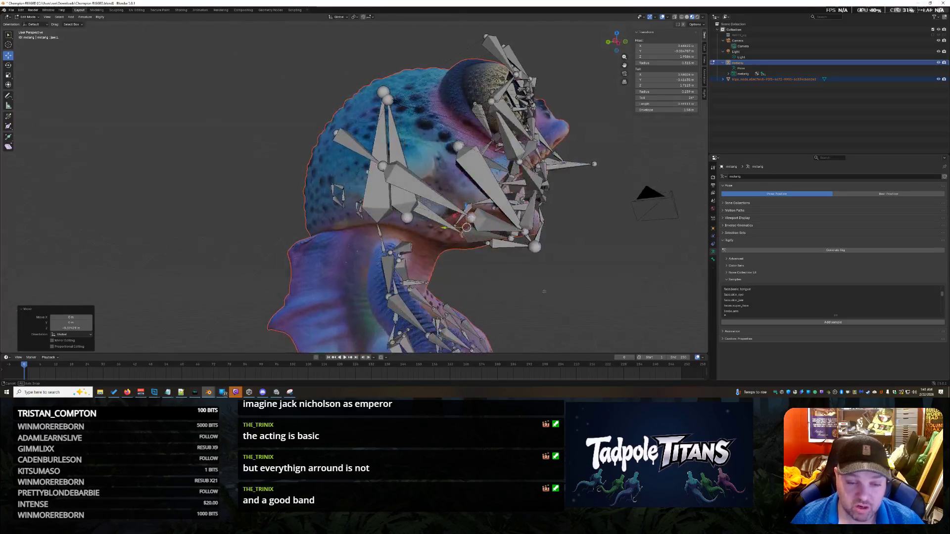
{"action": "mouse_move", "coordinate": [447, 228]}
{"action": "middle_mouse_down"}
{"action": "mouse_move", "coordinate": [465, 280]}
{"action": "mouse_move", "coordinate": [539, 292]}
{"action": "middle_mouse_up"}
{"action": "key", "text": "s"}
{"action": "key", "text": "Return"}
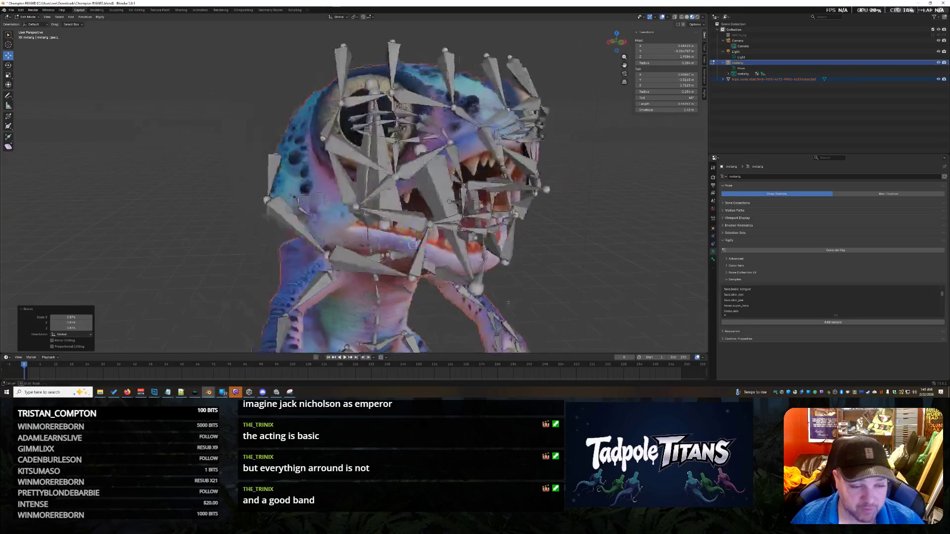
{"action": "scroll", "coordinate": [553, 289], "scroll_direction": "up", "scroll_amount": 2}
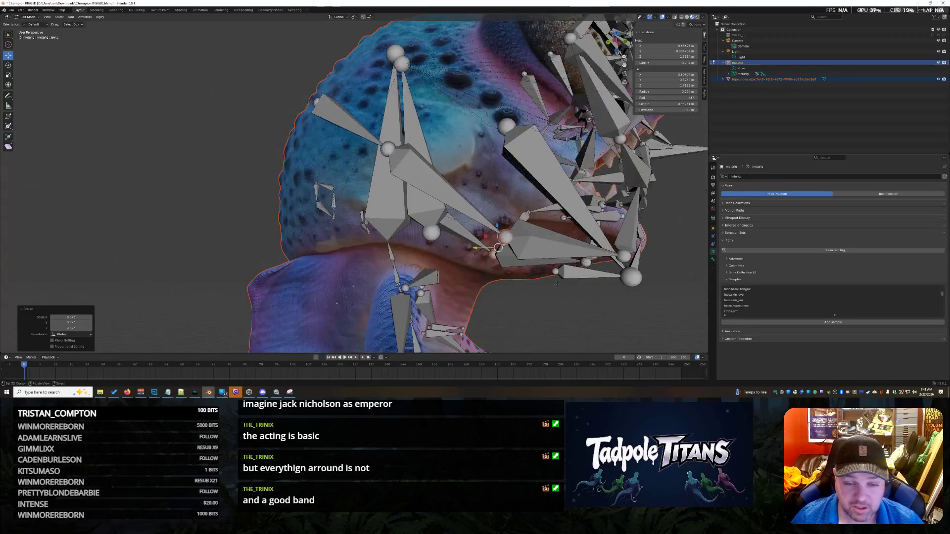
Resize the mouth bones around the teeth from a front view and confirm.
{"action": "mouse_move", "coordinate": [497, 226]}
{"action": "middle_mouse_down"}
{"action": "mouse_move", "coordinate": [538, 300]}
{"action": "mouse_move", "coordinate": [543, 284]}
{"action": "mouse_move", "coordinate": [562, 287]}
{"action": "mouse_move", "coordinate": [523, 291]}
{"action": "mouse_move", "coordinate": [595, 295]}
{"action": "mouse_move", "coordinate": [568, 278]}
{"action": "mouse_move", "coordinate": [576, 252]}
{"action": "middle_mouse_up"}
{"action": "key", "text": "s"}
{"action": "left_click", "coordinate": [523, 292]}
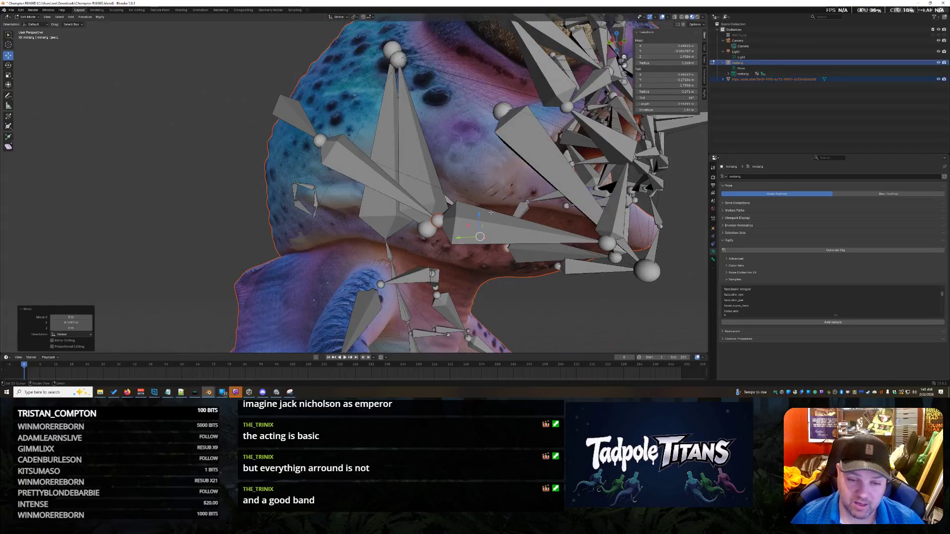
{"action": "middle_click_drag", "start_coordinate": [493, 212], "coordinate": [519, 274]}
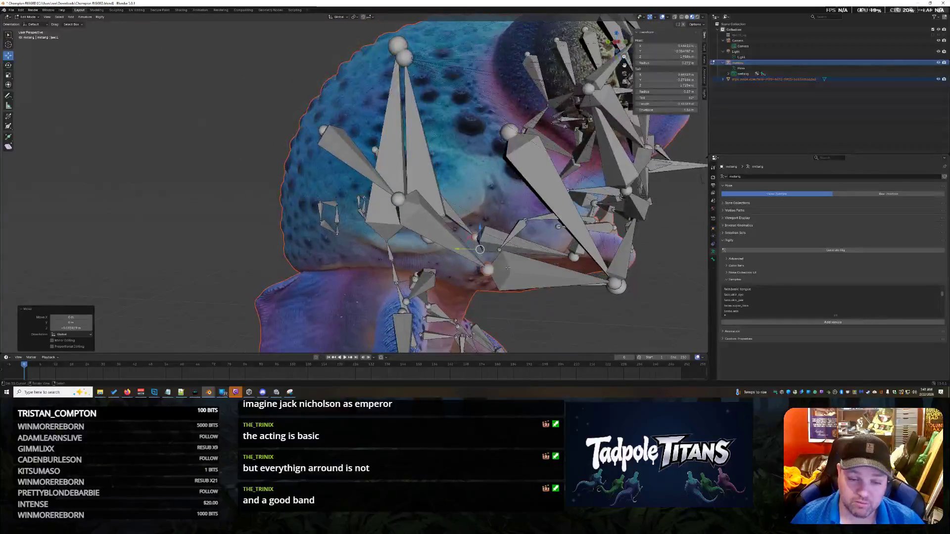
Try further scaling of the mouth bones, finishing one and cancelling the last.
{"action": "mouse_move", "coordinate": [458, 248]}
{"action": "middle_mouse_down"}
{"action": "mouse_move", "coordinate": [513, 285]}
{"action": "mouse_move", "coordinate": [386, 163]}
{"action": "mouse_move", "coordinate": [482, 248]}
{"action": "mouse_move", "coordinate": [446, 237]}
{"action": "mouse_move", "coordinate": [464, 260]}
{"action": "mouse_move", "coordinate": [494, 260]}
{"action": "middle_mouse_up"}
{"action": "key", "text": "s"}
{"action": "key", "text": "Escape"}
{"action": "mouse_move", "coordinate": [544, 287]}
{"action": "middle_mouse_down"}
{"action": "mouse_move", "coordinate": [508, 253]}
{"action": "mouse_move", "coordinate": [448, 223]}
{"action": "middle_mouse_up"}
{"action": "key", "text": "s"}
{"action": "right_click", "coordinate": [499, 250]}
Select a bone at the side of the head and move it vertically along Z.
{"action": "mouse_move", "coordinate": [357, 193]}
{"action": "middle_mouse_down"}
{"action": "mouse_move", "coordinate": [461, 193]}
{"action": "mouse_move", "coordinate": [356, 193]}
{"action": "middle_mouse_up"}
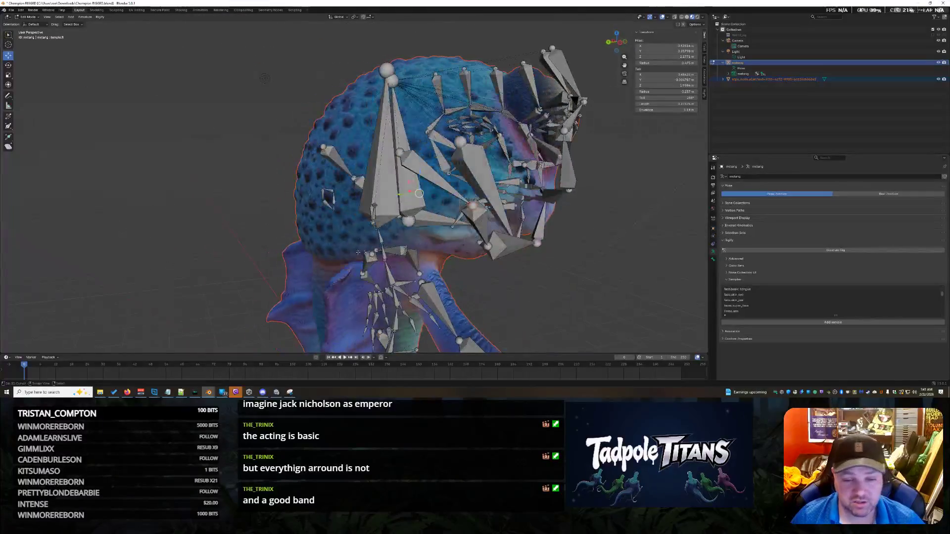
{"action": "mouse_move", "coordinate": [263, 78]}
{"action": "middle_mouse_down"}
{"action": "mouse_move", "coordinate": [600, 293]}
{"action": "mouse_move", "coordinate": [587, 293]}
{"action": "middle_mouse_up"}
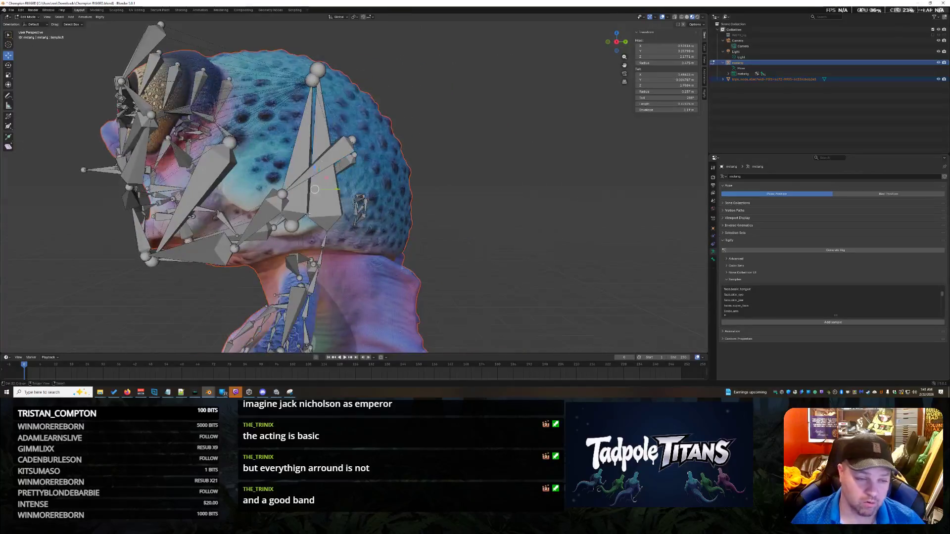
{"action": "left_click", "coordinate": [286, 192]}
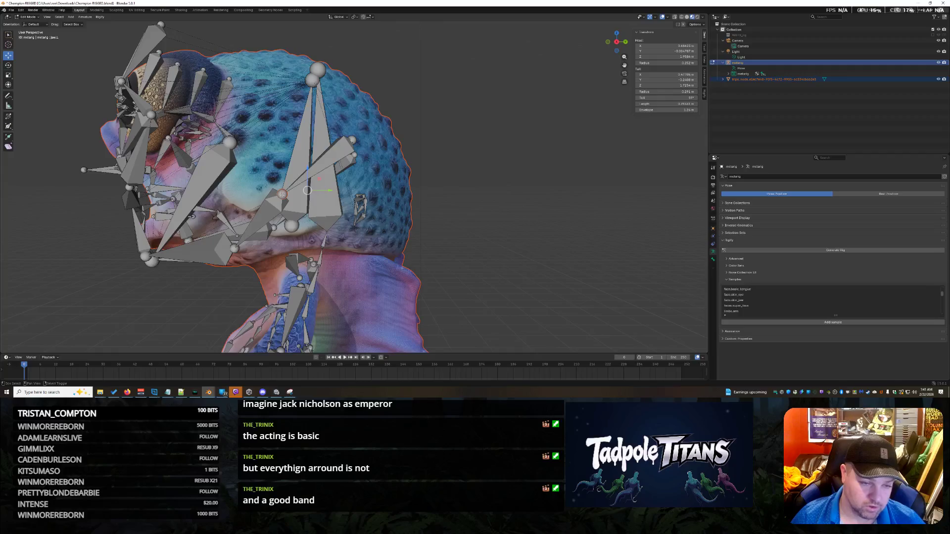
{"action": "key", "text": "g"}
{"action": "key", "text": "z"}
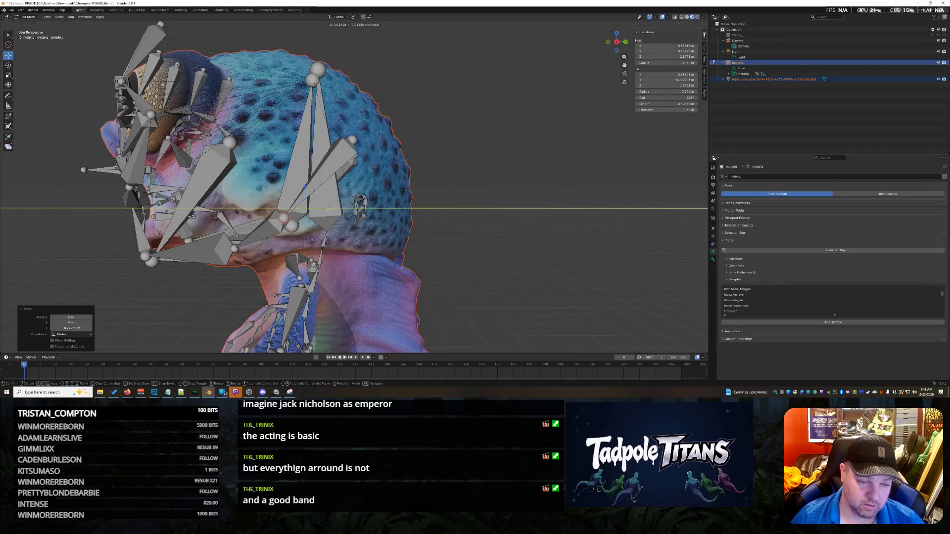
{"action": "left_click", "coordinate": [326, 208]}
Shrink the side face bones toward the centre of the head.
{"action": "mouse_move", "coordinate": [325, 209]}
{"action": "middle_mouse_down"}
{"action": "mouse_move", "coordinate": [401, 212]}
{"action": "mouse_move", "coordinate": [389, 227]}
{"action": "middle_mouse_up"}
{"action": "key", "text": "s"}
{"action": "key", "text": "Escape"}
{"action": "mouse_move", "coordinate": [382, 229]}
{"action": "middle_mouse_down"}
{"action": "mouse_move", "coordinate": [614, 289]}
{"action": "mouse_move", "coordinate": [332, 204]}
{"action": "mouse_move", "coordinate": [460, 218]}
{"action": "middle_mouse_up"}
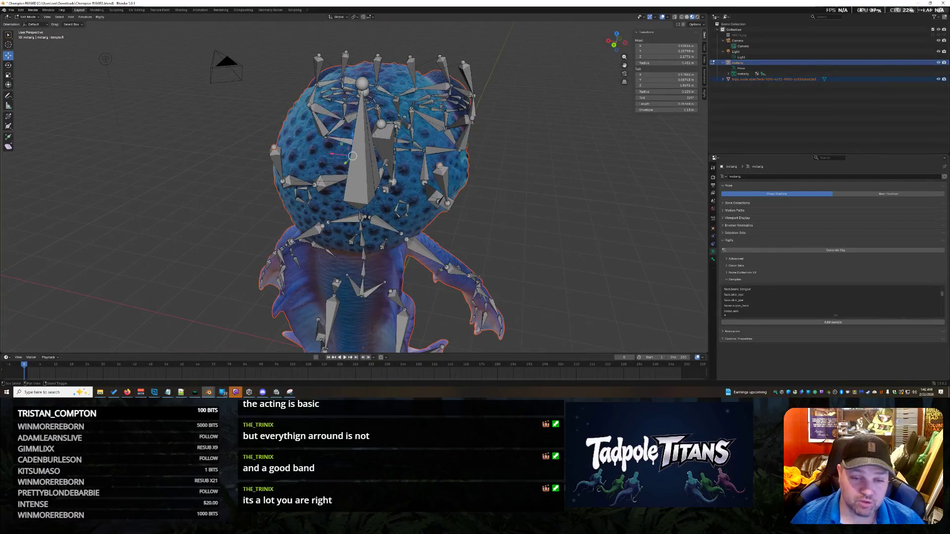
{"action": "middle_click_drag", "start_coordinate": [561, 216], "coordinate": [641, 215]}
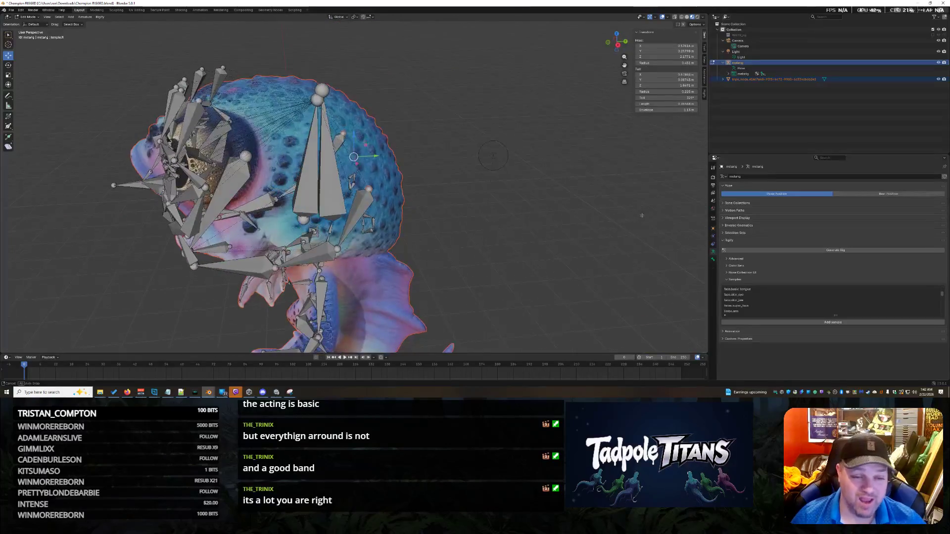
Nudge the bones slightly along Y and resize them around the eye and mouth.
{"action": "key", "text": "g"}
{"action": "key", "text": "y"}
{"action": "left_click", "coordinate": [349, 136]}
{"action": "key", "text": "g"}
{"action": "mouse_move", "coordinate": [485, 152]}
{"action": "middle_mouse_down"}
{"action": "mouse_move", "coordinate": [482, 206]}
{"action": "mouse_move", "coordinate": [504, 217]}
{"action": "mouse_move", "coordinate": [488, 220]}
{"action": "mouse_move", "coordinate": [562, 228]}
{"action": "mouse_move", "coordinate": [570, 207]}
{"action": "mouse_move", "coordinate": [546, 232]}
{"action": "mouse_move", "coordinate": [622, 244]}
{"action": "middle_mouse_up"}
{"action": "key", "text": "s"}
{"action": "left_click", "coordinate": [483, 207]}
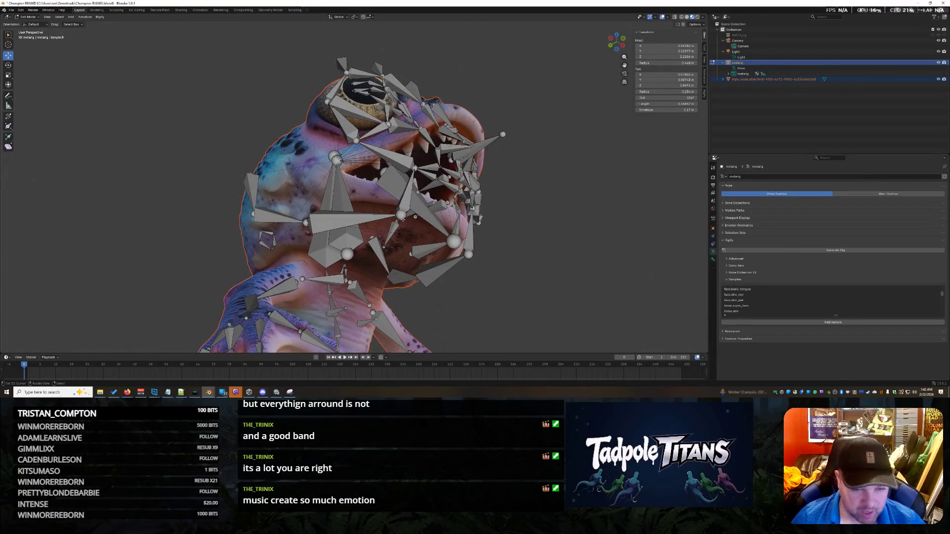
Shrink the selected jaw bones while viewing the head from underneath the chin.
{"action": "middle_click_drag", "start_coordinate": [425, 227], "coordinate": [389, 191]}
{"action": "middle_click_drag", "start_coordinate": [613, 121], "coordinate": [576, 146]}
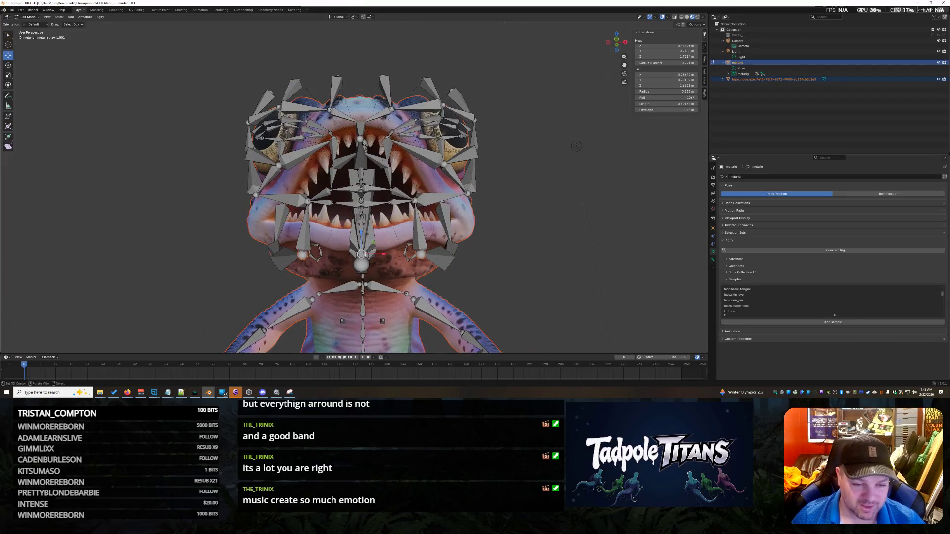
{"action": "left_click_drag", "start_coordinate": [362, 232], "coordinate": [364, 233]}
{"action": "middle_click_drag", "start_coordinate": [364, 233], "coordinate": [427, 199]}
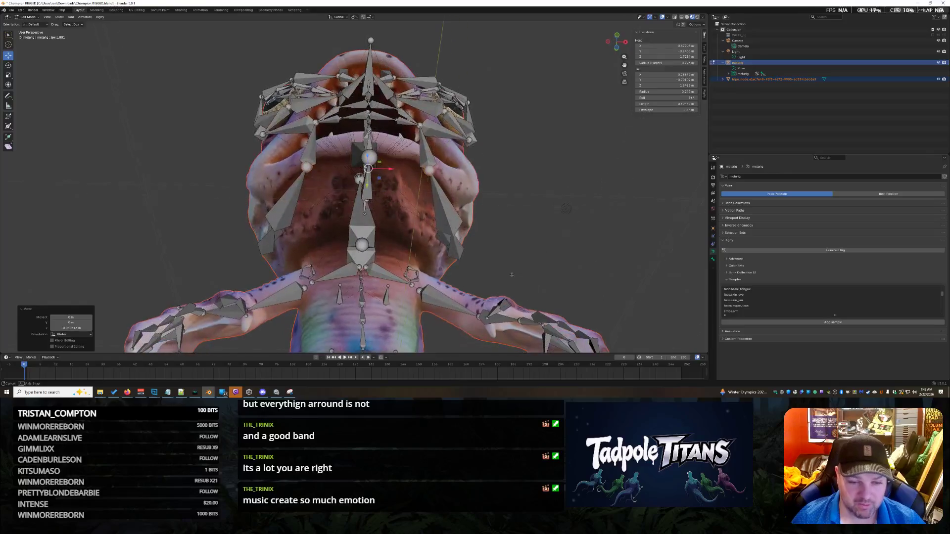
{"action": "key", "text": "s"}
{"action": "left_click", "coordinate": [440, 194]}
Shift the jaw bone along the Y axis twice, checking it from the side and front.
{"action": "middle_click_drag", "start_coordinate": [441, 194], "coordinate": [701, 226]}
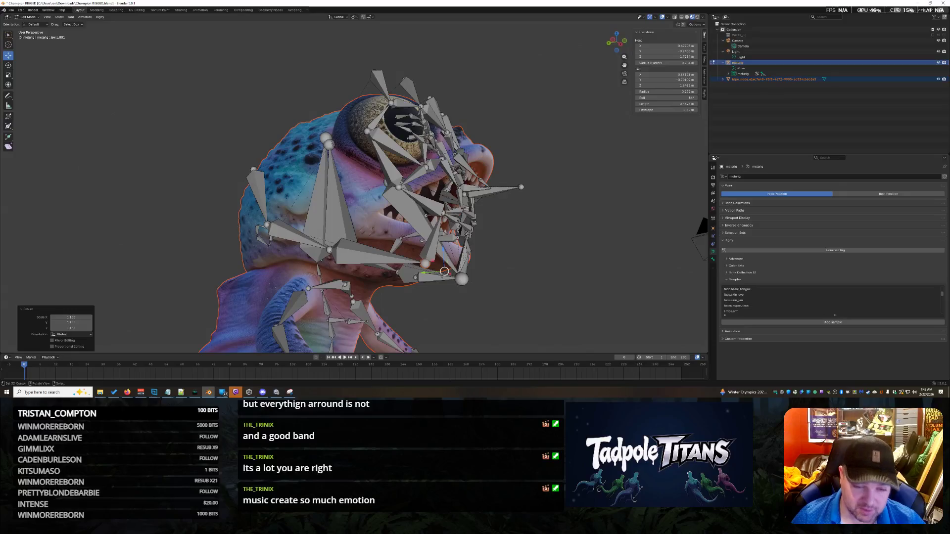
{"action": "key", "text": "g"}
{"action": "key", "text": "y"}
{"action": "left_click", "coordinate": [702, 226]}
{"action": "mouse_move", "coordinate": [701, 226]}
{"action": "middle_mouse_down"}
{"action": "mouse_move", "coordinate": [547, 300]}
{"action": "mouse_move", "coordinate": [451, 286]}
{"action": "middle_mouse_up"}
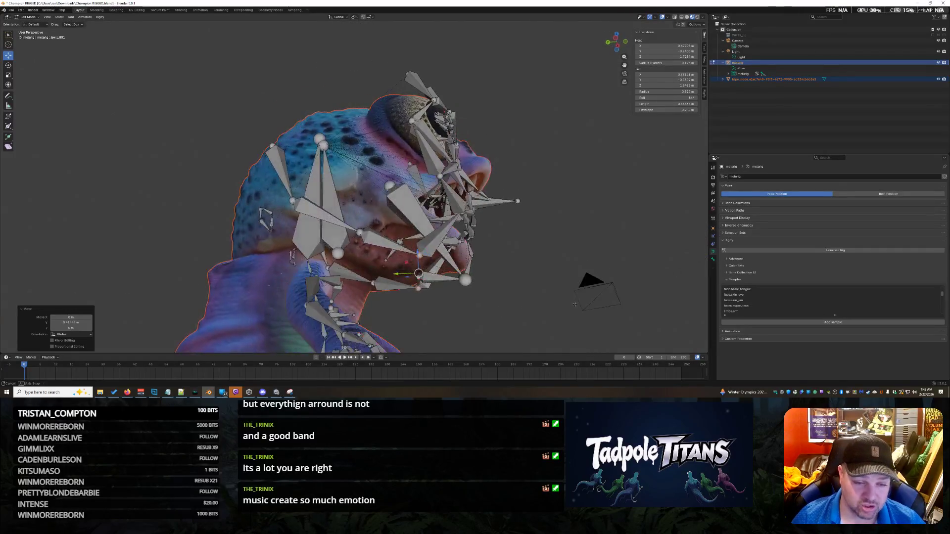
{"action": "key", "text": "g"}
{"action": "key", "text": "y"}
{"action": "left_click", "coordinate": [451, 285]}
Resize the bone again and nudge it along the X axis to follow the lower jaw.
{"action": "mouse_move", "coordinate": [451, 286]}
{"action": "middle_mouse_down"}
{"action": "mouse_move", "coordinate": [484, 296]}
{"action": "mouse_move", "coordinate": [636, 265]}
{"action": "mouse_move", "coordinate": [381, 282]}
{"action": "middle_mouse_up"}
{"action": "key", "text": "s"}
{"action": "left_click", "coordinate": [387, 286]}
{"action": "key", "text": "g"}
{"action": "key", "text": "x"}
{"action": "left_click", "coordinate": [366, 276]}
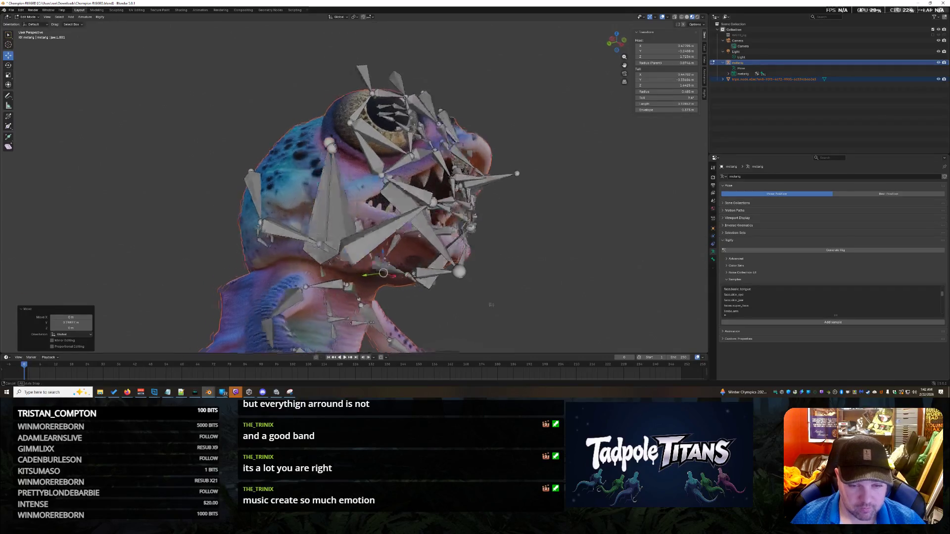
Select a bone on the lower face from a three-quarter side view.
{"action": "middle_click_drag", "start_coordinate": [366, 276], "coordinate": [550, 157]}
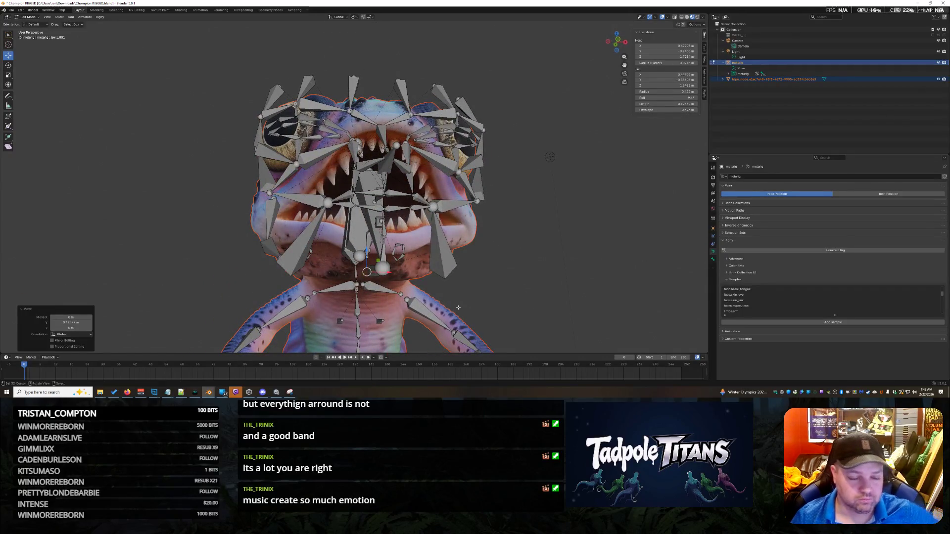
{"action": "mouse_move", "coordinate": [458, 308]}
{"action": "middle_mouse_down"}
{"action": "mouse_move", "coordinate": [525, 295]}
{"action": "mouse_move", "coordinate": [386, 286]}
{"action": "middle_mouse_up"}
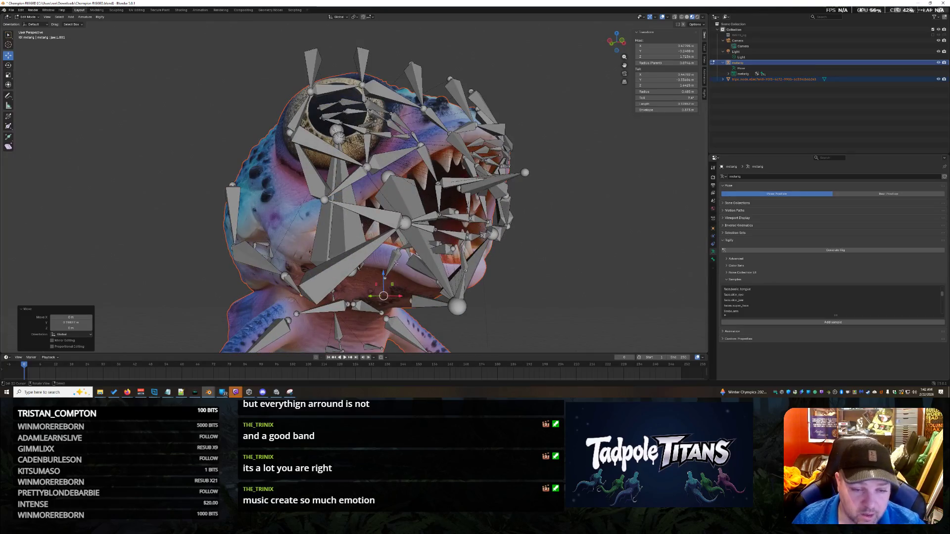
{"action": "left_click", "coordinate": [404, 223]}
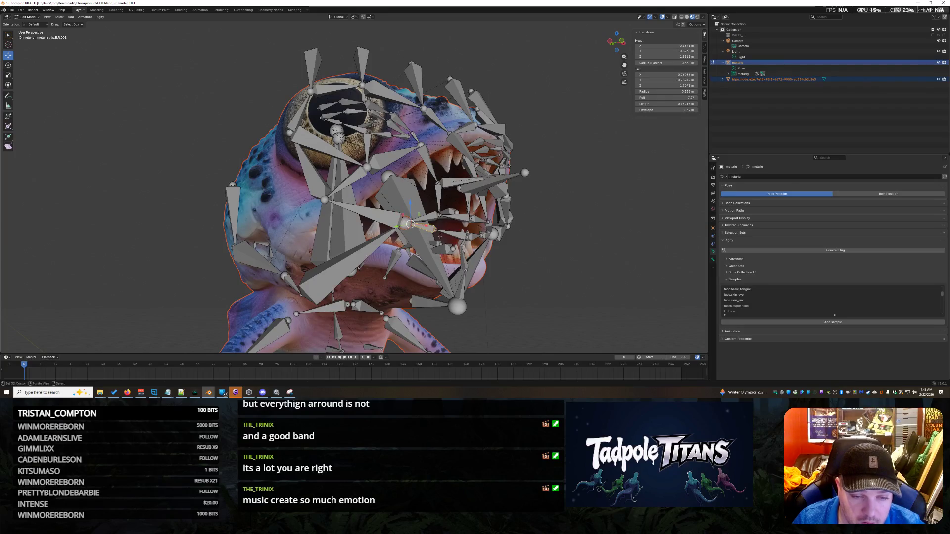
{"action": "left_click", "coordinate": [407, 223]}
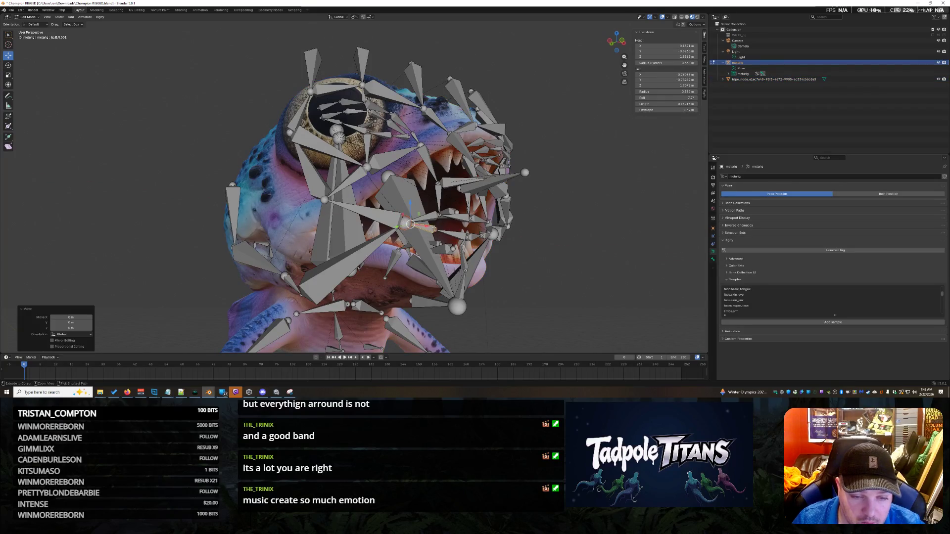
{"action": "middle_click_drag", "start_coordinate": [409, 224], "coordinate": [589, 298]}
{"action": "scroll", "coordinate": [472, 272], "scroll_direction": "up", "scroll_amount": 3}
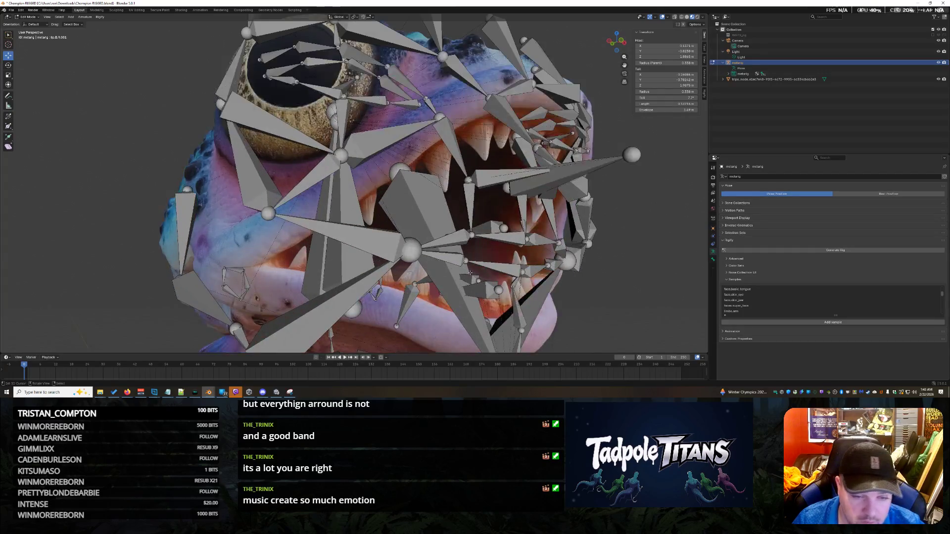
{"action": "left_click", "coordinate": [410, 250]}
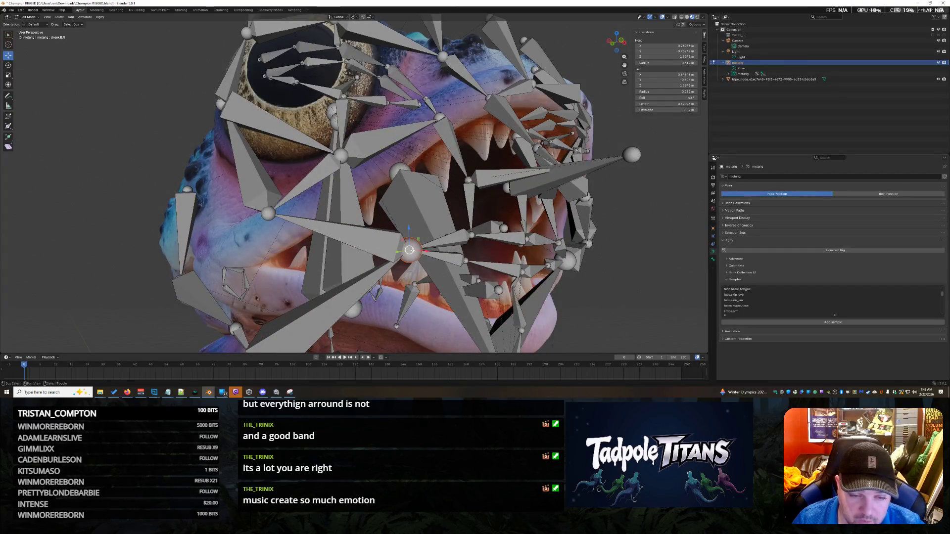
{"action": "left_click", "coordinate": [411, 250]}
{"action": "left_click", "coordinate": [564, 311]}
{"action": "left_click", "coordinate": [411, 250]}
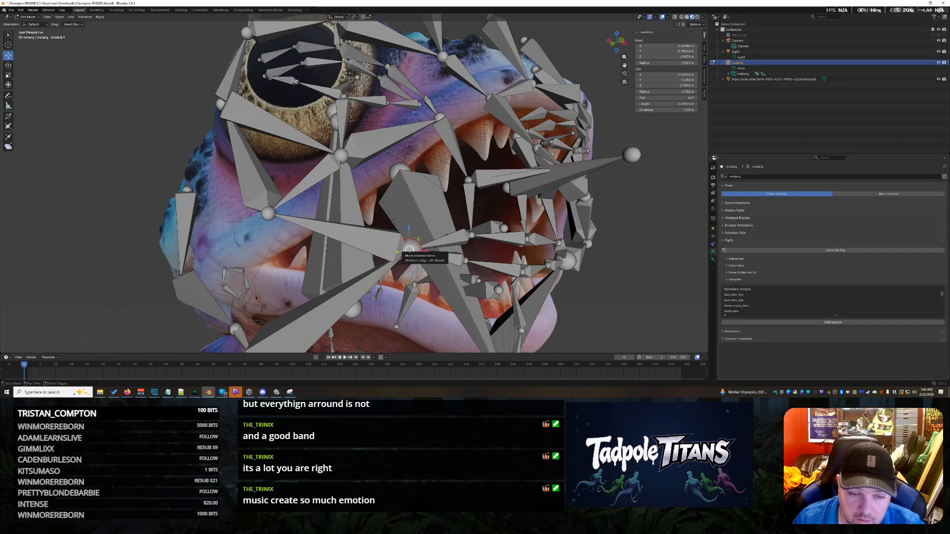
{"action": "left_click", "coordinate": [410, 251]}
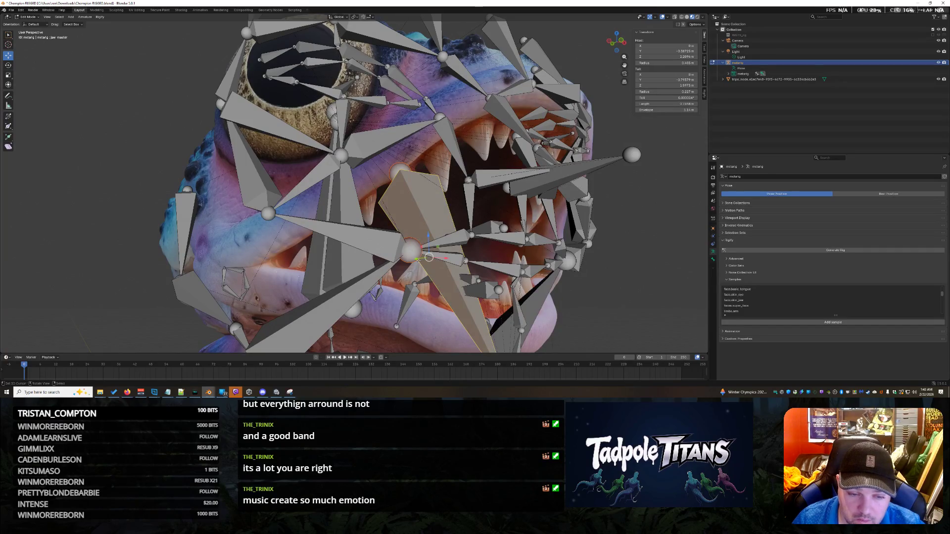
{"action": "left_click", "coordinate": [419, 260]}
{"action": "middle_click_drag", "start_coordinate": [420, 260], "coordinate": [459, 289]}
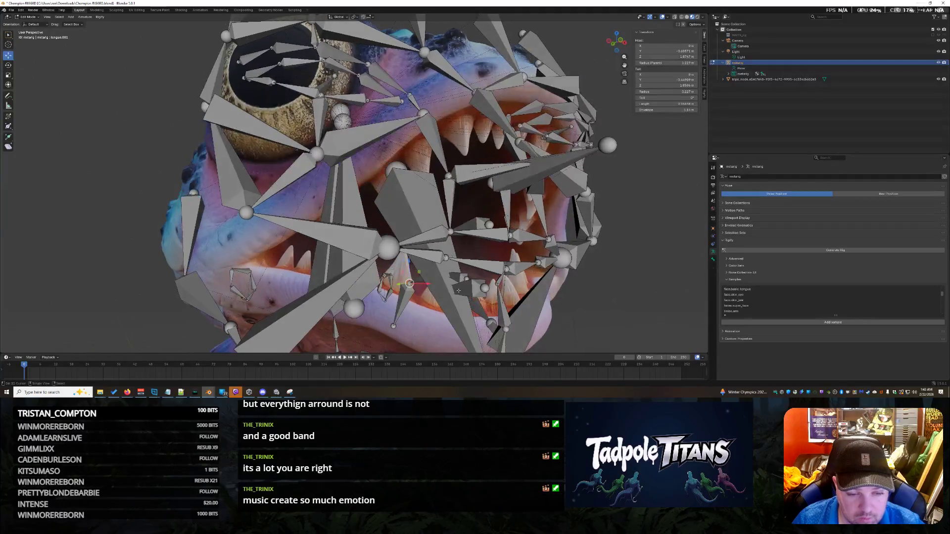
{"action": "left_click", "coordinate": [386, 246]}
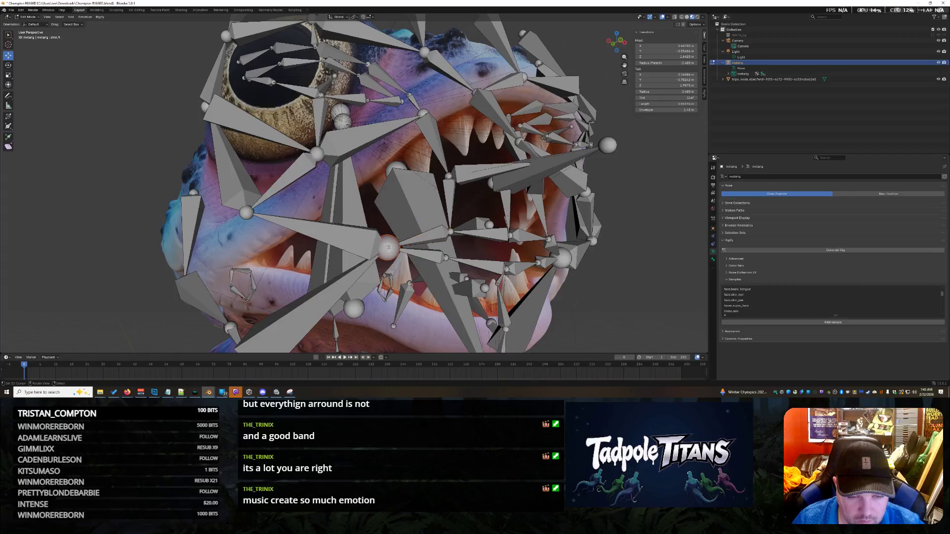
{"action": "left_click", "coordinate": [387, 245]}
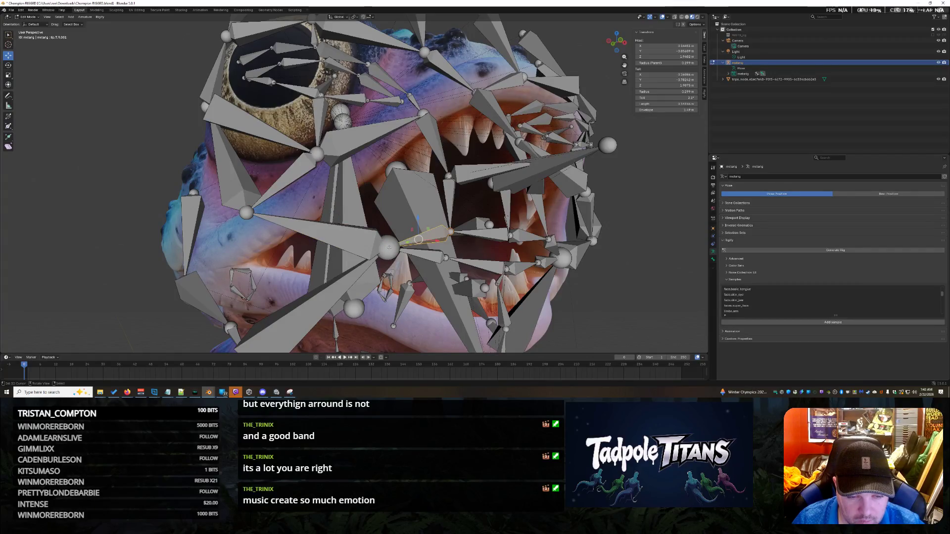
{"action": "middle_click_drag", "start_coordinate": [387, 245], "coordinate": [391, 247]}
{"action": "left_click", "coordinate": [377, 241]}
{"action": "left_click", "coordinate": [397, 240]}
{"action": "middle_click_drag", "start_coordinate": [397, 240], "coordinate": [410, 242]}
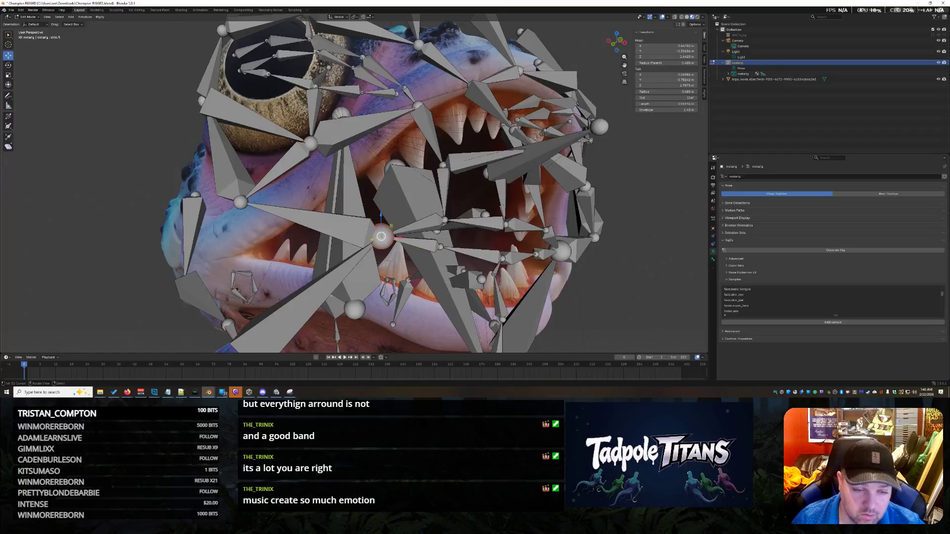
{"action": "left_click", "coordinate": [393, 241]}
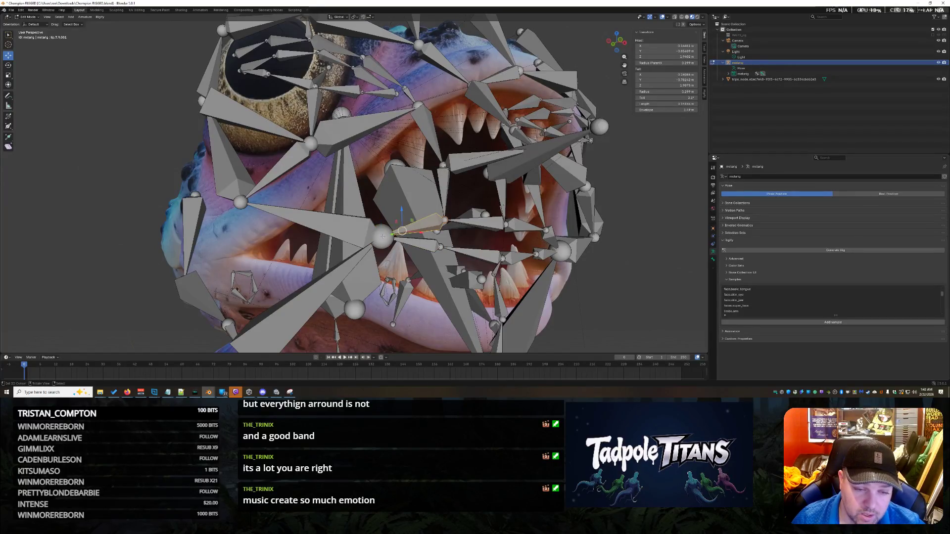
{"action": "left_click", "coordinate": [377, 239]}
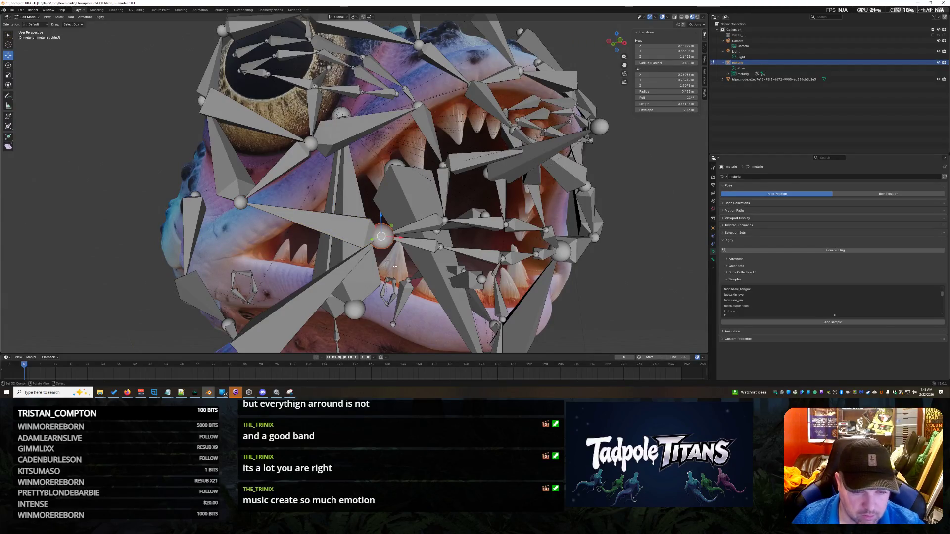
{"action": "left_click_drag", "start_coordinate": [374, 237], "coordinate": [395, 247]}
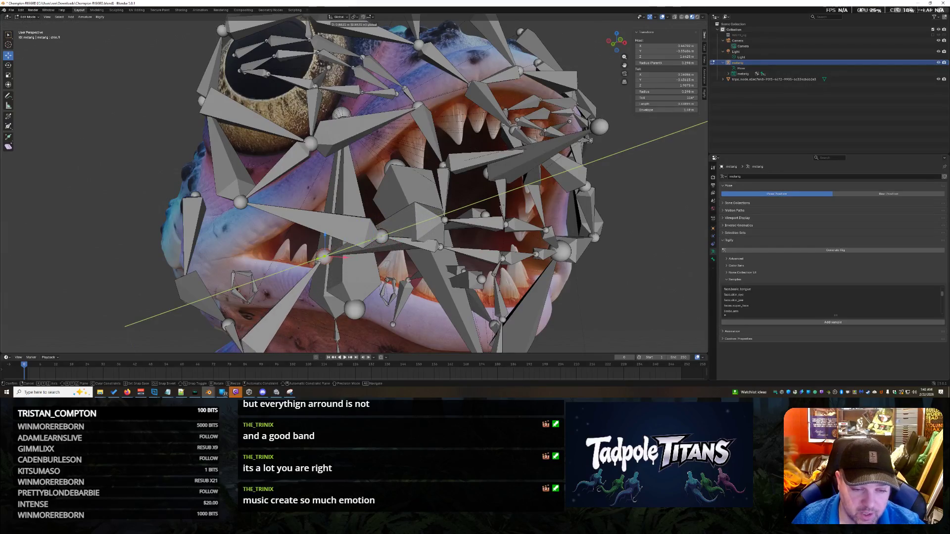
{"action": "key", "text": "ctrl+z"}
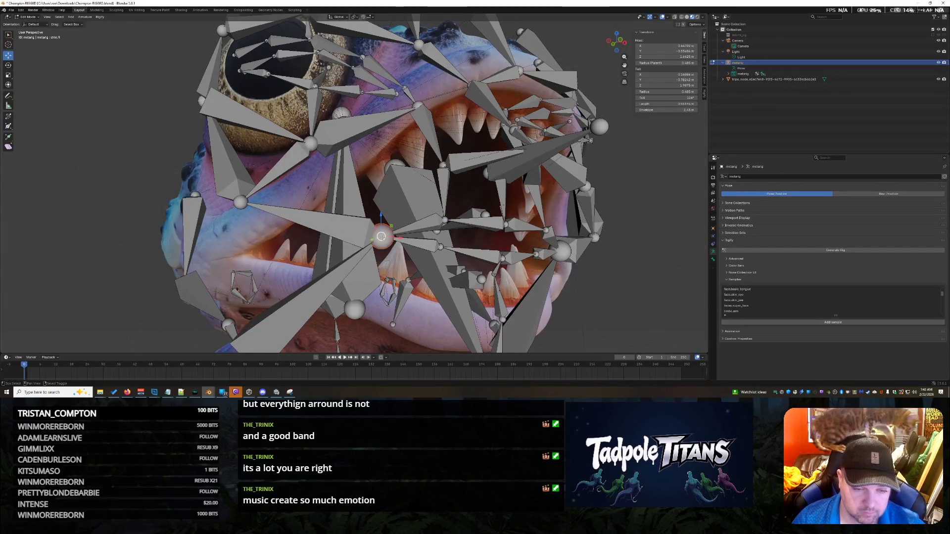
{"action": "left_click", "coordinate": [517, 282]}
{"action": "left_click", "coordinate": [413, 244]}
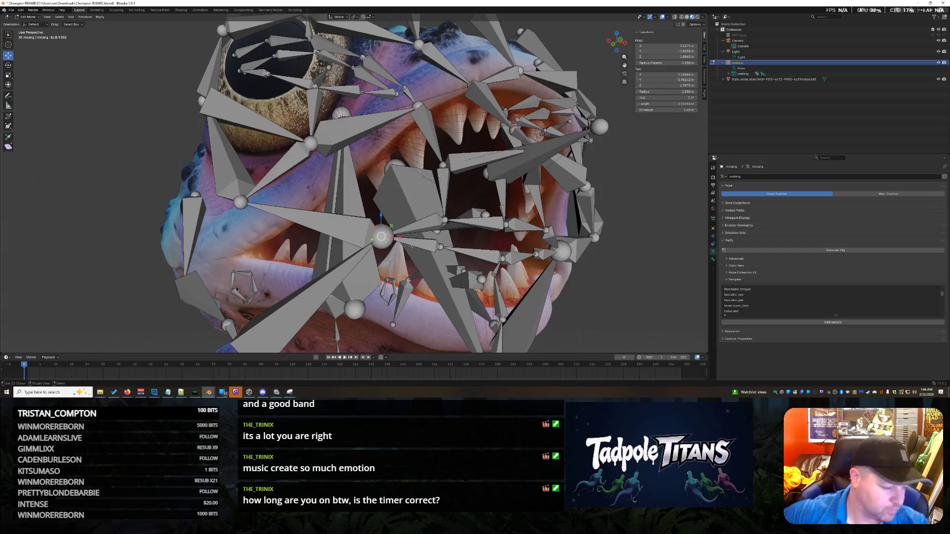
{"action": "middle_click_drag", "start_coordinate": [412, 246], "coordinate": [164, 157]}
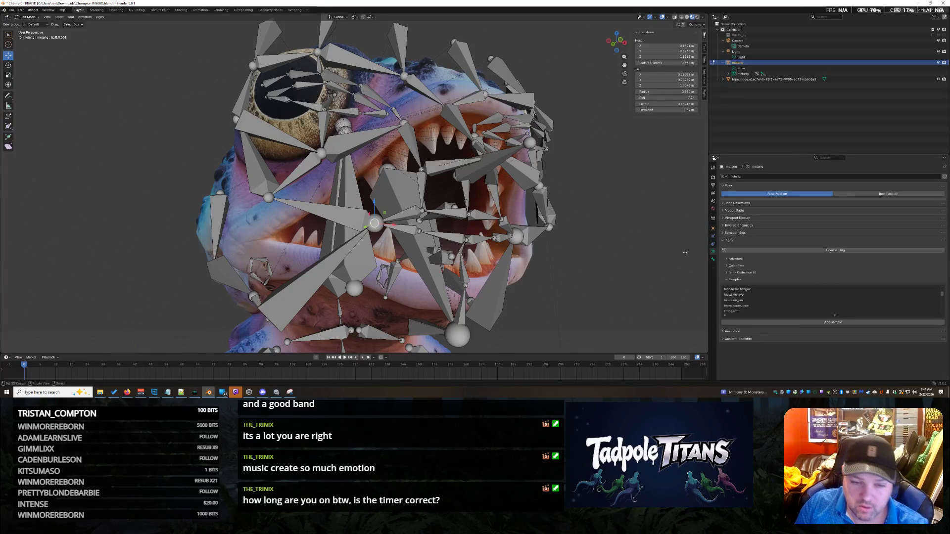
{"action": "middle_click_drag", "start_coordinate": [637, 245], "coordinate": [635, 250]}
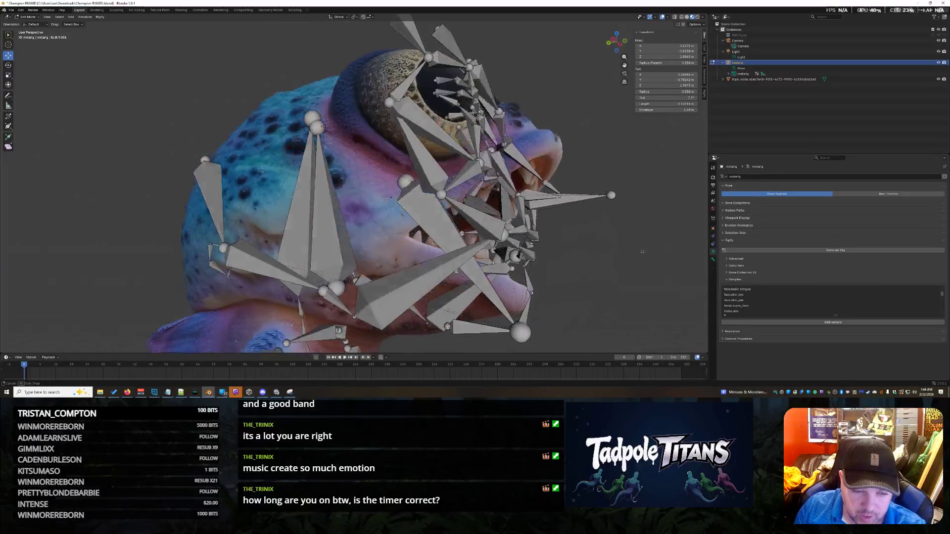
Place the 3D cursor at a cheek bone joint and bring up the Transform Pivot Point choices.
{"action": "middle_click_drag", "start_coordinate": [634, 251], "coordinate": [615, 255]}
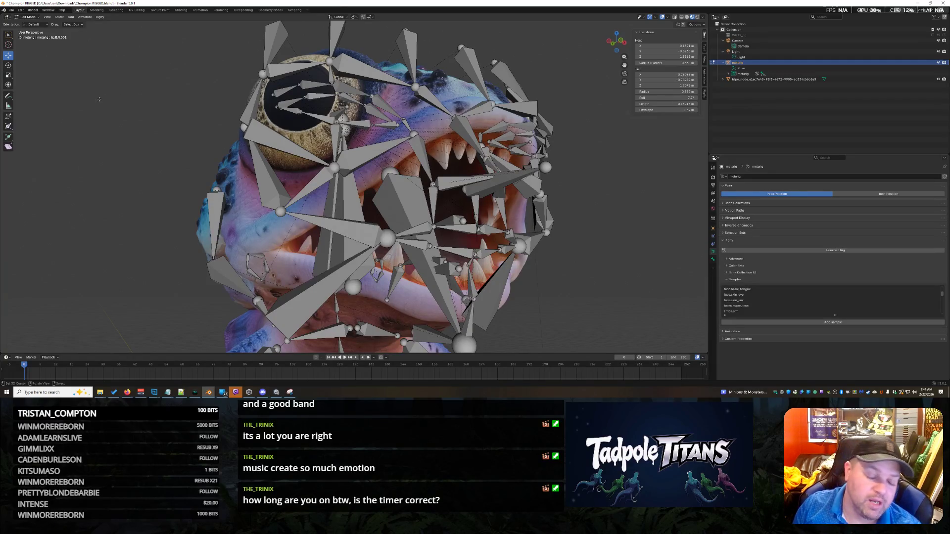
{"action": "left_click", "coordinate": [280, 212]}
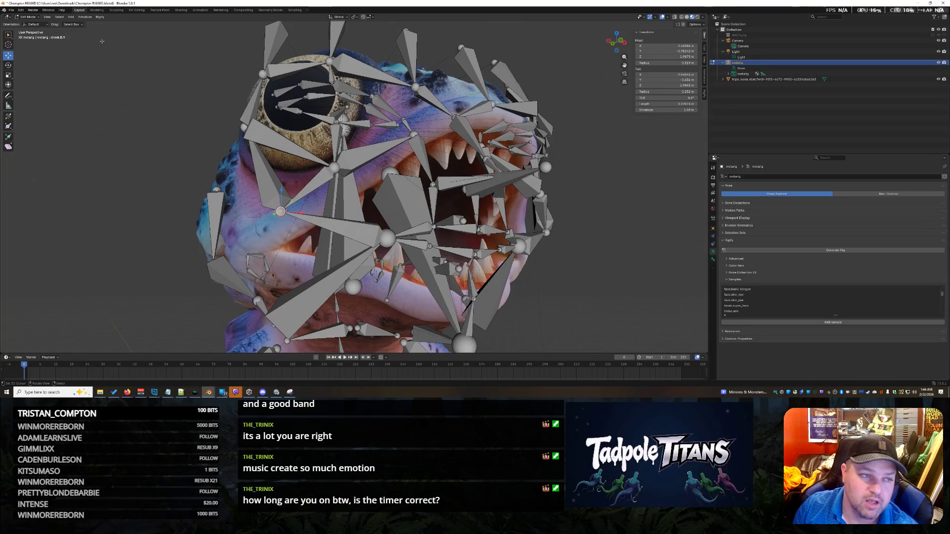
{"action": "left_click", "coordinate": [58, 18]}
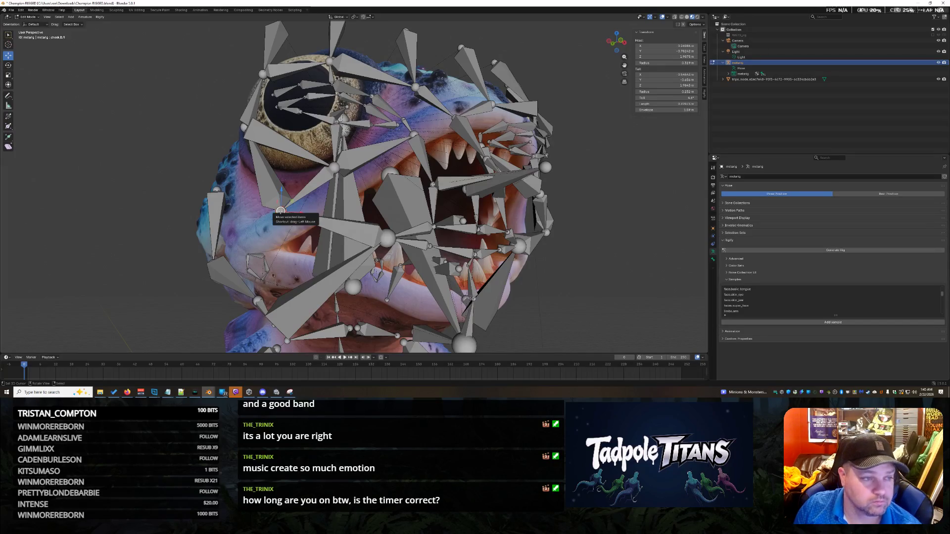
{"action": "right_click", "coordinate": [280, 211], "text": "shift"}
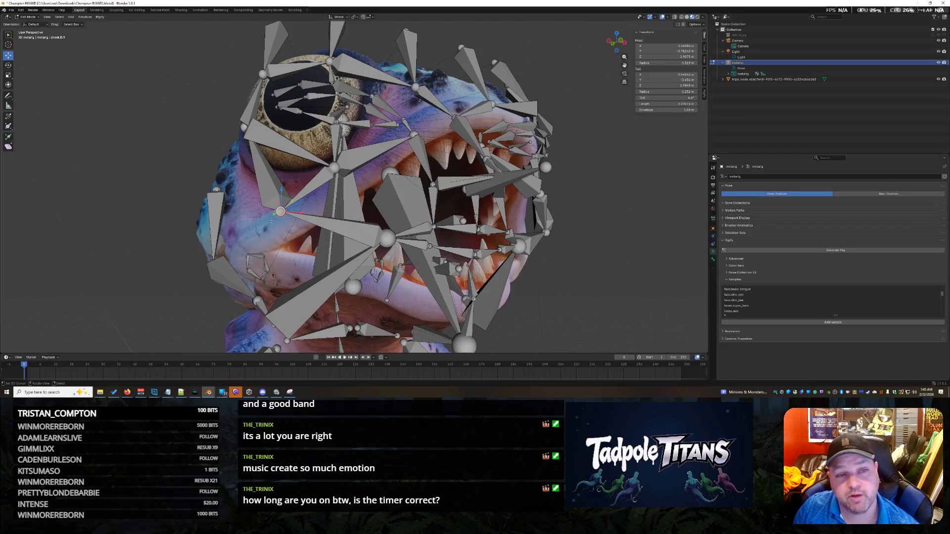
{"action": "left_click", "coordinate": [359, 19]}
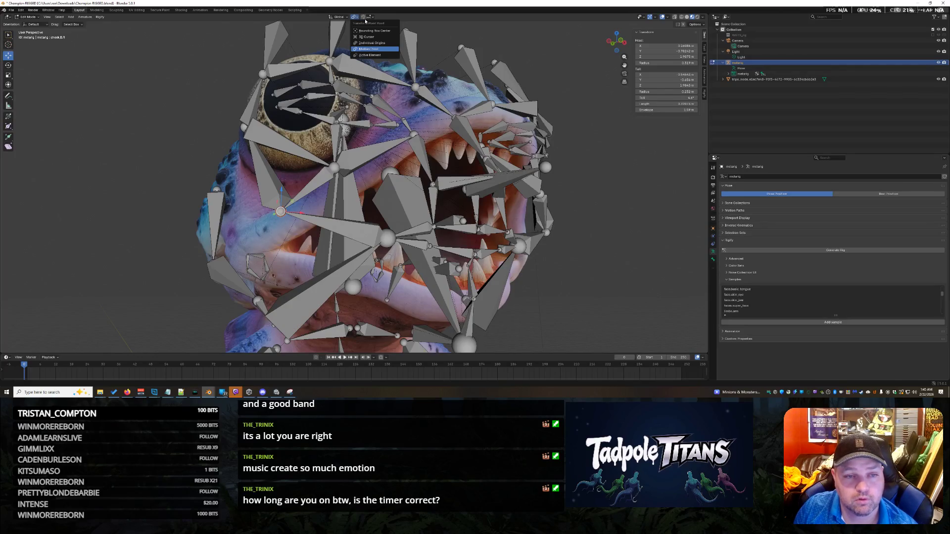
Undo the last change and move the cheek bone's end point lower on the side of the face.
{"action": "left_click", "coordinate": [370, 17]}
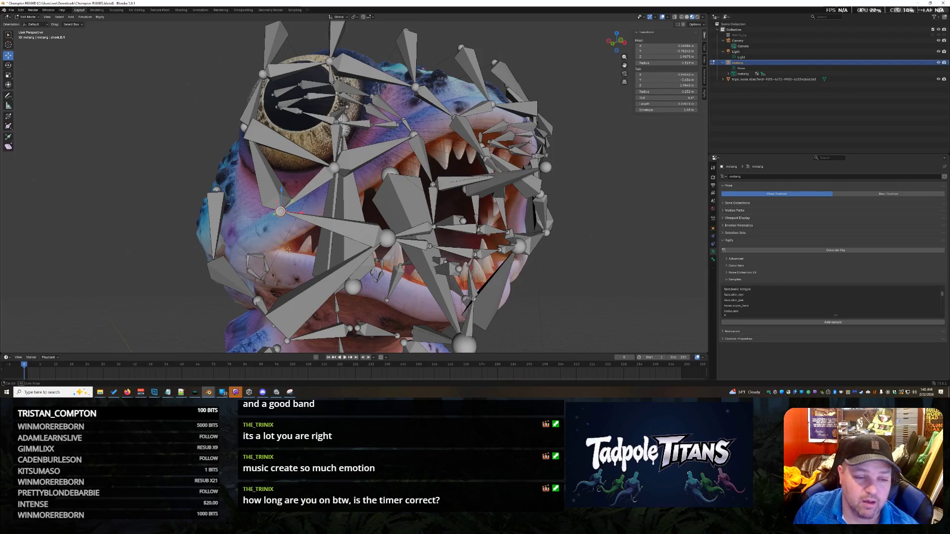
{"action": "middle_click_drag", "start_coordinate": [464, 326], "coordinate": [310, 240]}
{"action": "key", "text": "ctrl+z"}
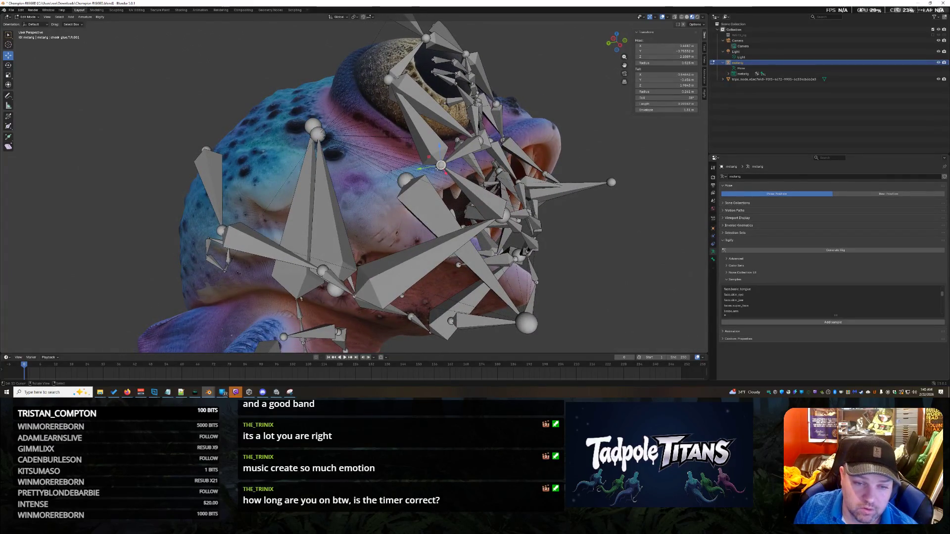
{"action": "key", "text": "g"}
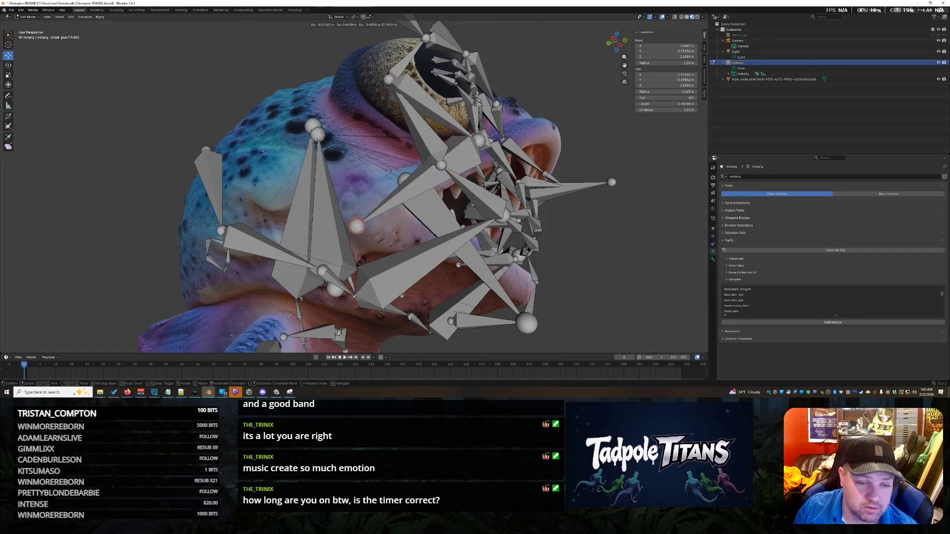
{"action": "left_click", "coordinate": [368, 221]}
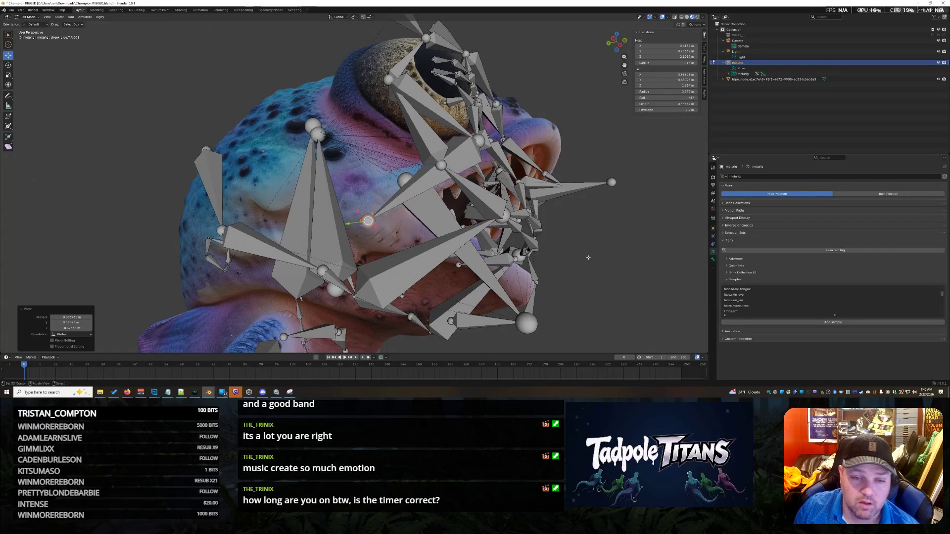
Select a bone joint near the eye from a front view of the head.
{"action": "middle_click_drag", "start_coordinate": [587, 257], "coordinate": [356, 212]}
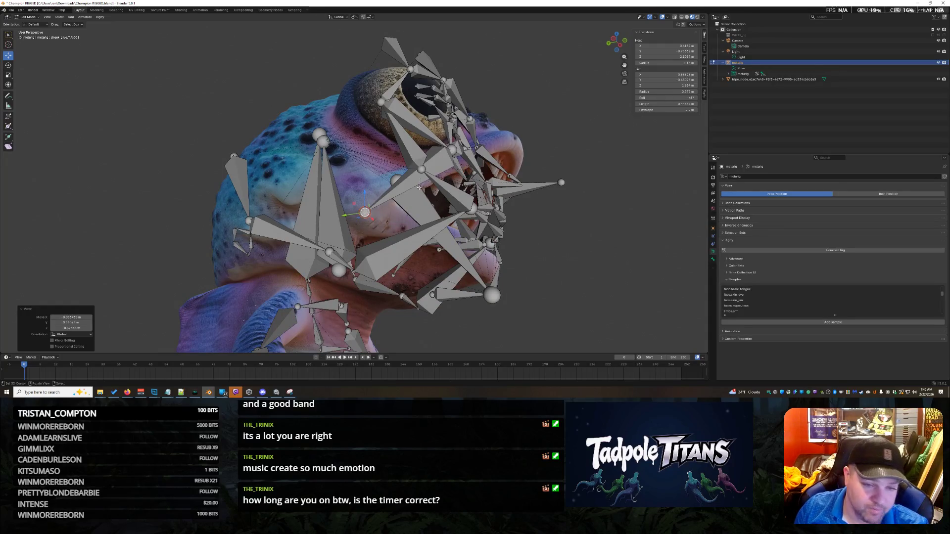
{"action": "left_click", "coordinate": [421, 169]}
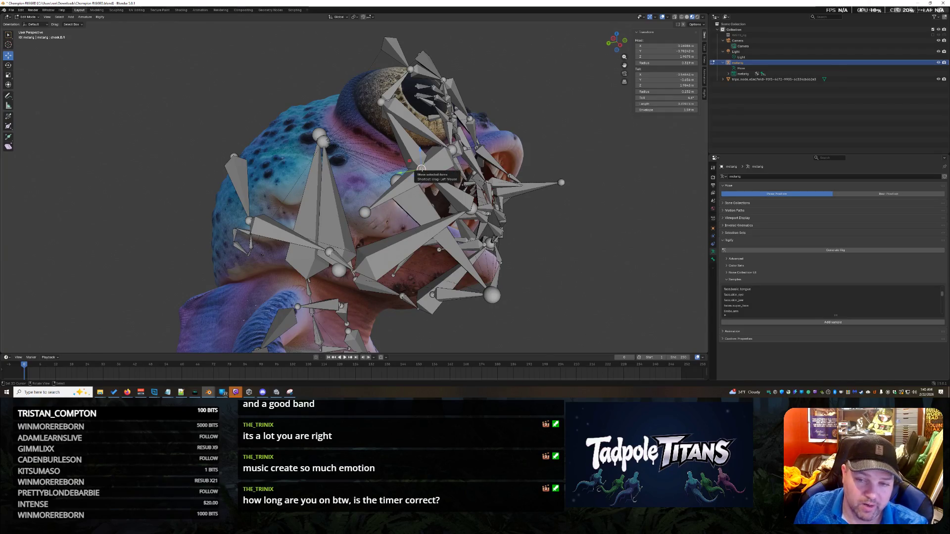
{"action": "left_click", "coordinate": [365, 213]}
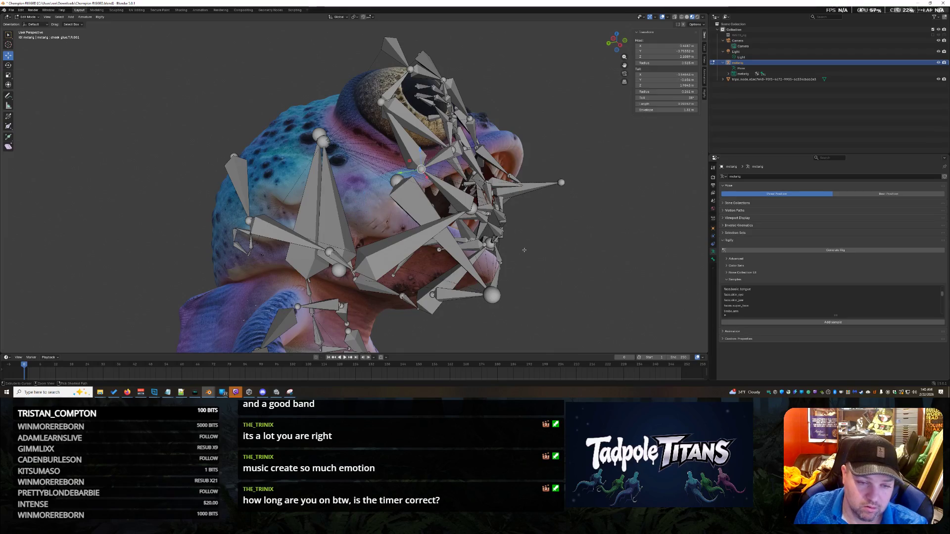
{"action": "mouse_move", "coordinate": [516, 250]}
{"action": "middle_mouse_down"}
{"action": "mouse_move", "coordinate": [540, 272]}
{"action": "mouse_move", "coordinate": [493, 262]}
{"action": "mouse_move", "coordinate": [517, 257]}
{"action": "middle_mouse_up"}
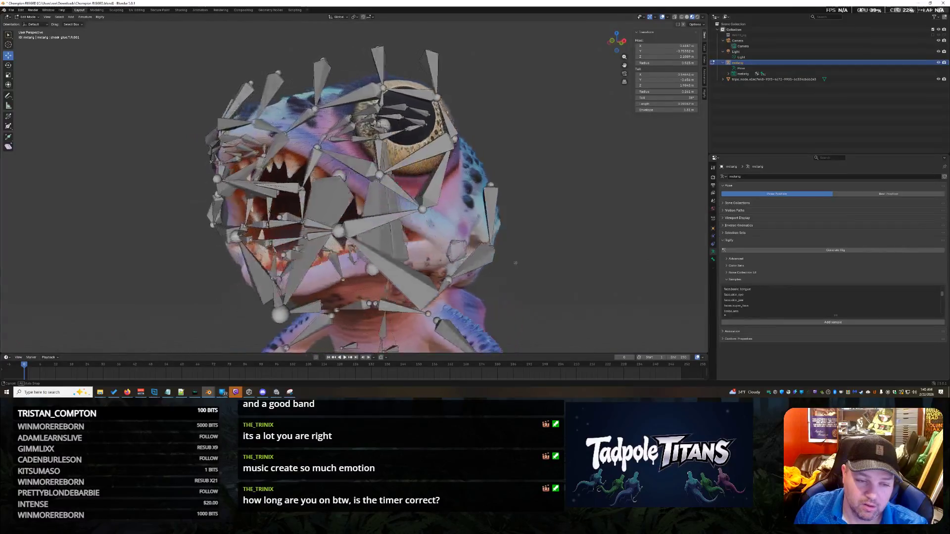
Move the right-cheek bone below the eye to a new spot, then undo and recheck it head-on.
{"action": "left_click", "coordinate": [447, 189]}
{"action": "key", "text": "g"}
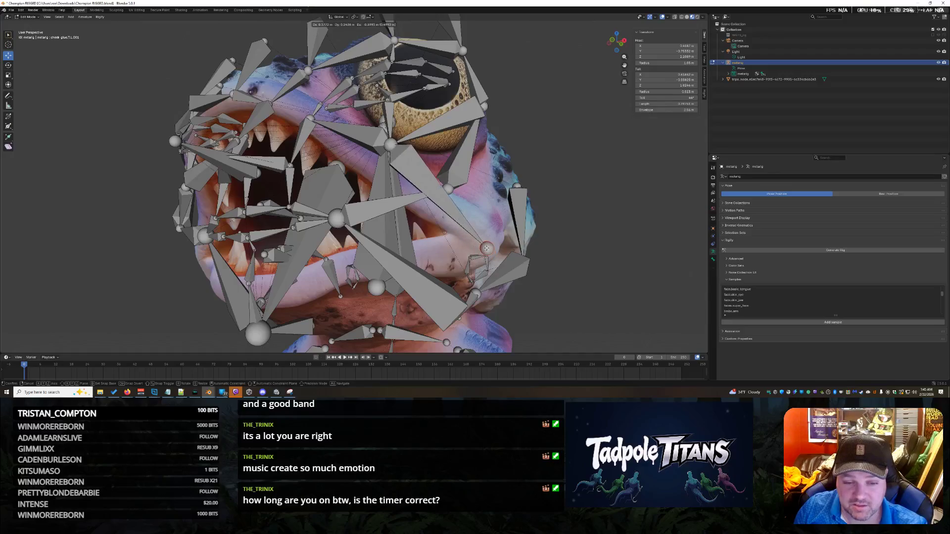
{"action": "left_click", "coordinate": [475, 223]}
{"action": "middle_click_drag", "start_coordinate": [476, 222], "coordinate": [520, 231]}
{"action": "middle_click_drag", "start_coordinate": [341, 228], "coordinate": [595, 102]}
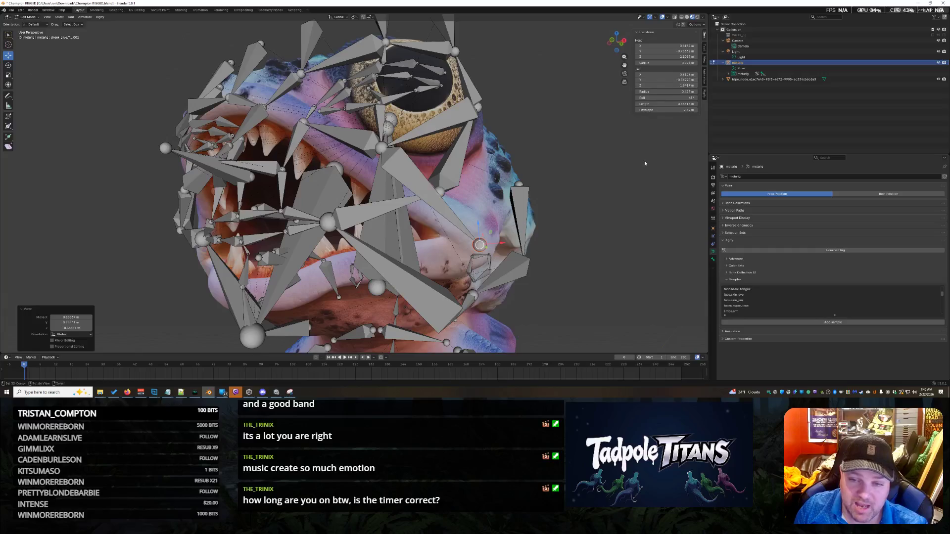
{"action": "key", "text": "ctrl+z"}
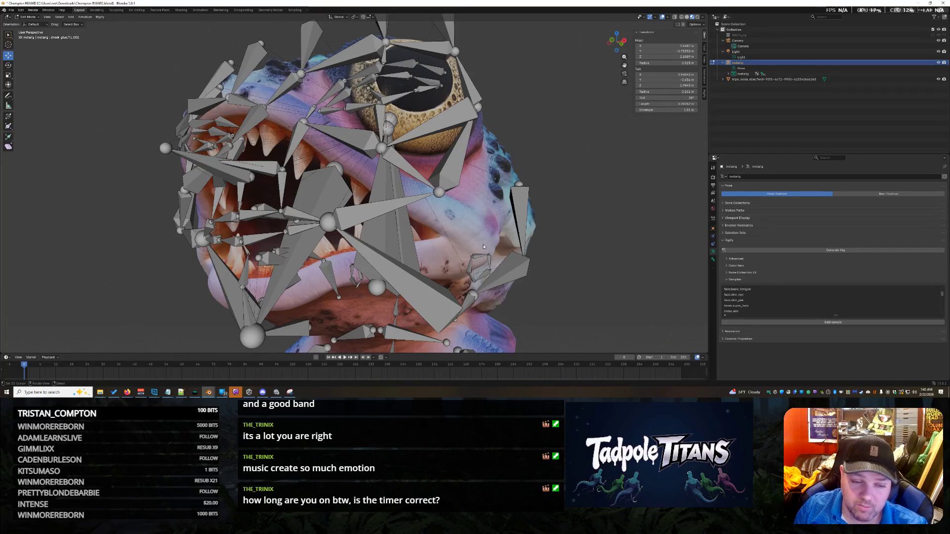
{"action": "scroll", "coordinate": [590, 252], "scroll_direction": "down", "scroll_amount": 3}
{"action": "middle_click_drag", "start_coordinate": [590, 250], "coordinate": [520, 246]}
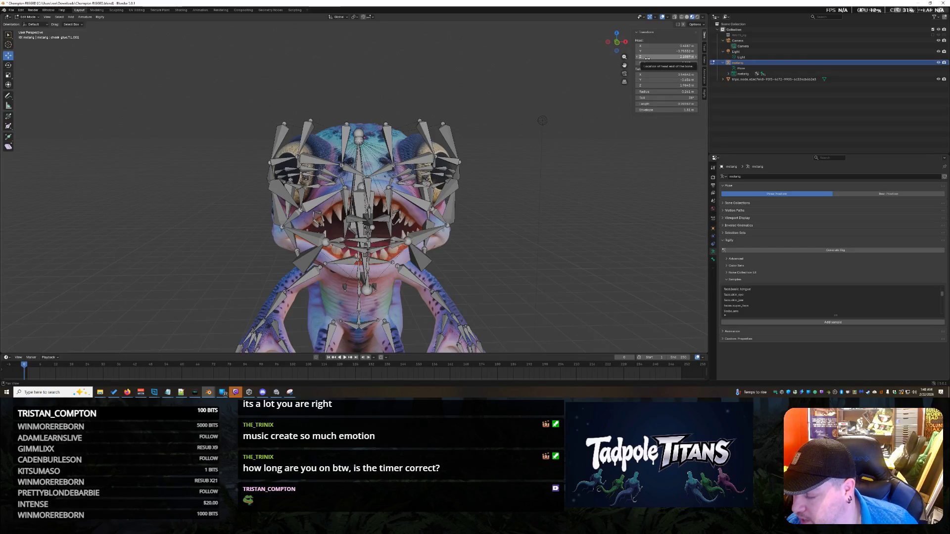
Snap the 3D cursor to a bone head beside the mouth using Cursor to Selected.
{"action": "middle_click_drag", "start_coordinate": [504, 265], "coordinate": [490, 281]}
{"action": "scroll", "coordinate": [490, 280], "scroll_direction": "up", "scroll_amount": 4}
{"action": "middle_click_drag", "start_coordinate": [357, 185], "coordinate": [398, 104]}
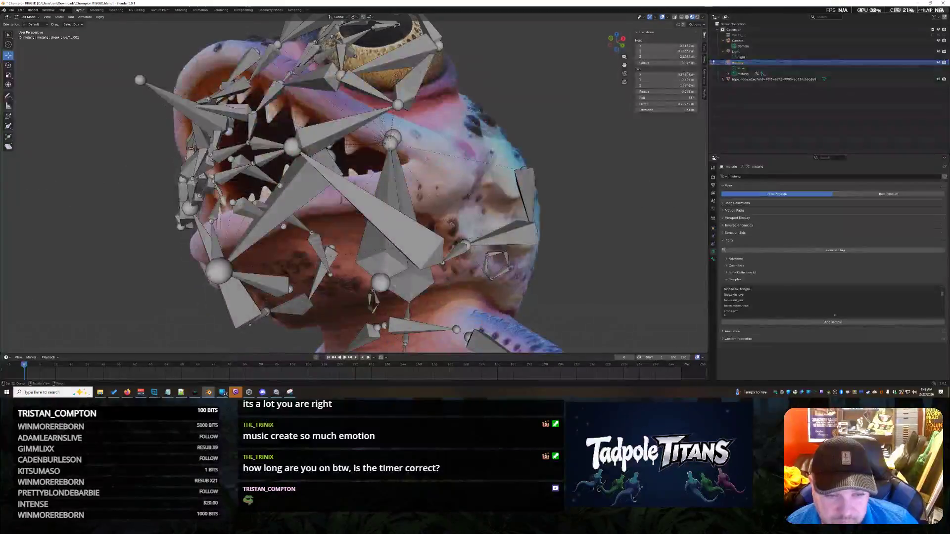
{"action": "left_click", "coordinate": [398, 105]}
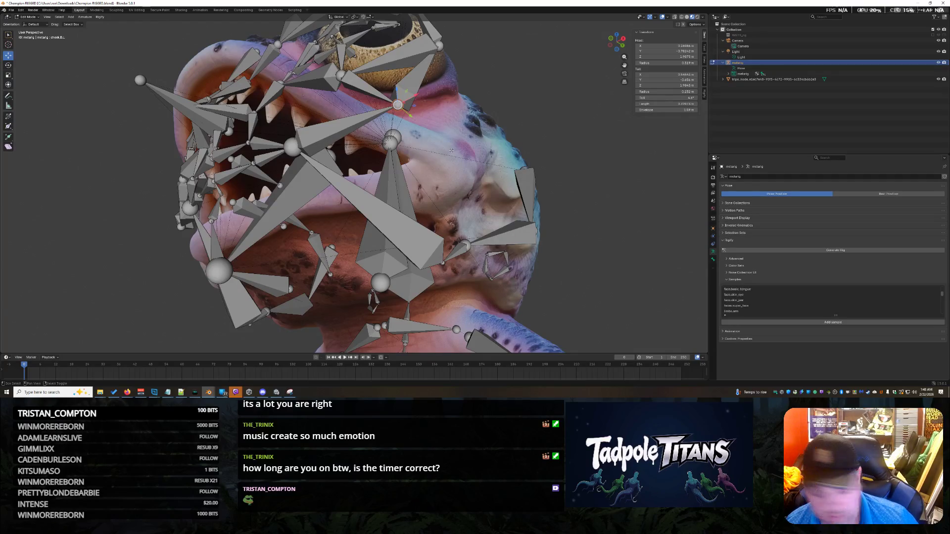
{"action": "key", "text": "shift+s"}
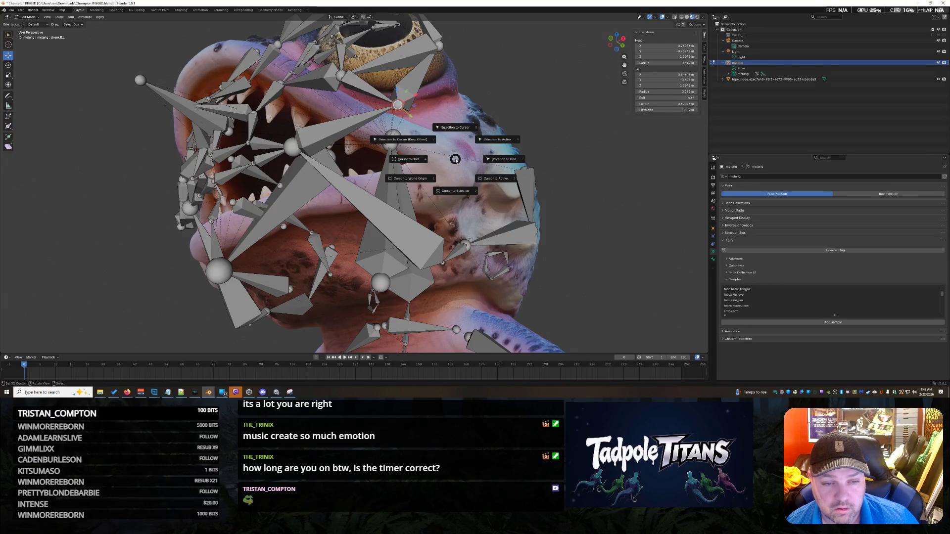
{"action": "left_click", "coordinate": [459, 191]}
{"action": "key", "text": "ctrl+z"}
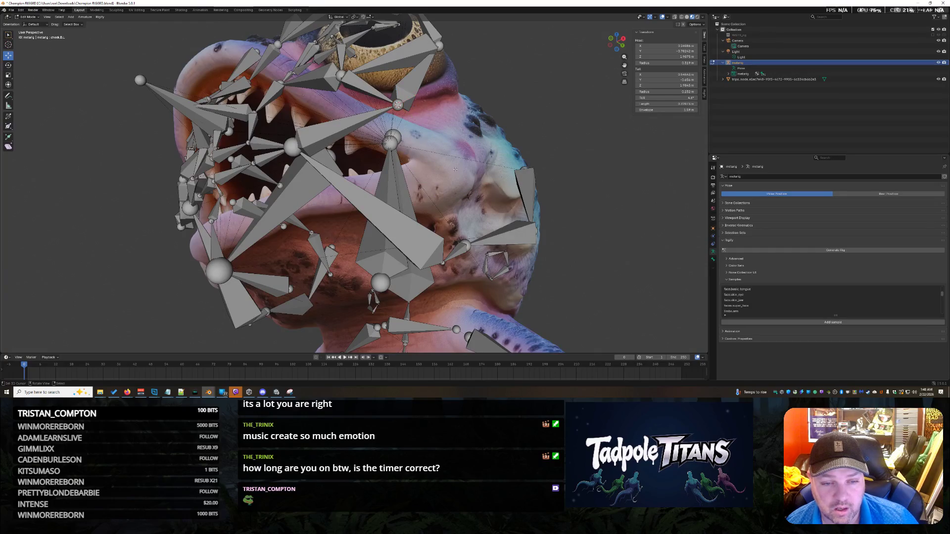
{"action": "middle_click_drag", "start_coordinate": [472, 137], "coordinate": [446, 148]}
{"action": "key", "text": "ctrl+shift+z"}
Try moving the bone end, undo it, then cancel a second move so the bone stays put.
{"action": "key", "text": "g"}
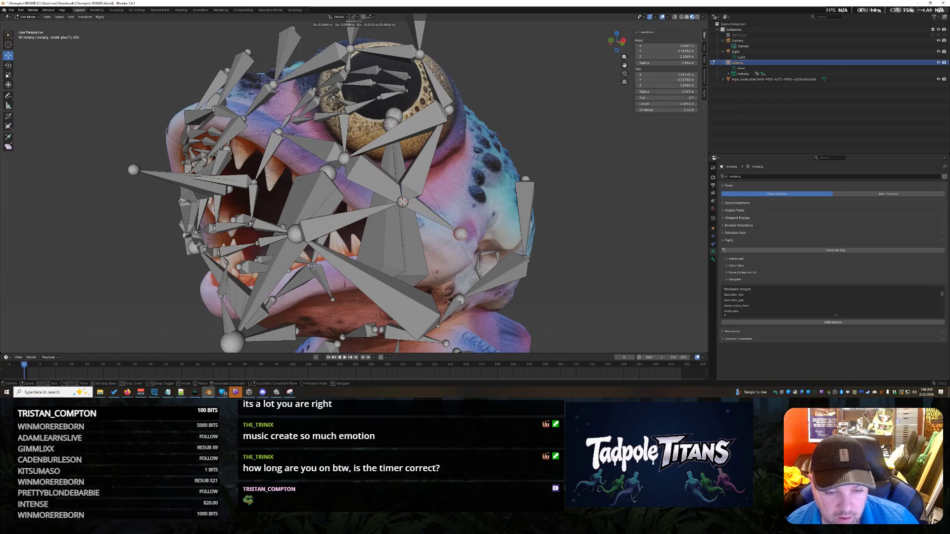
{"action": "left_click", "coordinate": [464, 241]}
{"action": "key", "text": "ctrl+z"}
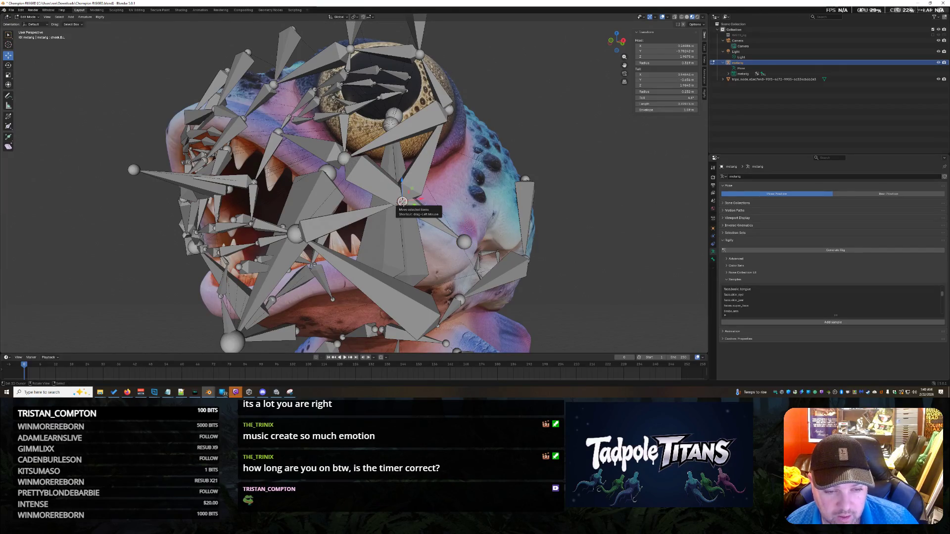
{"action": "key", "text": "g"}
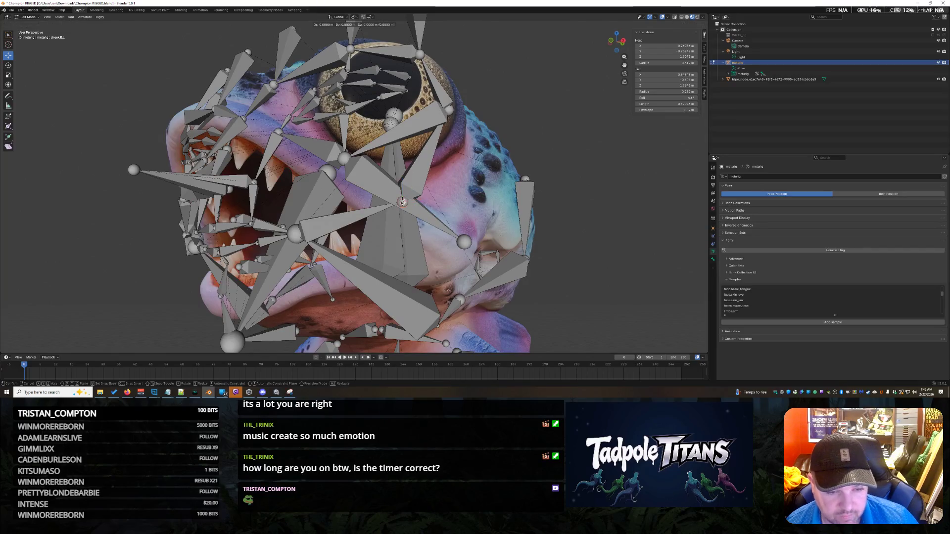
{"action": "key", "text": "Escape"}
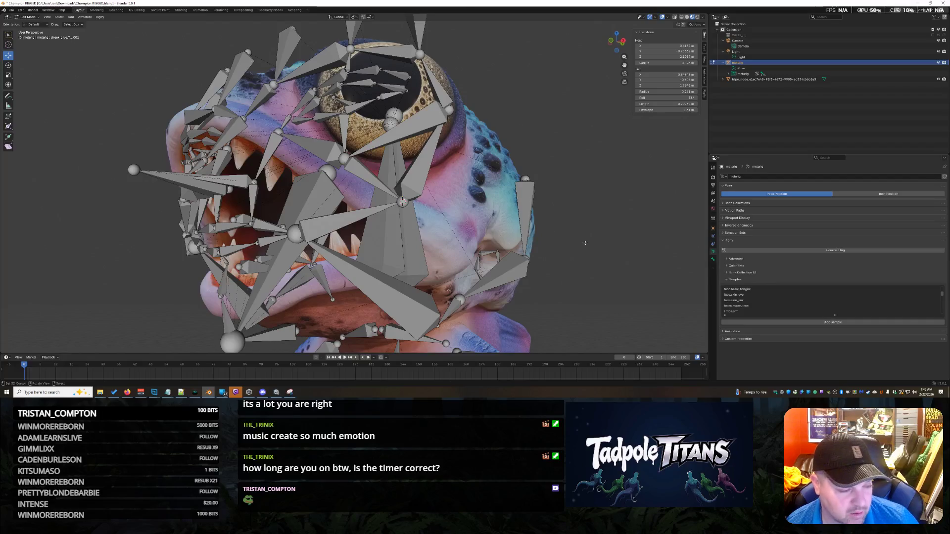
{"action": "middle_click_drag", "start_coordinate": [448, 229], "coordinate": [589, 249]}
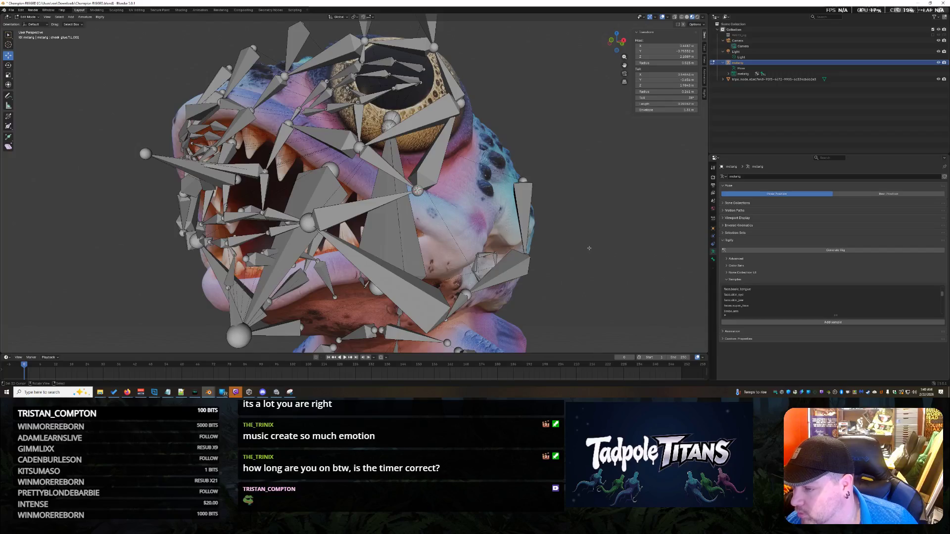
Copy the data path of the bone's Head field in the N-panel Transform tab.
{"action": "right_click", "coordinate": [646, 45]}
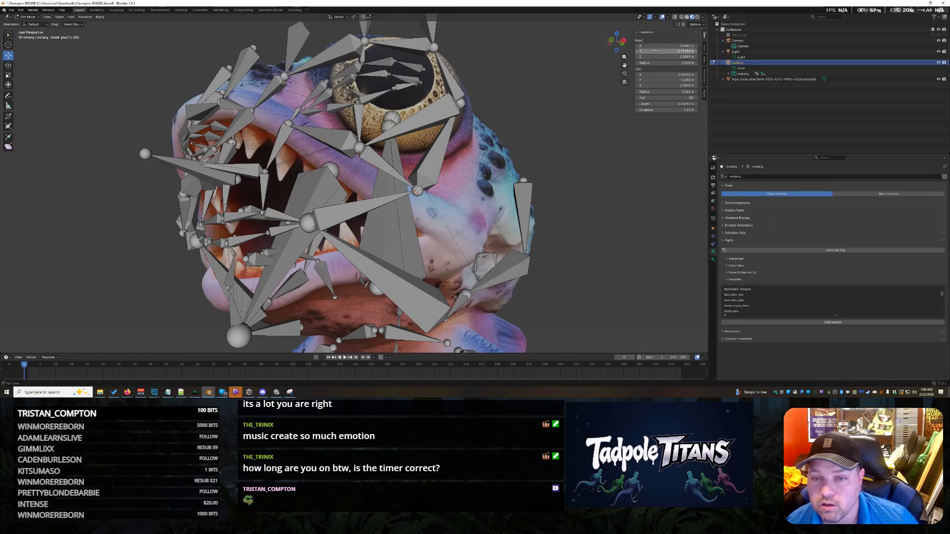
{"action": "right_click", "coordinate": [657, 46]}
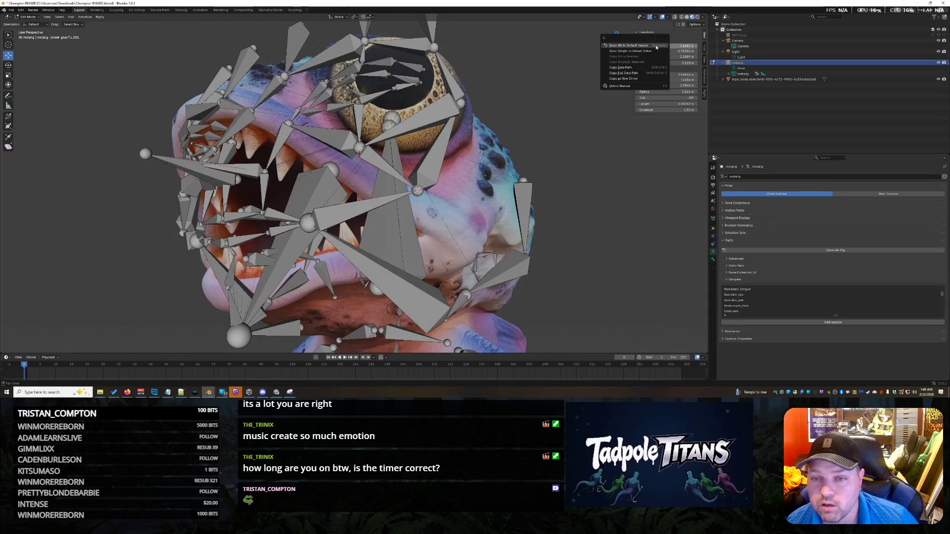
{"action": "left_click", "coordinate": [635, 68]}
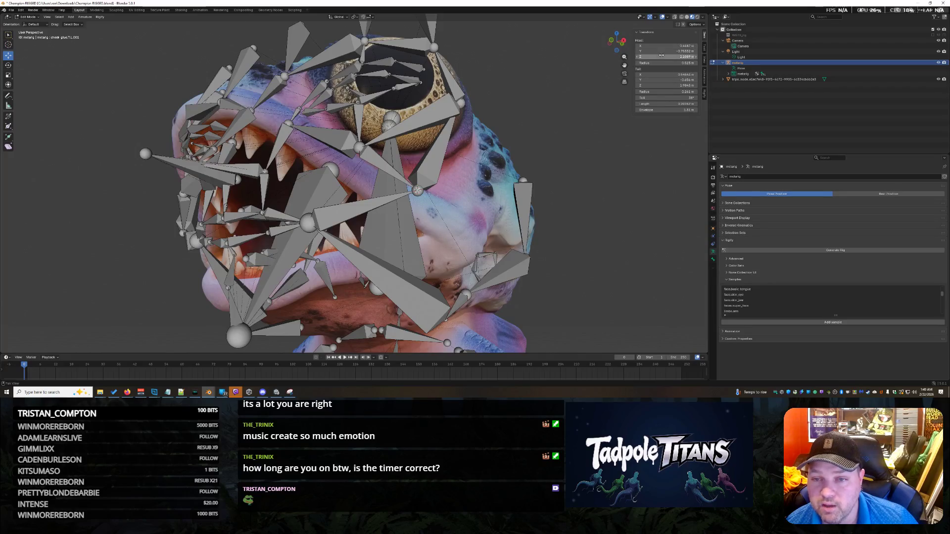
{"action": "right_click", "coordinate": [654, 52]}
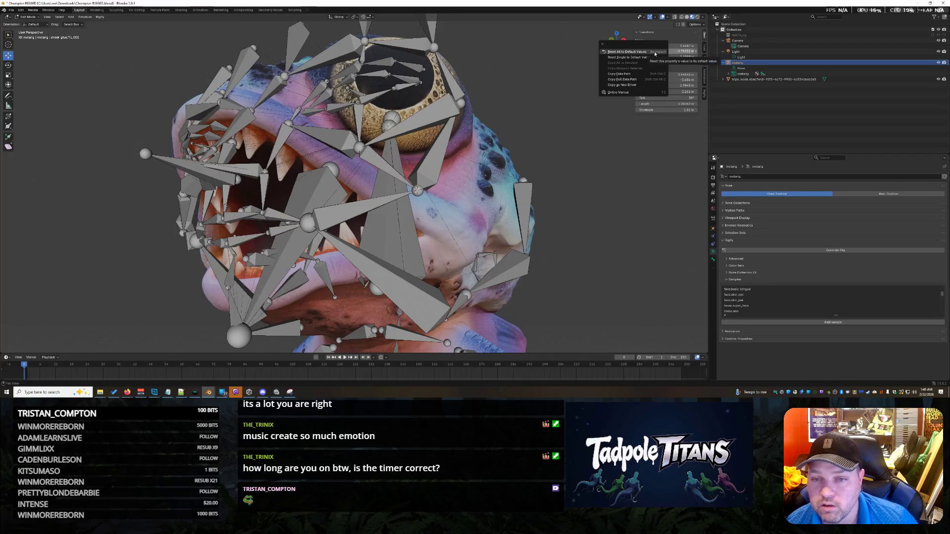
{"action": "left_click", "coordinate": [670, 45]}
{"action": "right_click", "coordinate": [669, 44]}
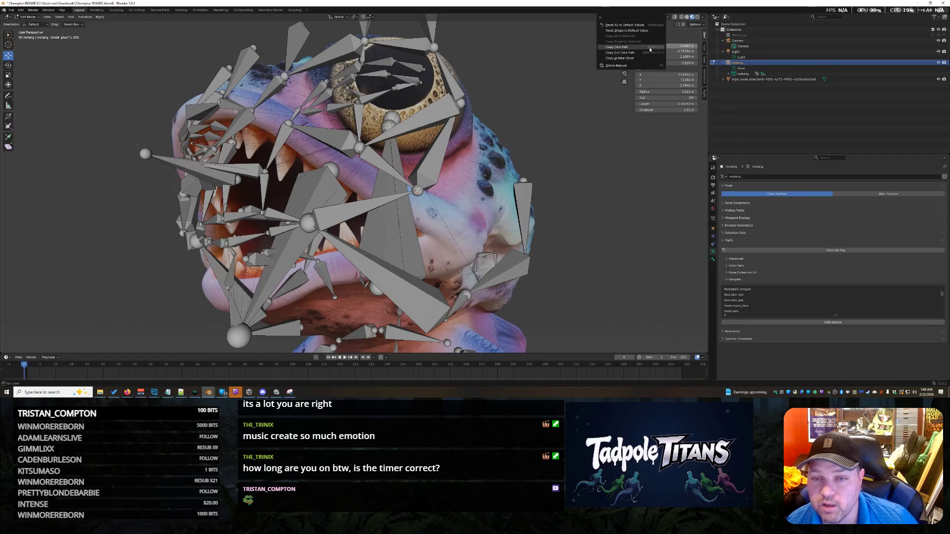
{"action": "left_click", "coordinate": [653, 54]}
Try pasting into the Tail and Head fields without changing them, then bring up the snapping choices.
{"action": "right_click", "coordinate": [654, 74]}
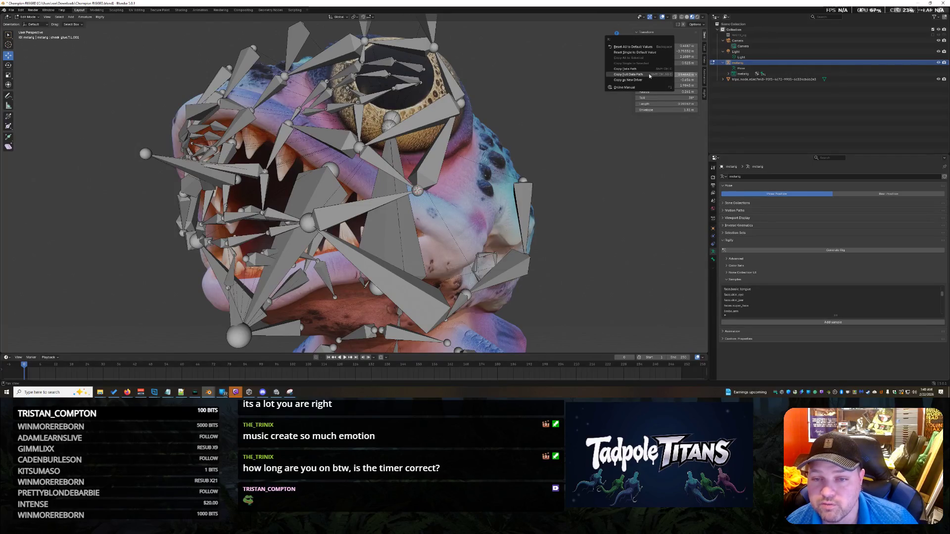
{"action": "left_click", "coordinate": [637, 63]}
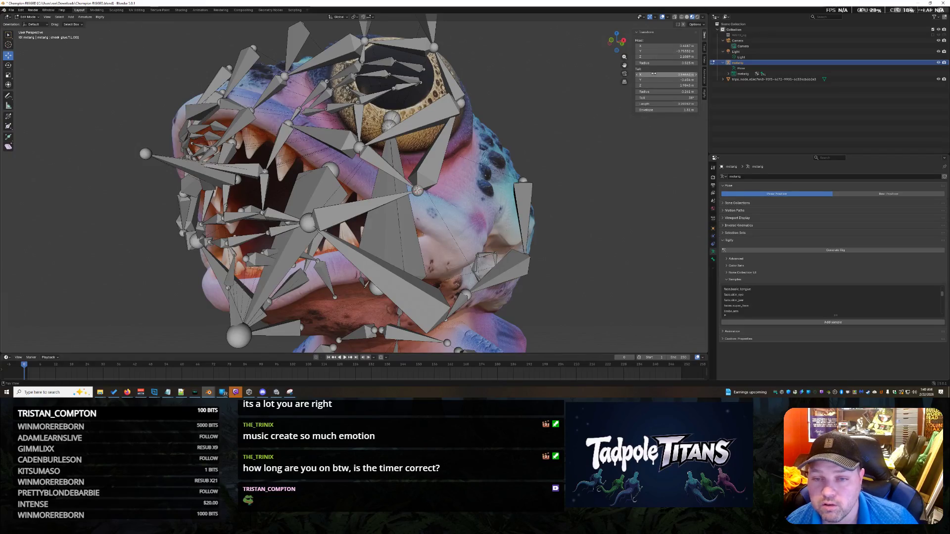
{"action": "key", "text": "ctrl+v"}
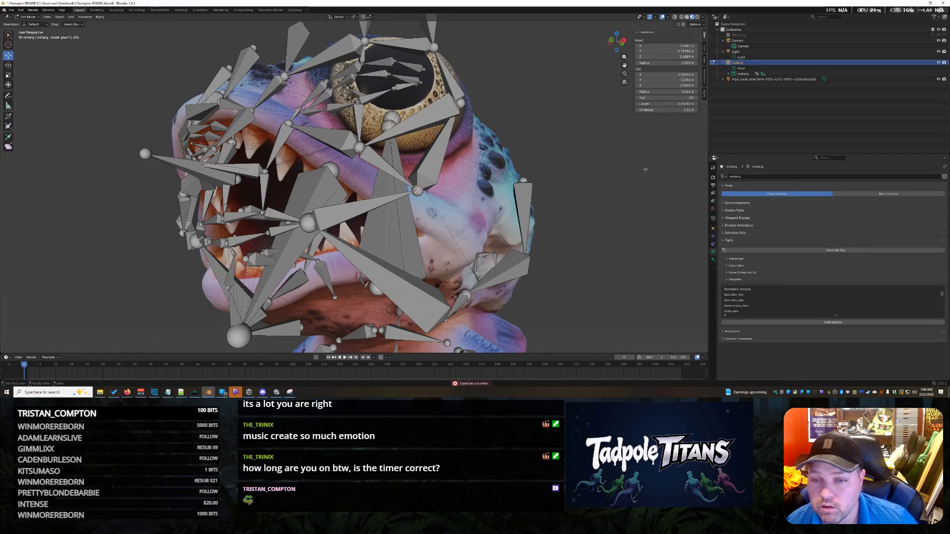
{"action": "right_click", "coordinate": [657, 46]}
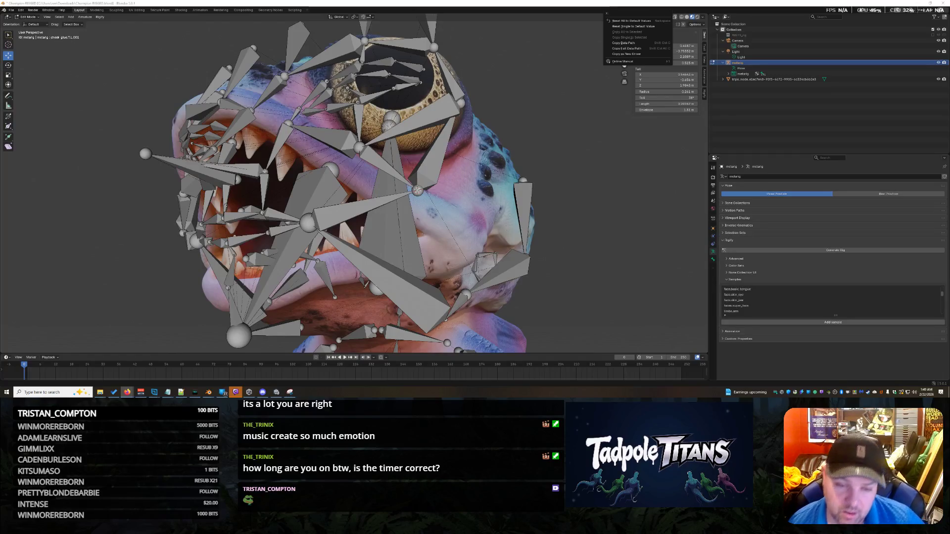
{"action": "key", "text": "Escape"}
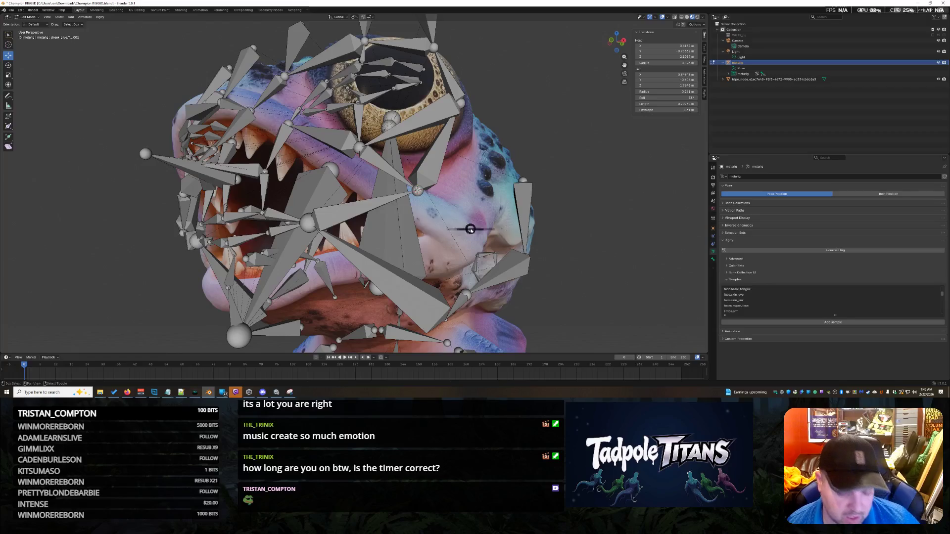
{"action": "key", "text": "shift+s"}
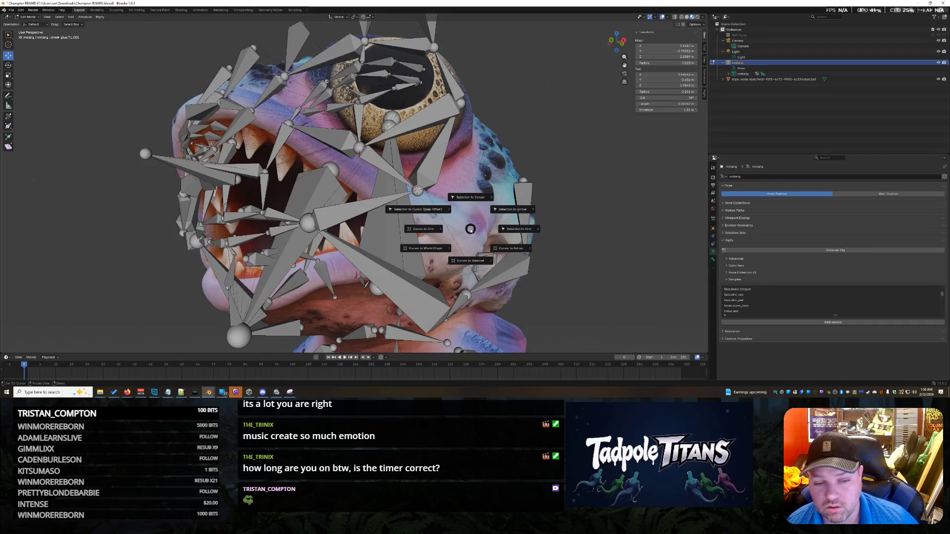
Snap the cheek bone's head onto the 3D cursor with Selection to Cursor.
{"action": "key", "text": "Escape"}
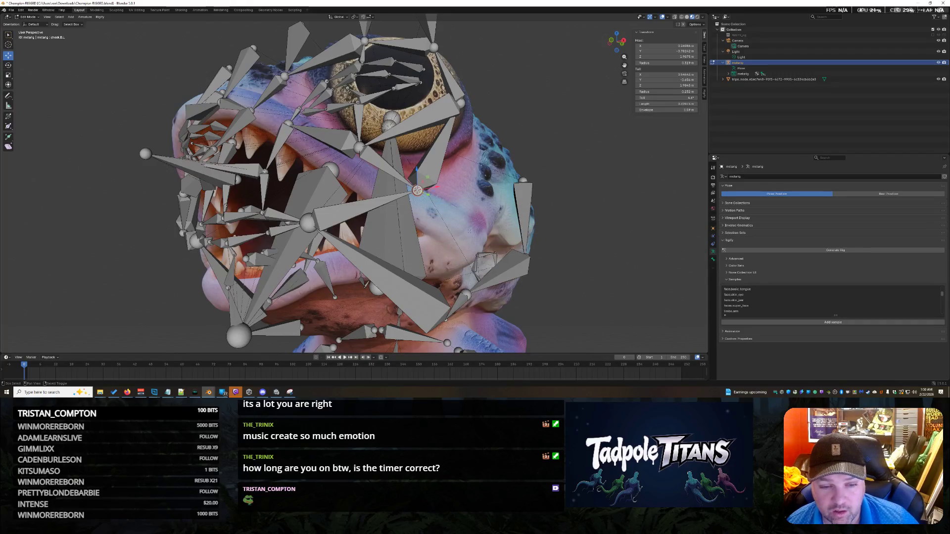
{"action": "key", "text": "shift+s"}
{"action": "left_click", "coordinate": [469, 197]}
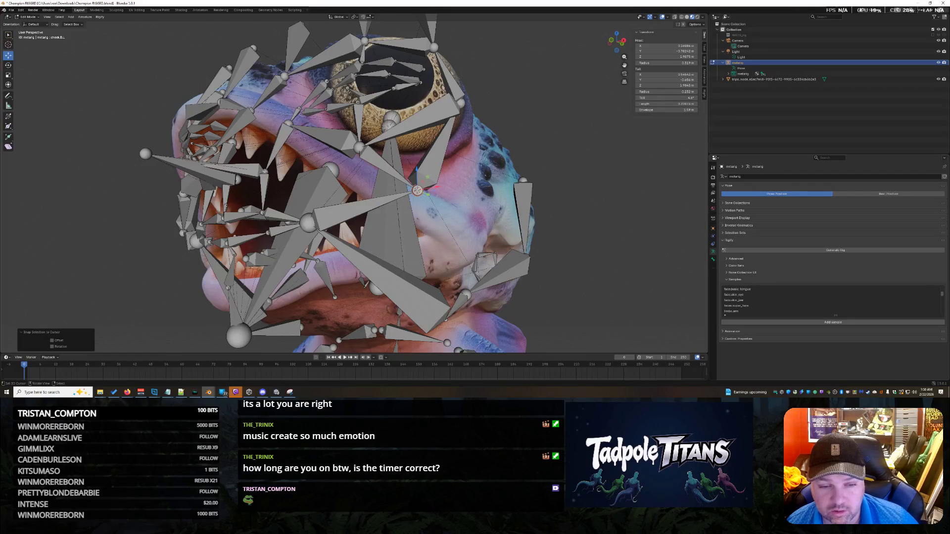
{"action": "key", "text": "ctrl+z"}
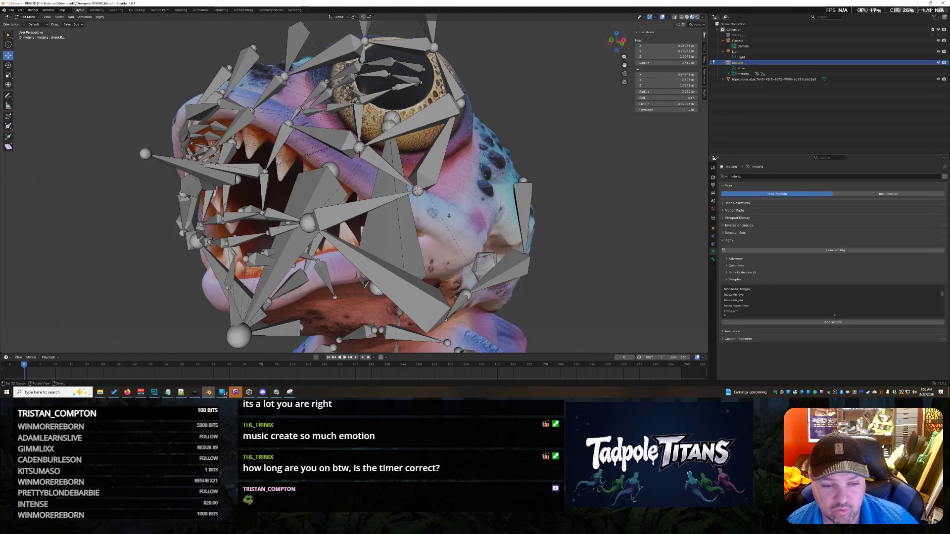
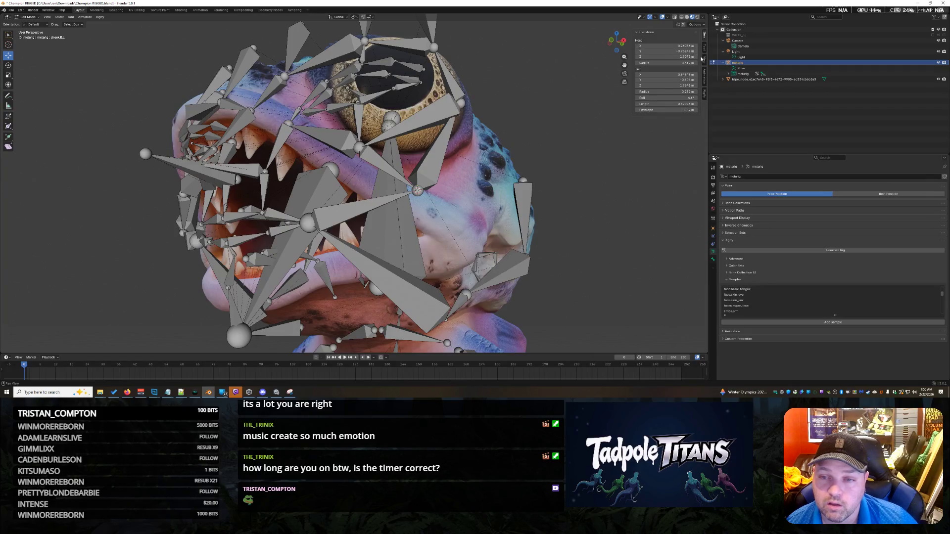
Save the rig file, then give a selected facial bone's head a revised Z height in the N-panel.
{"action": "key", "text": "ctrl+s"}
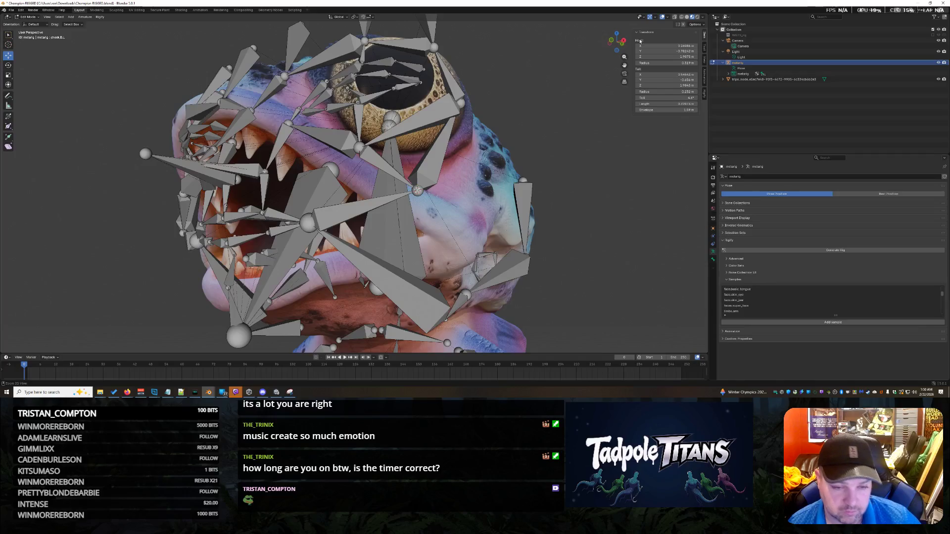
{"action": "left_click", "coordinate": [524, 180]}
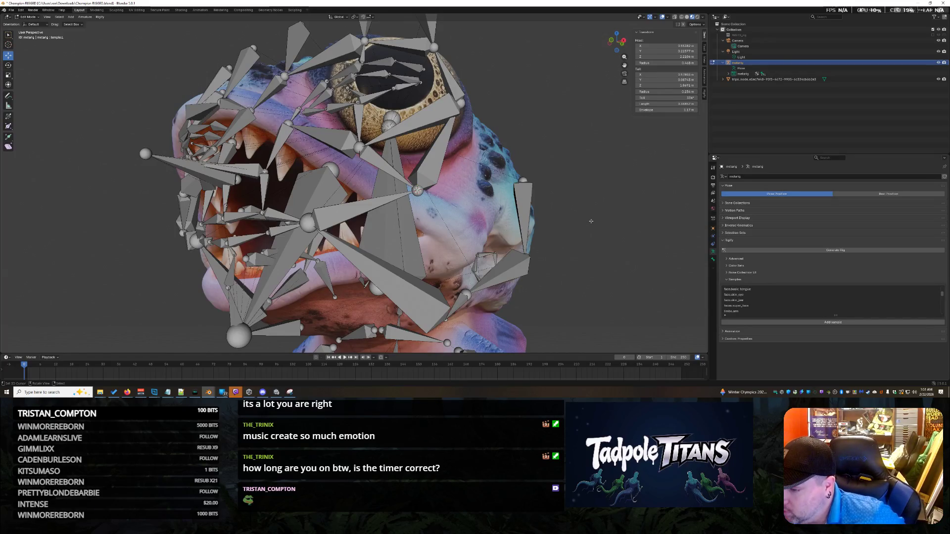
{"action": "double_click", "coordinate": [645, 56]}
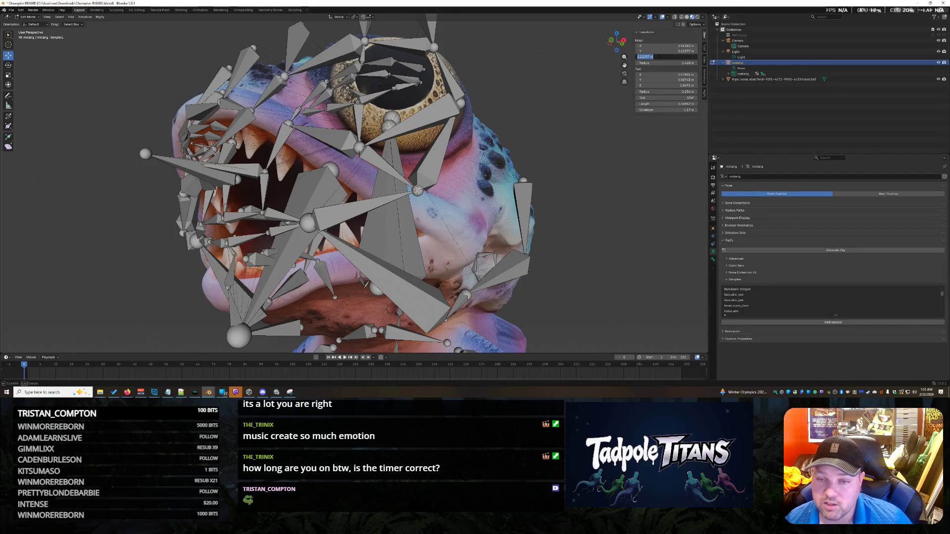
{"action": "key", "text": "Return"}
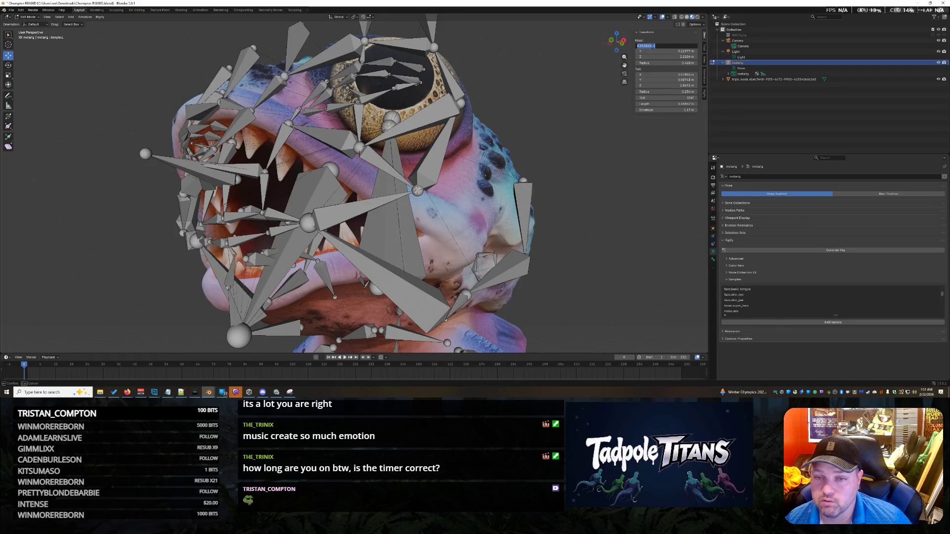
{"action": "double_click", "coordinate": [650, 57]}
{"action": "key", "text": "Return"}
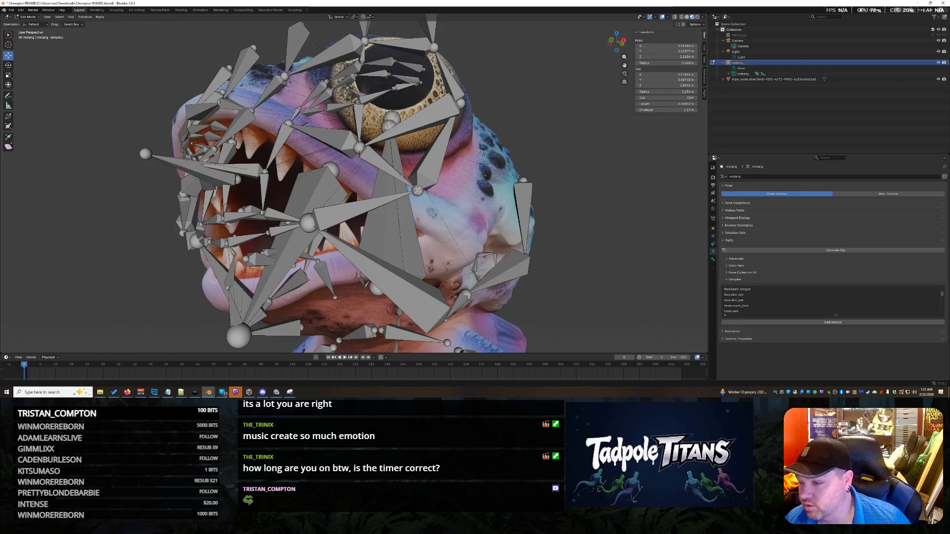
Adjust the facial bone head's X (sideways) value in the N-panel.
{"action": "left_click_drag", "start_coordinate": [637, 46], "coordinate": [666, 46]}
{"action": "left_click", "coordinate": [666, 46]}
{"action": "key", "text": "Return"}
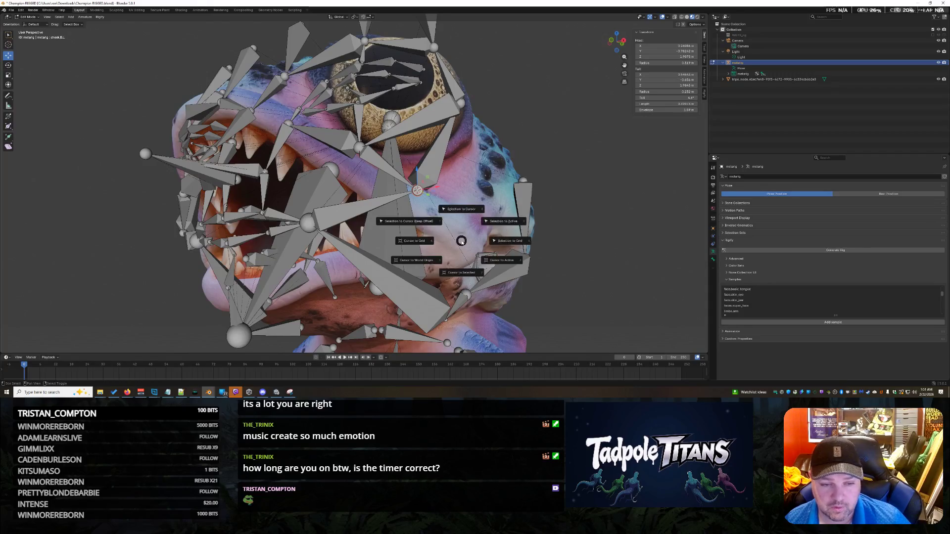
Snap the selected bones to the 3D cursor via the Shift+S pie, then undo the snap.
{"action": "key", "text": "shift+s"}
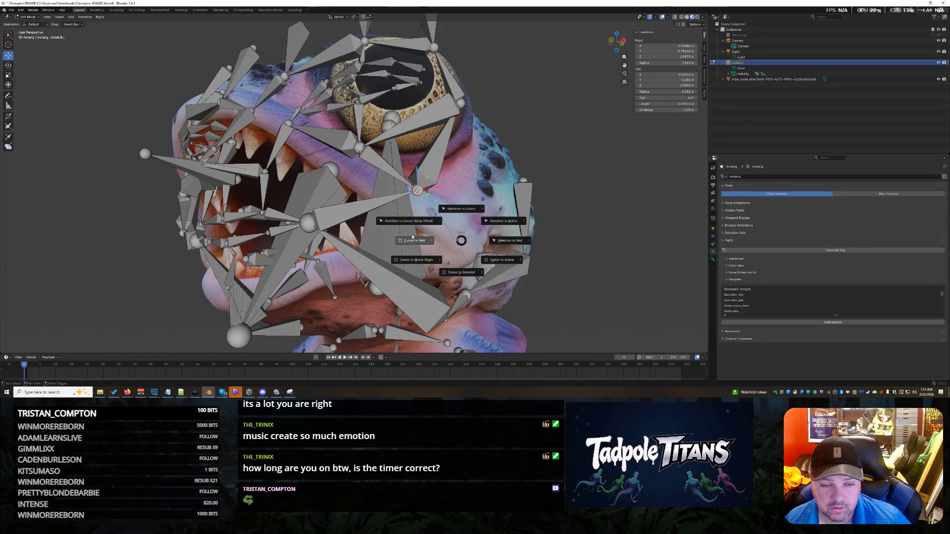
{"action": "left_click", "coordinate": [464, 282]}
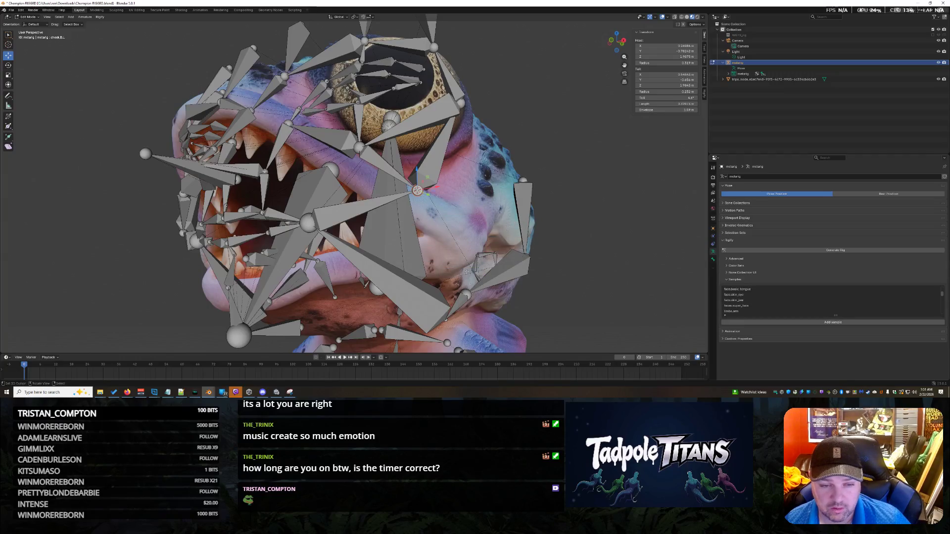
{"action": "key", "text": "shift+s"}
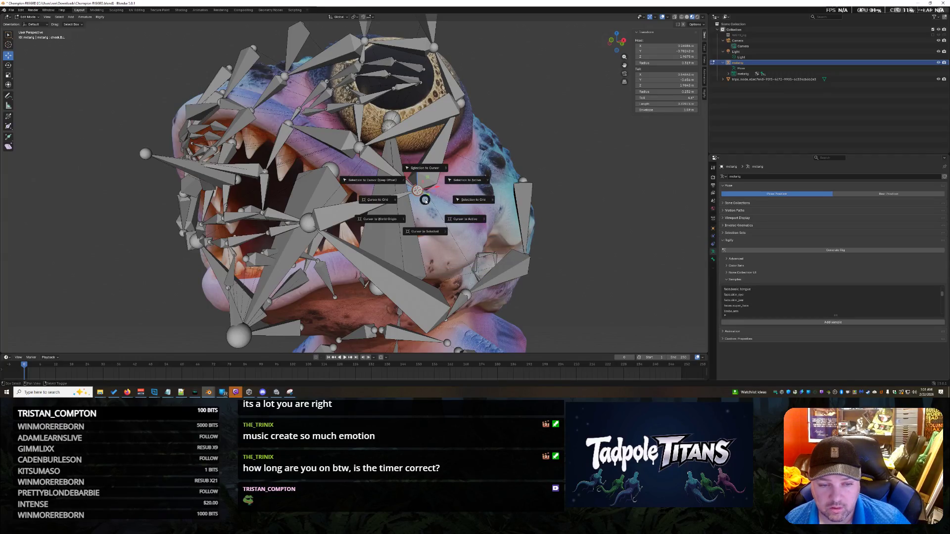
{"action": "left_click", "coordinate": [428, 236]}
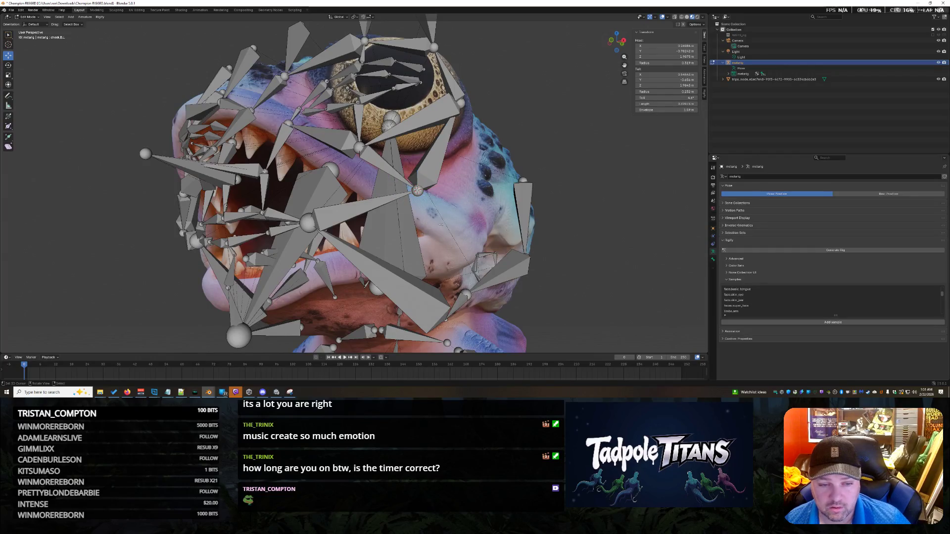
{"action": "key", "text": "shift+s"}
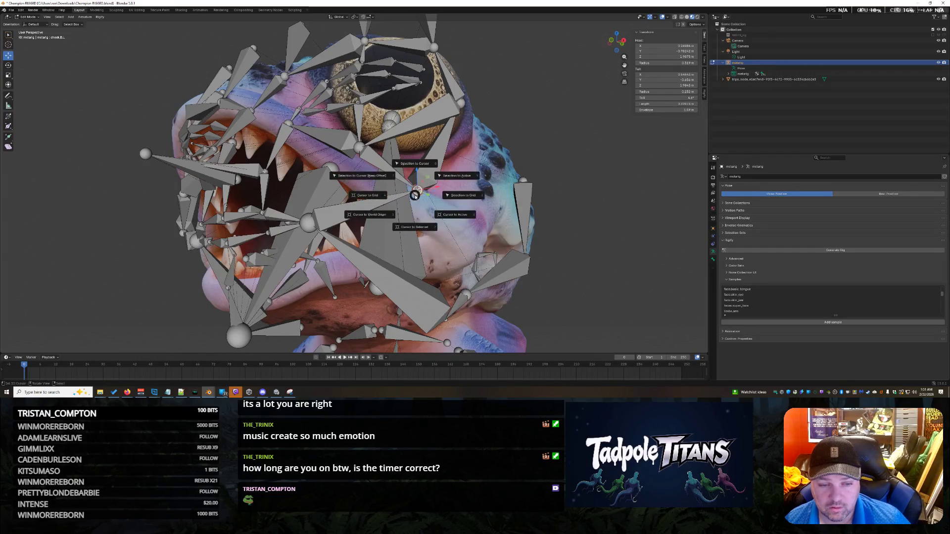
{"action": "left_click", "coordinate": [460, 216]}
{"action": "key", "text": "shift+s"}
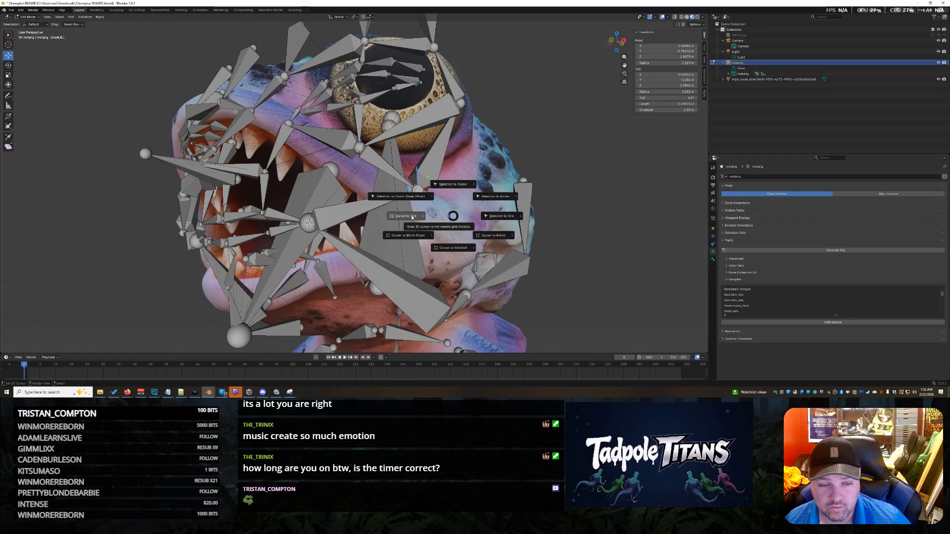
{"action": "key", "text": "Escape"}
{"action": "key", "text": "shift+s"}
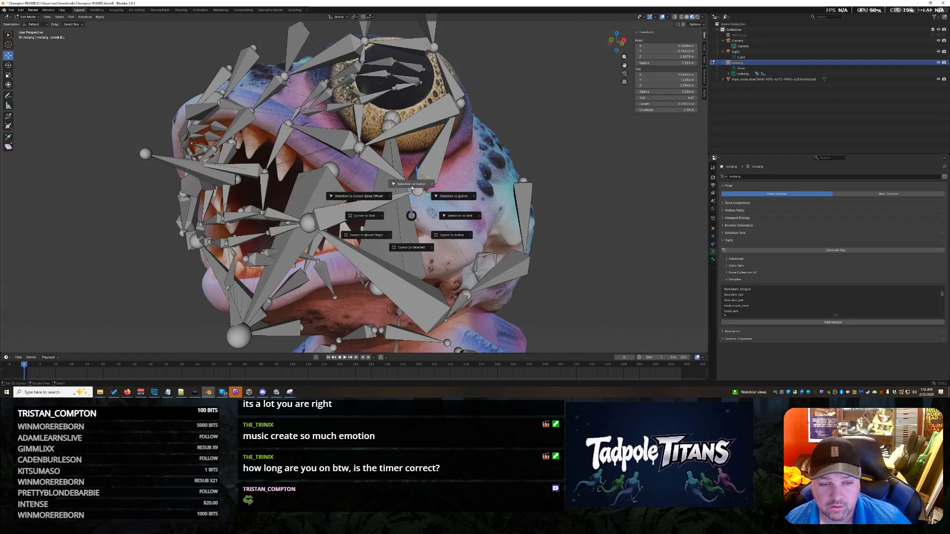
{"action": "left_click", "coordinate": [379, 196]}
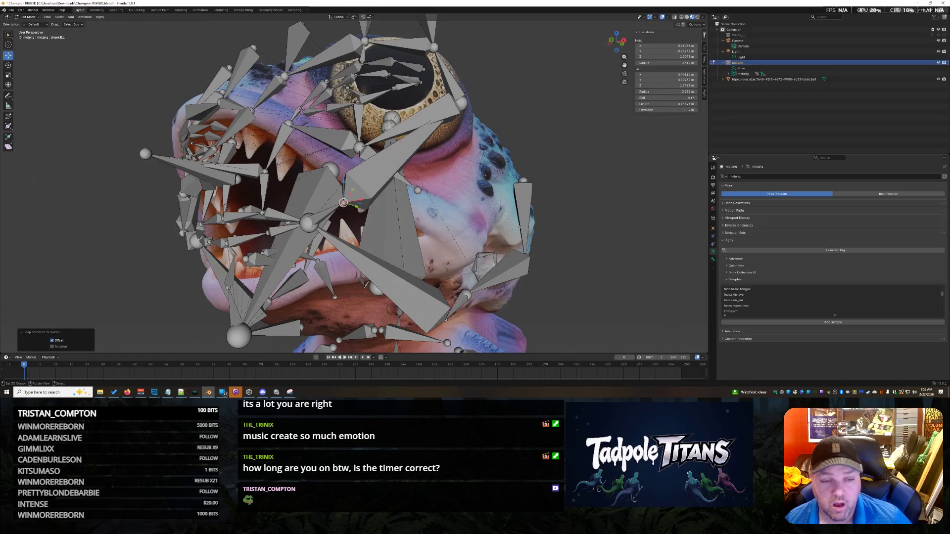
{"action": "key", "text": "ctrl+z"}
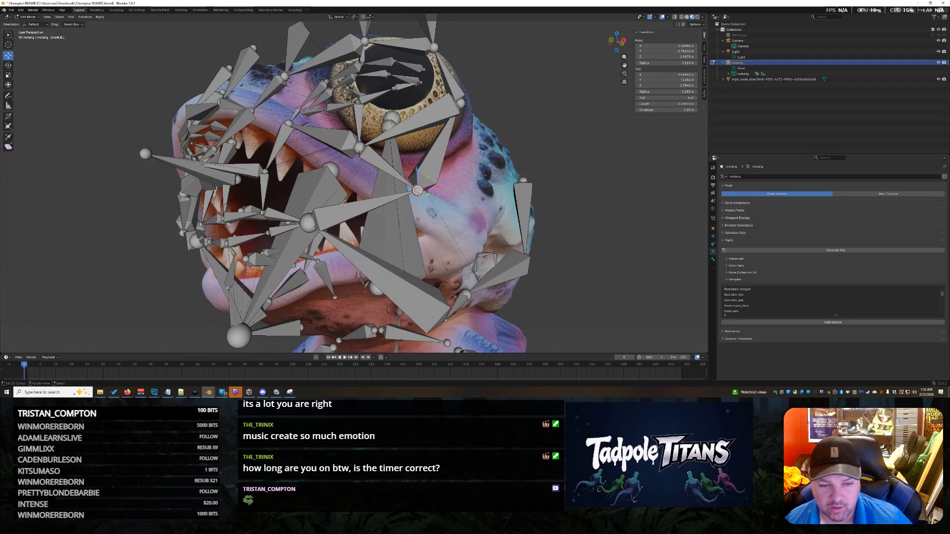
Move the selected bone head further out onto the creature's cheek.
{"action": "key", "text": "g"}
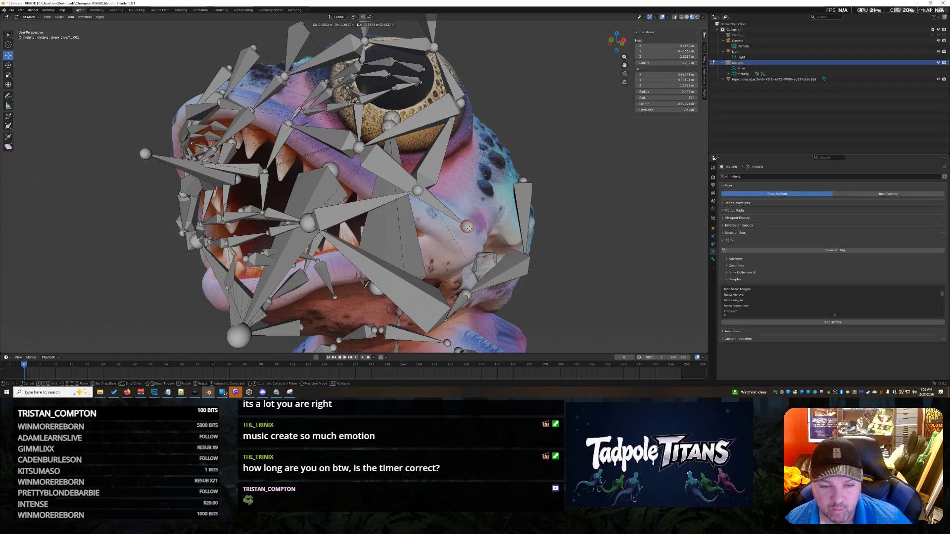
{"action": "left_click", "coordinate": [467, 227]}
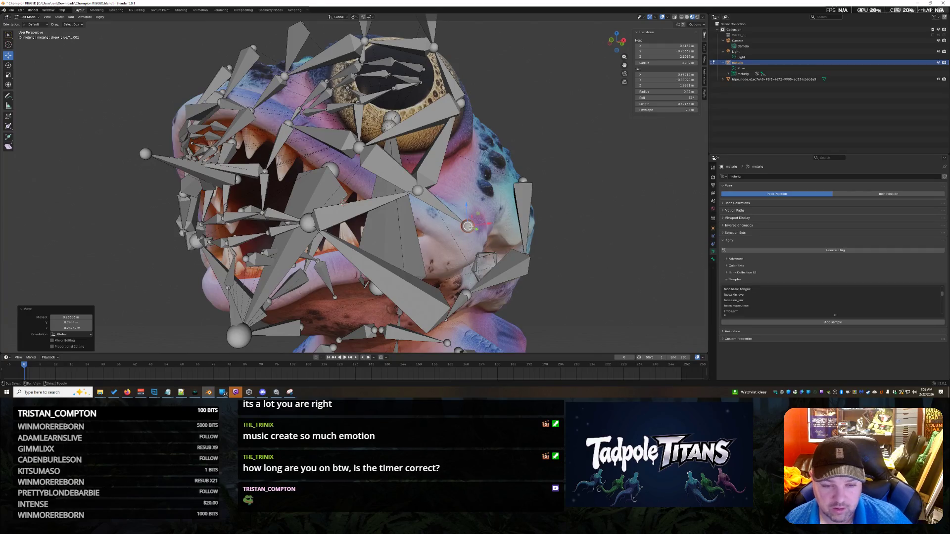
{"action": "key", "text": "shift+s"}
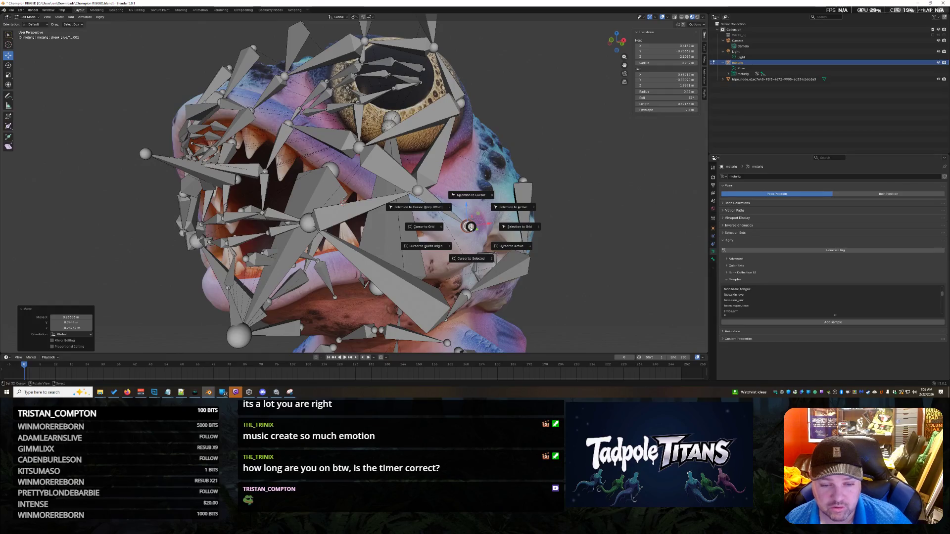
{"action": "left_click", "coordinate": [579, 259]}
Snap the neighbouring bone joint onto the 3D cursor at that cheek point and inspect it.
{"action": "left_click", "coordinate": [420, 190]}
{"action": "key", "text": "shift+s"}
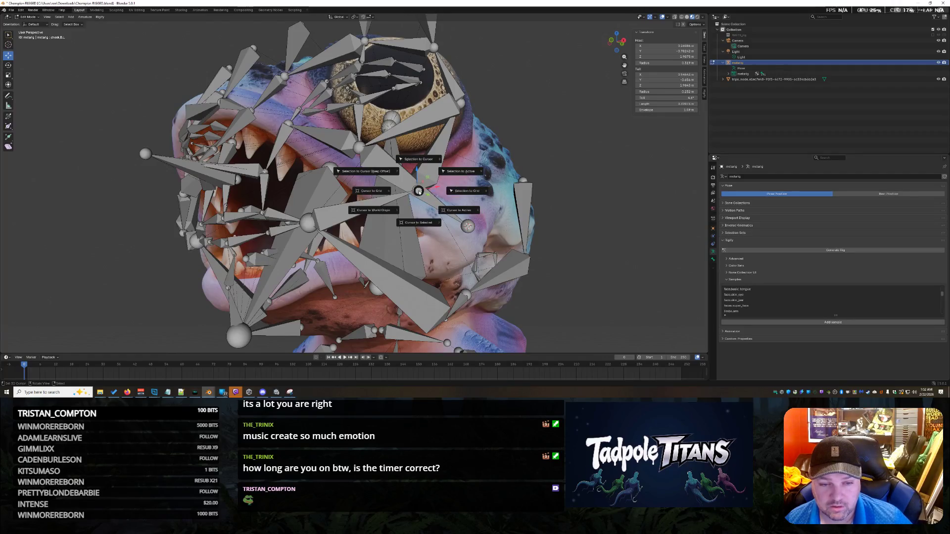
{"action": "left_click", "coordinate": [423, 166]}
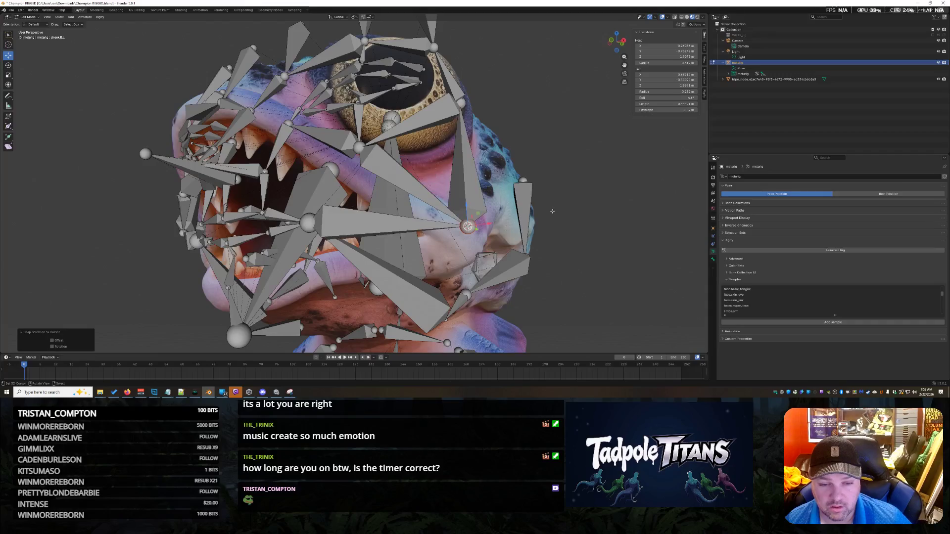
{"action": "mouse_move", "coordinate": [423, 165]}
{"action": "middle_mouse_down"}
{"action": "mouse_move", "coordinate": [595, 235]}
{"action": "mouse_move", "coordinate": [608, 295]}
{"action": "middle_mouse_up"}
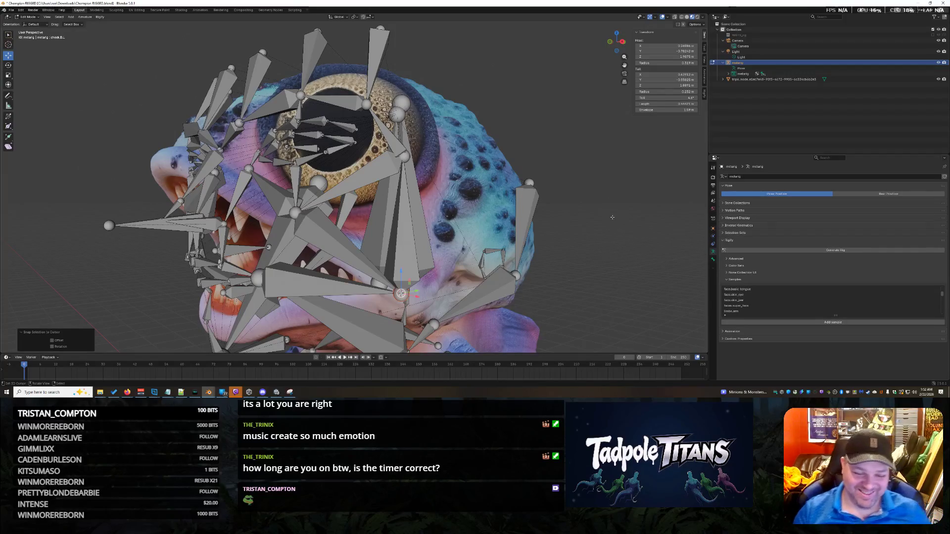
{"action": "middle_click_drag", "start_coordinate": [606, 296], "coordinate": [606, 167]}
{"action": "scroll", "coordinate": [606, 168], "scroll_direction": "down", "scroll_amount": 1}
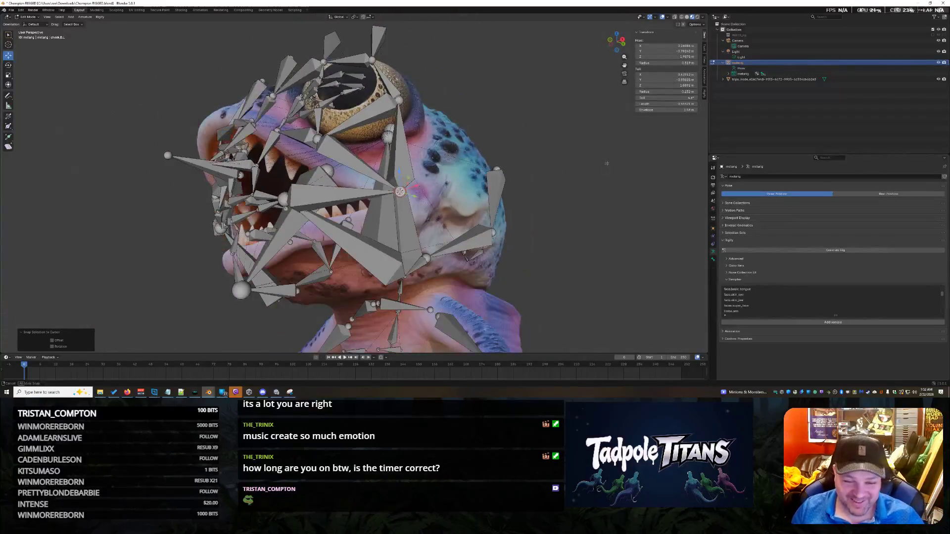
{"action": "scroll", "coordinate": [607, 167], "scroll_direction": "down", "scroll_amount": 1}
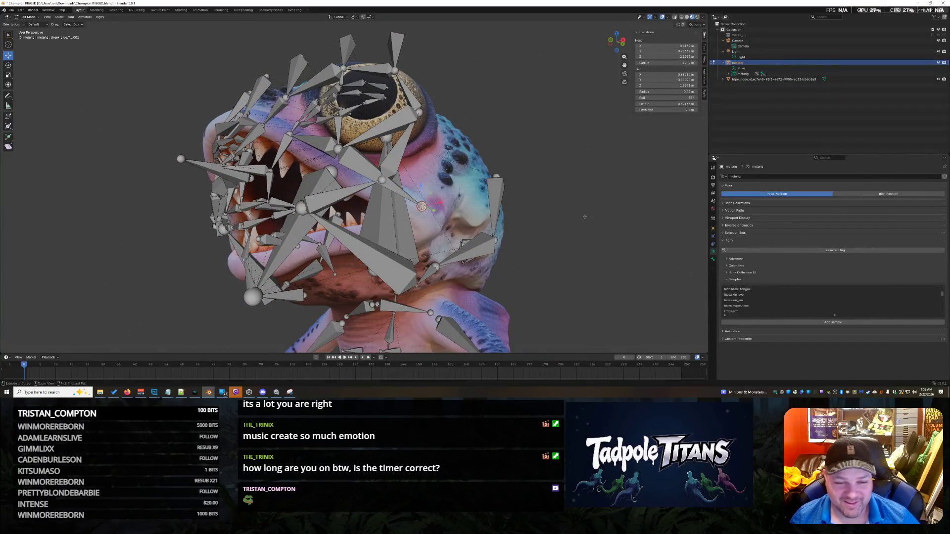
{"action": "scroll", "coordinate": [584, 217], "scroll_direction": "up", "scroll_amount": 3}
{"action": "scroll", "coordinate": [579, 212], "scroll_direction": "up", "scroll_amount": 1}
{"action": "scroll", "coordinate": [575, 204], "scroll_direction": "down", "scroll_amount": 2}
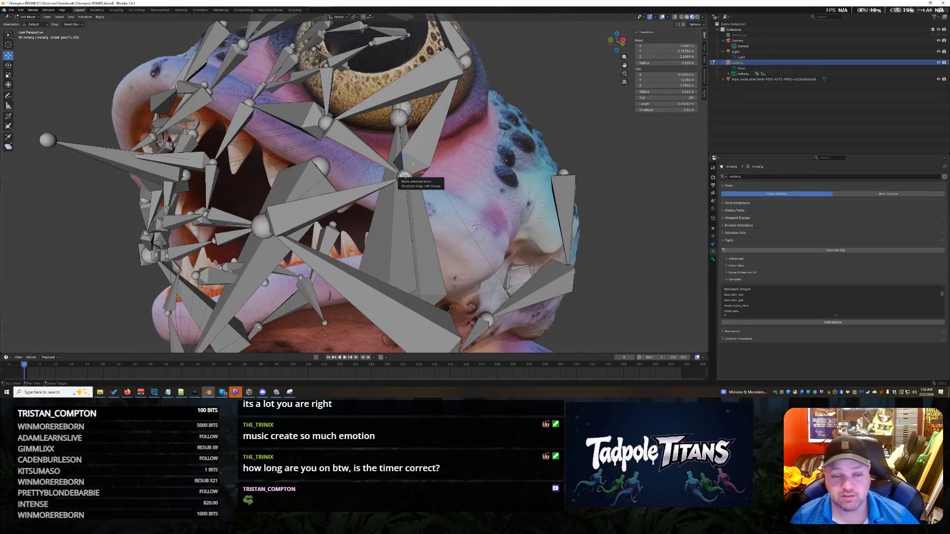
Select all rig bones and show the head in grey Solid shading, orbiting to check the layout.
{"action": "key", "text": "ctrl+z"}
{"action": "left_click", "coordinate": [516, 221]}
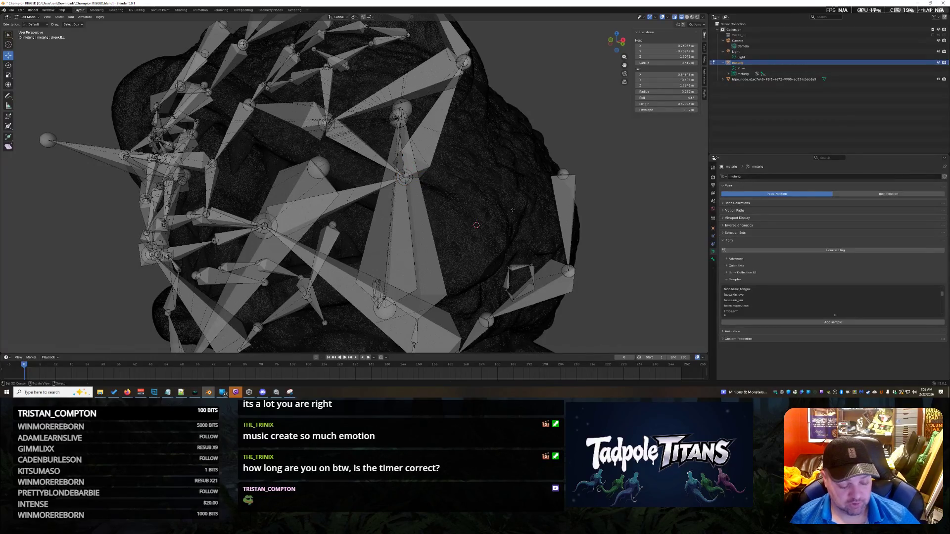
{"action": "scroll", "coordinate": [513, 204], "scroll_direction": "down", "scroll_amount": 8}
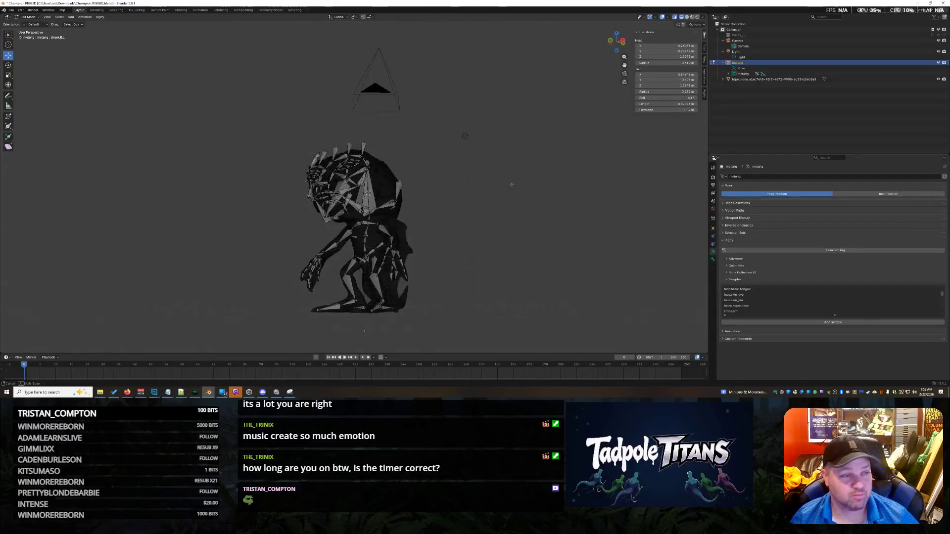
{"action": "key", "text": "a"}
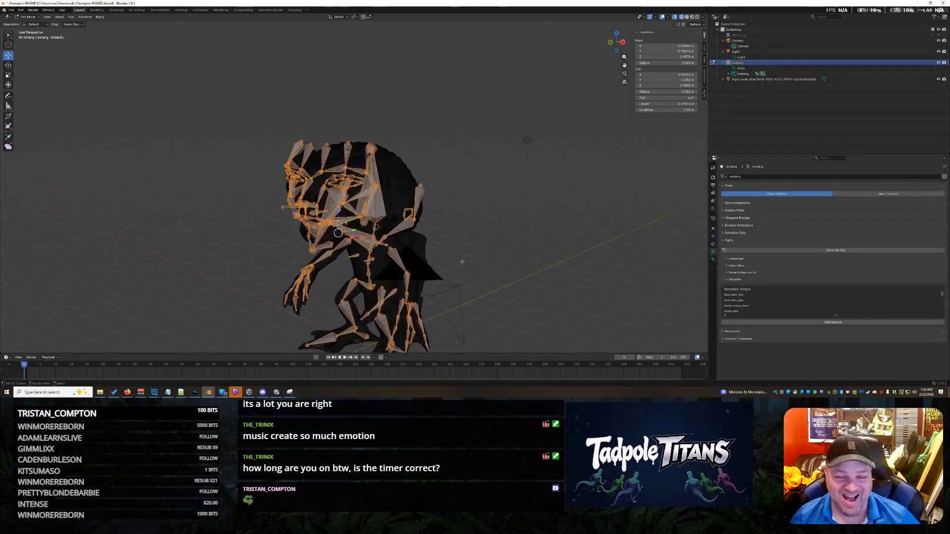
{"action": "scroll", "coordinate": [401, 218], "scroll_direction": "up", "scroll_amount": 8}
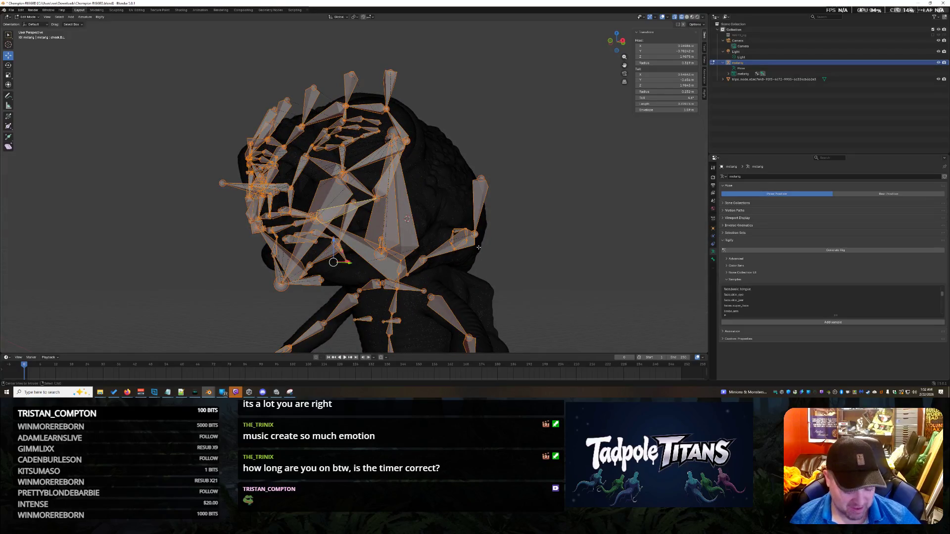
{"action": "scroll", "coordinate": [555, 250], "scroll_direction": "down", "scroll_amount": 5}
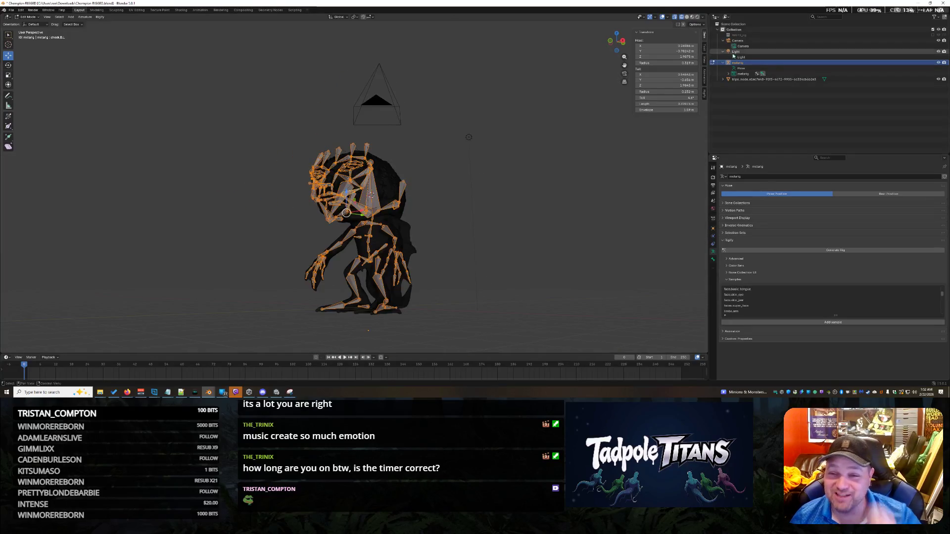
{"action": "scroll", "coordinate": [458, 249], "scroll_direction": "up", "scroll_amount": 5}
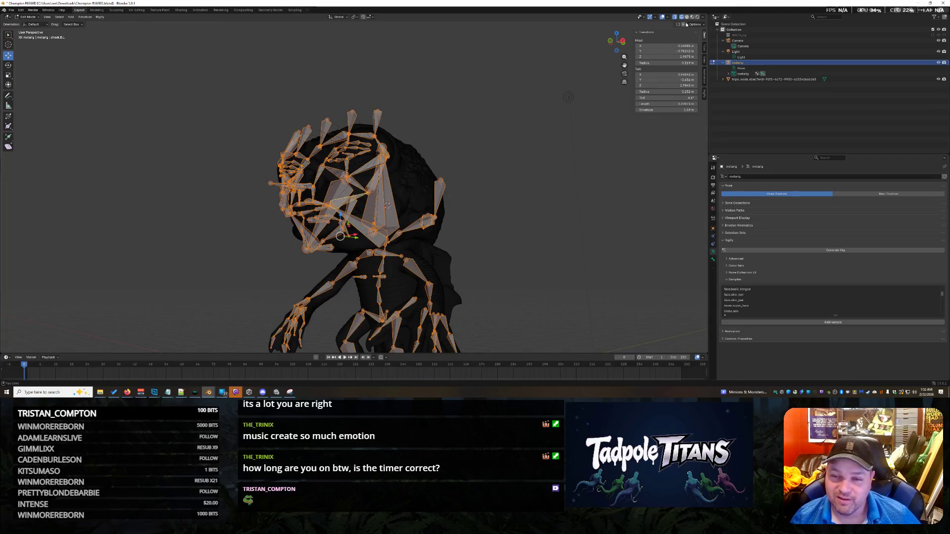
{"action": "middle_click_drag", "start_coordinate": [673, 48], "coordinate": [644, 129]}
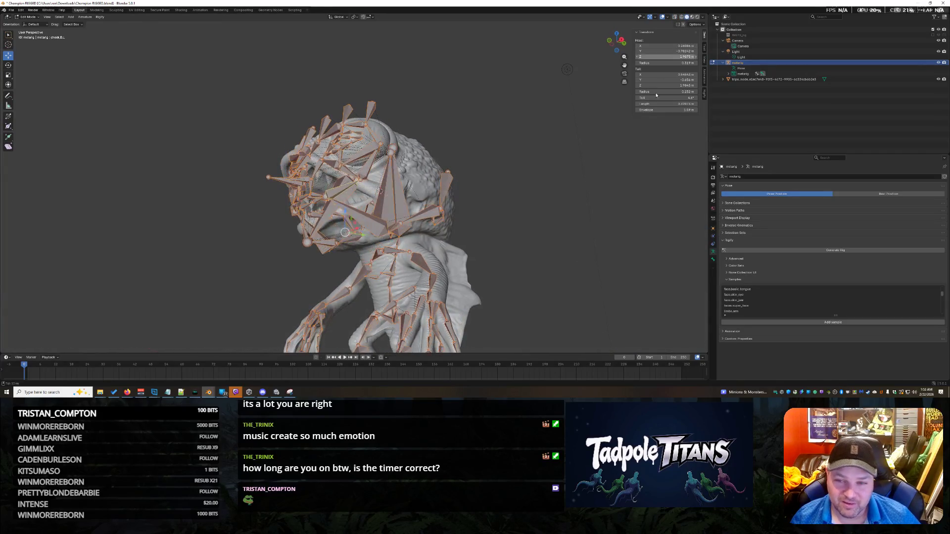
{"action": "mouse_move", "coordinate": [567, 69]}
{"action": "middle_mouse_down"}
{"action": "mouse_move", "coordinate": [549, 96]}
{"action": "mouse_move", "coordinate": [569, 127]}
{"action": "middle_mouse_up"}
{"action": "scroll", "coordinate": [536, 287], "scroll_direction": "up", "scroll_amount": 3}
{"action": "middle_click_drag", "start_coordinate": [536, 288], "coordinate": [582, 267]}
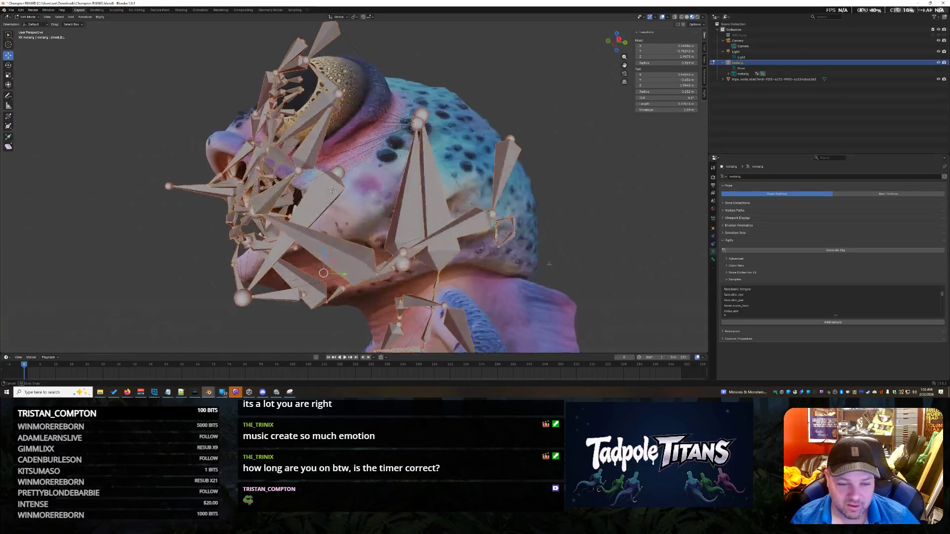
{"action": "left_click", "coordinate": [687, 17]}
{"action": "middle_click_drag", "start_coordinate": [580, 268], "coordinate": [592, 282]}
{"action": "scroll", "coordinate": [592, 282], "scroll_direction": "up", "scroll_amount": 3}
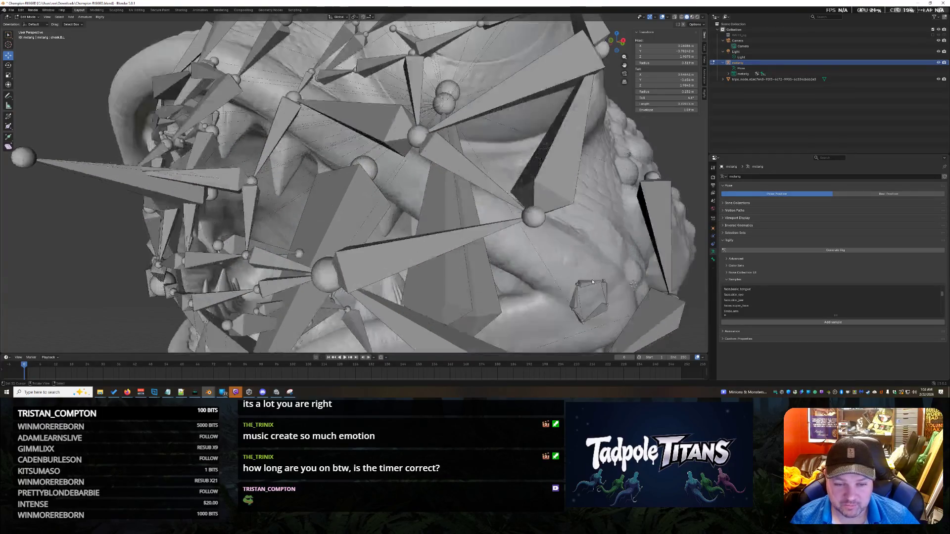
Reposition cheek and mouth bone joints against the sculpted face from front views.
{"action": "left_click", "coordinate": [531, 217]}
{"action": "mouse_move", "coordinate": [531, 220]}
{"action": "middle_mouse_down"}
{"action": "mouse_move", "coordinate": [564, 253]}
{"action": "mouse_move", "coordinate": [547, 245]}
{"action": "middle_mouse_up"}
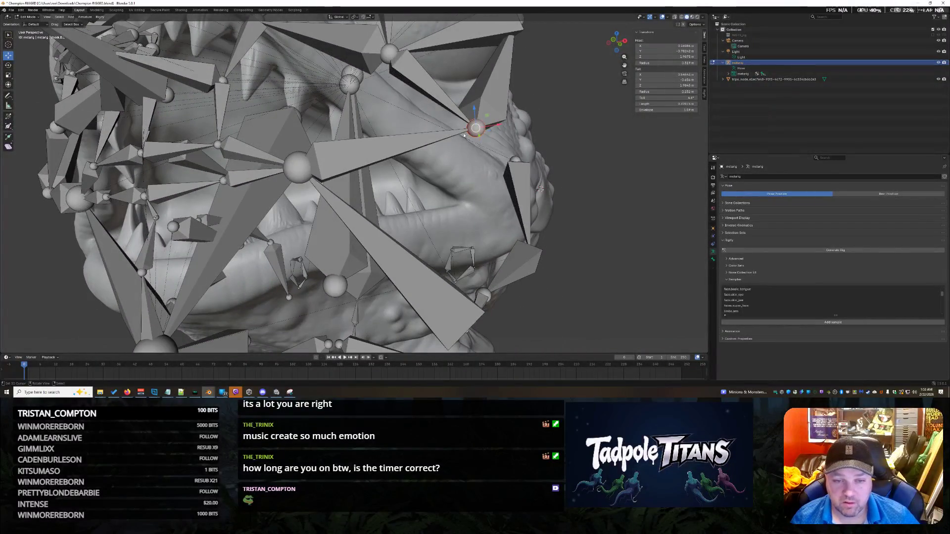
{"action": "key", "text": "g"}
{"action": "left_click", "coordinate": [522, 212]}
{"action": "middle_click_drag", "start_coordinate": [523, 213], "coordinate": [458, 247]}
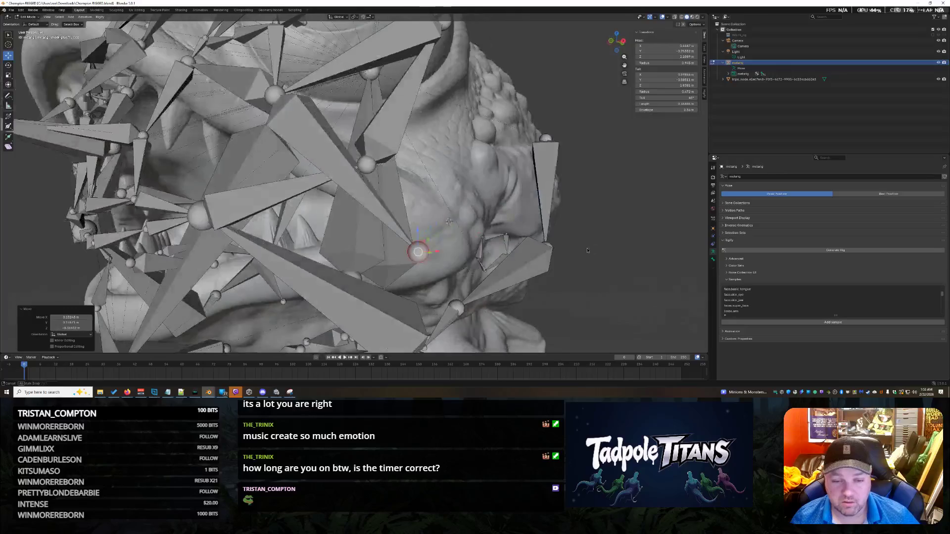
{"action": "mouse_move", "coordinate": [388, 249]}
{"action": "middle_mouse_down"}
{"action": "mouse_move", "coordinate": [591, 282]}
{"action": "mouse_move", "coordinate": [615, 266]}
{"action": "middle_mouse_up"}
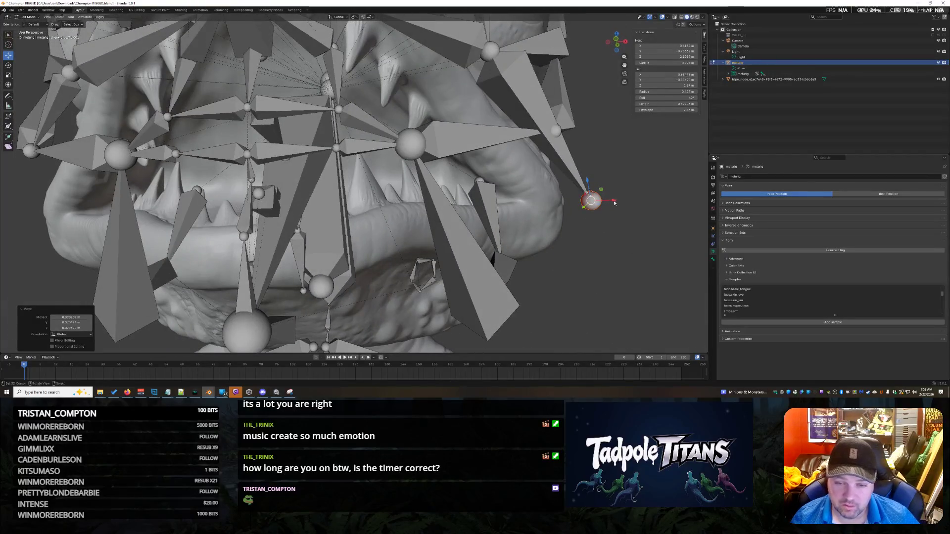
{"action": "key", "text": "g"}
{"action": "left_click", "coordinate": [578, 202]}
{"action": "middle_click_drag", "start_coordinate": [579, 202], "coordinate": [572, 255]}
{"action": "mouse_move", "coordinate": [332, 250]}
{"action": "middle_mouse_down"}
{"action": "mouse_move", "coordinate": [490, 284]}
{"action": "mouse_move", "coordinate": [551, 270]}
{"action": "mouse_move", "coordinate": [536, 270]}
{"action": "middle_mouse_up"}
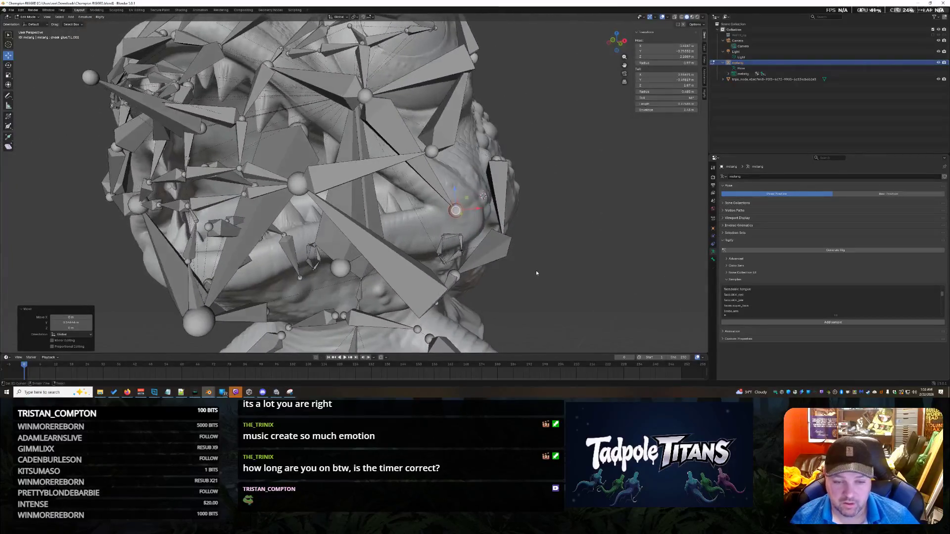
{"action": "scroll", "coordinate": [536, 270], "scroll_direction": "up", "scroll_amount": 2}
Place the 3D cursor on a selected bone and snap another joint onto it.
{"action": "key", "text": "shift+s"}
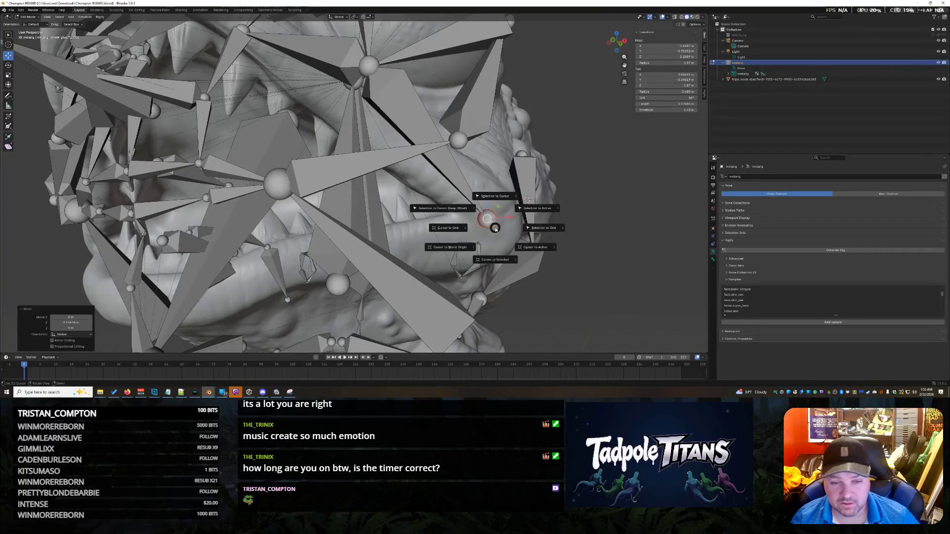
{"action": "left_click", "coordinate": [492, 264]}
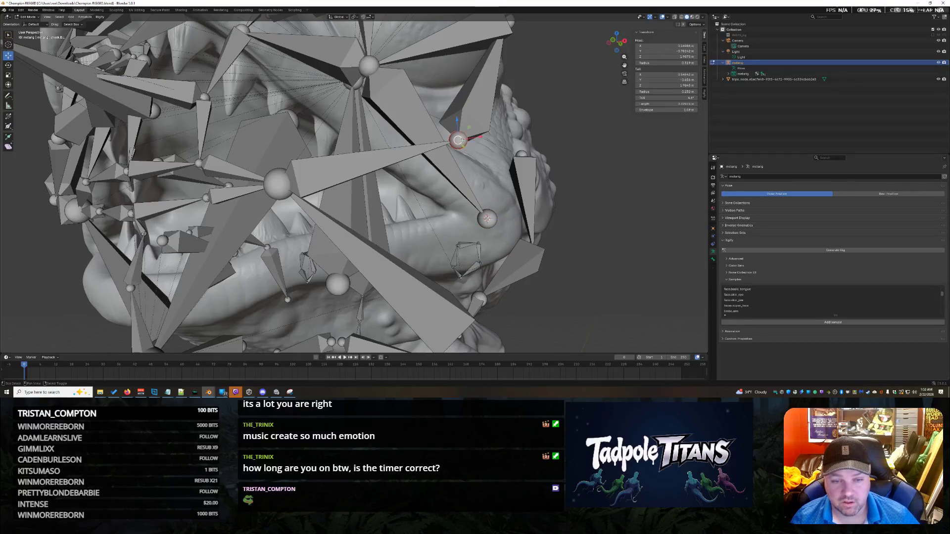
{"action": "key", "text": "shift+s"}
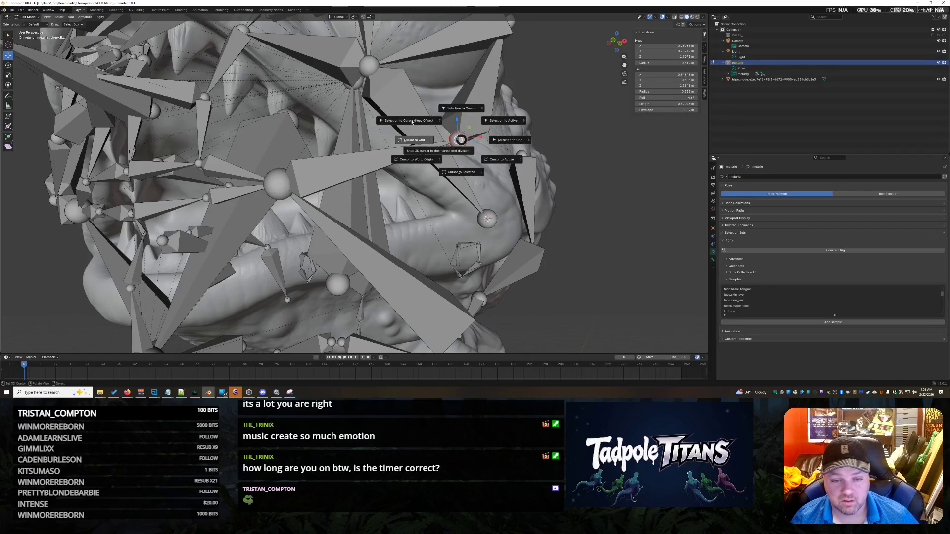
{"action": "left_click", "coordinate": [458, 108]}
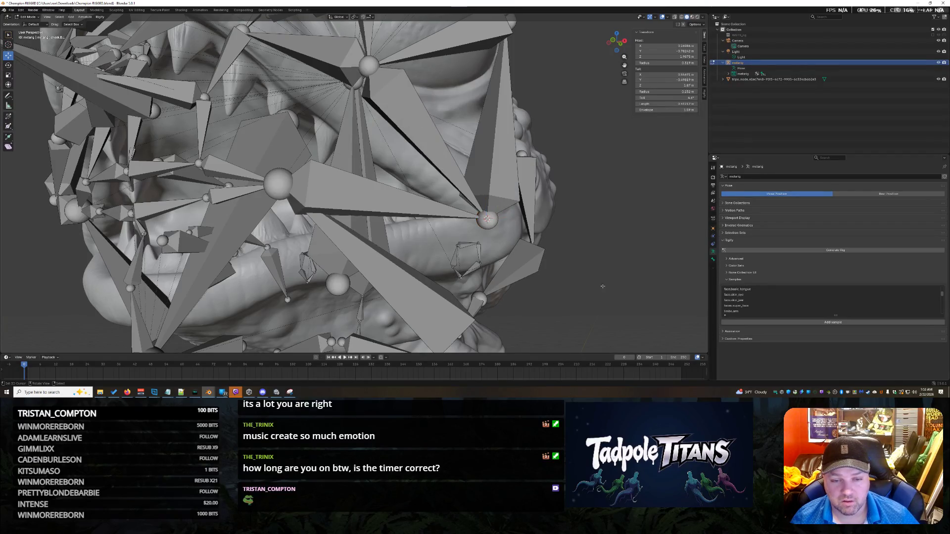
{"action": "mouse_move", "coordinate": [594, 283]}
{"action": "middle_mouse_down"}
{"action": "mouse_move", "coordinate": [605, 285]}
{"action": "mouse_move", "coordinate": [530, 267]}
{"action": "mouse_move", "coordinate": [550, 260]}
{"action": "mouse_move", "coordinate": [498, 267]}
{"action": "middle_mouse_up"}
{"action": "scroll", "coordinate": [611, 287], "scroll_direction": "down", "scroll_amount": 4}
{"action": "scroll", "coordinate": [529, 268], "scroll_direction": "down", "scroll_amount": 1}
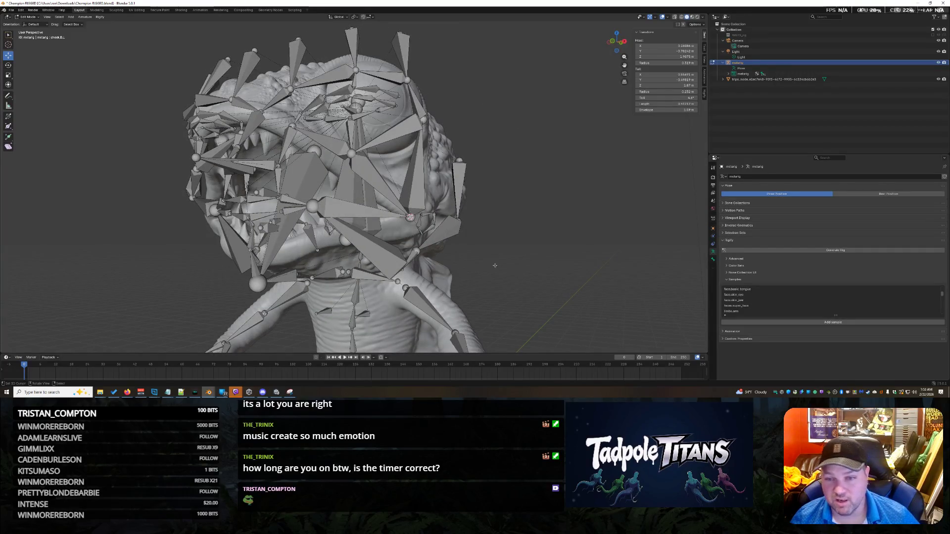
Select a face bone and launch Snipping Tool to capture its values.
{"action": "left_click", "coordinate": [372, 180]}
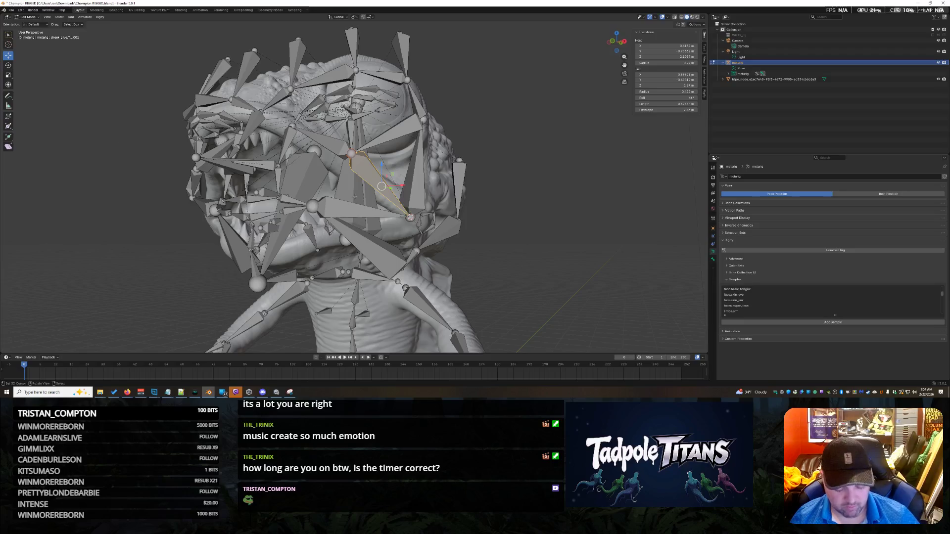
{"action": "left_click", "coordinate": [605, 28]}
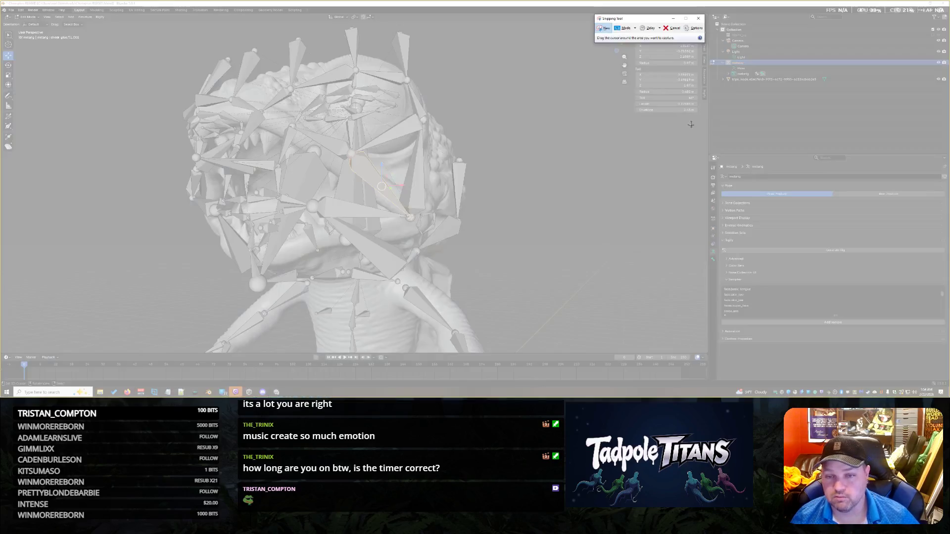
Snip the bone's N-panel transform values, set the capture aside, and move a bone against the cheek.
{"action": "left_click_drag", "start_coordinate": [697, 113], "coordinate": [629, 25]}
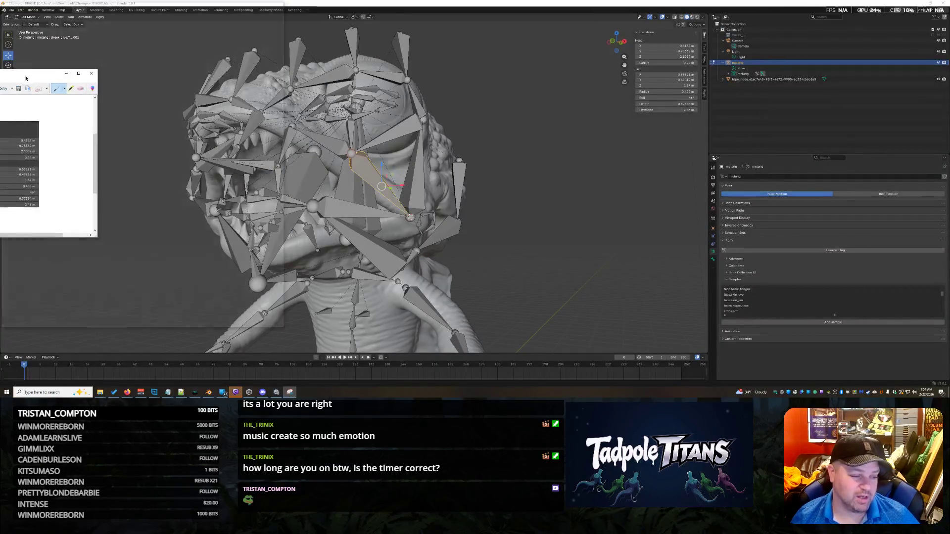
{"action": "left_click_drag", "start_coordinate": [685, 9], "coordinate": [1, 70]}
{"action": "mouse_move", "coordinate": [184, 188]}
{"action": "middle_mouse_down"}
{"action": "mouse_move", "coordinate": [223, 186]}
{"action": "mouse_move", "coordinate": [291, 210]}
{"action": "middle_mouse_up"}
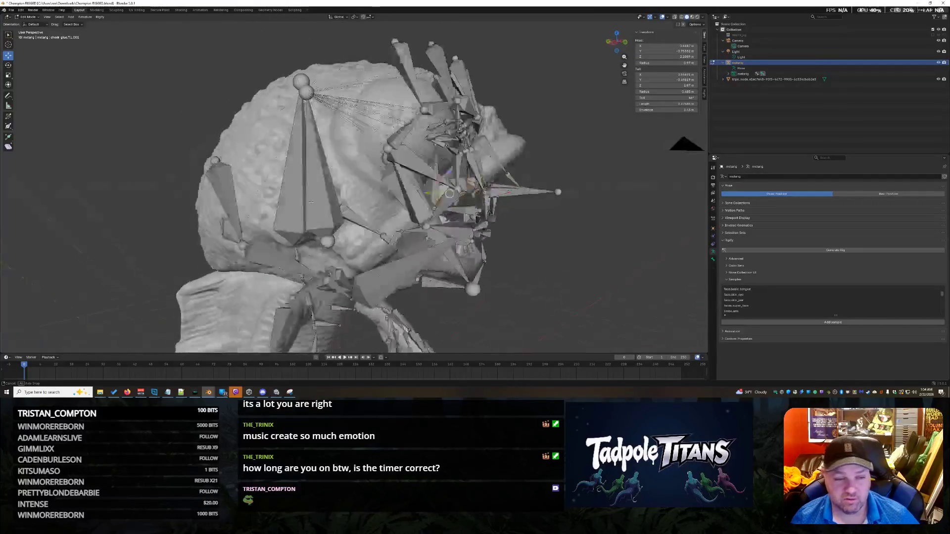
{"action": "scroll", "coordinate": [291, 210], "scroll_direction": "up", "scroll_amount": 5}
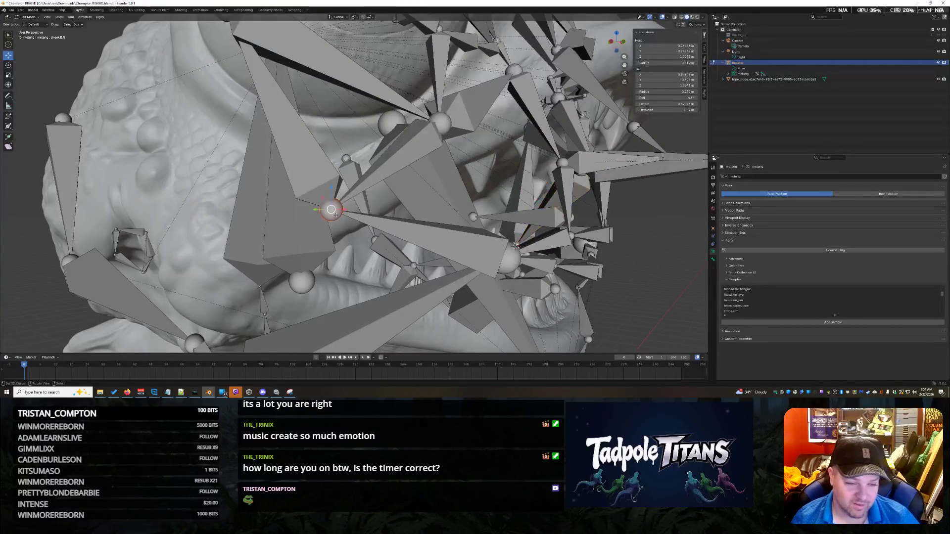
{"action": "left_click_drag", "start_coordinate": [334, 211], "coordinate": [266, 275]}
{"action": "middle_click_drag", "start_coordinate": [266, 275], "coordinate": [271, 274]}
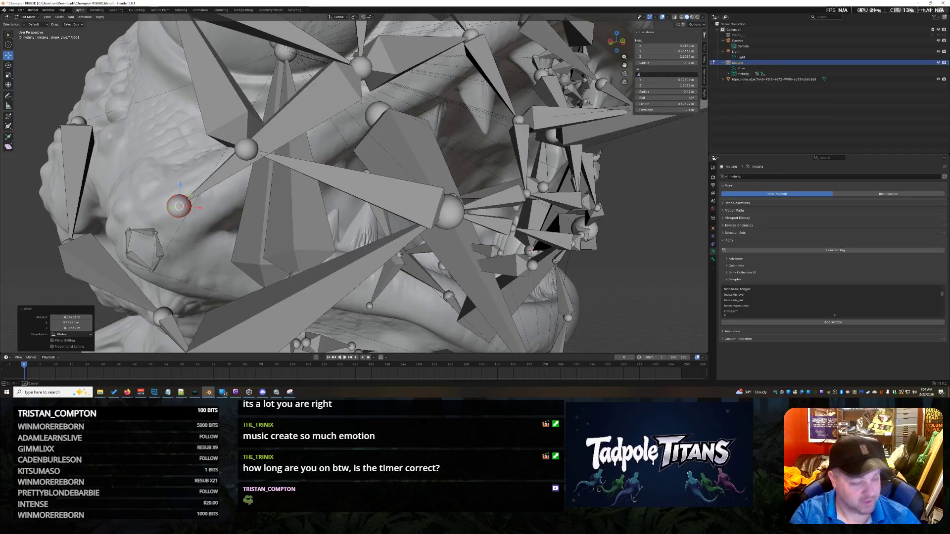
Edit the cheek bone's Head/Tail coordinate fields in the N-panel.
{"action": "key", "text": "Return"}
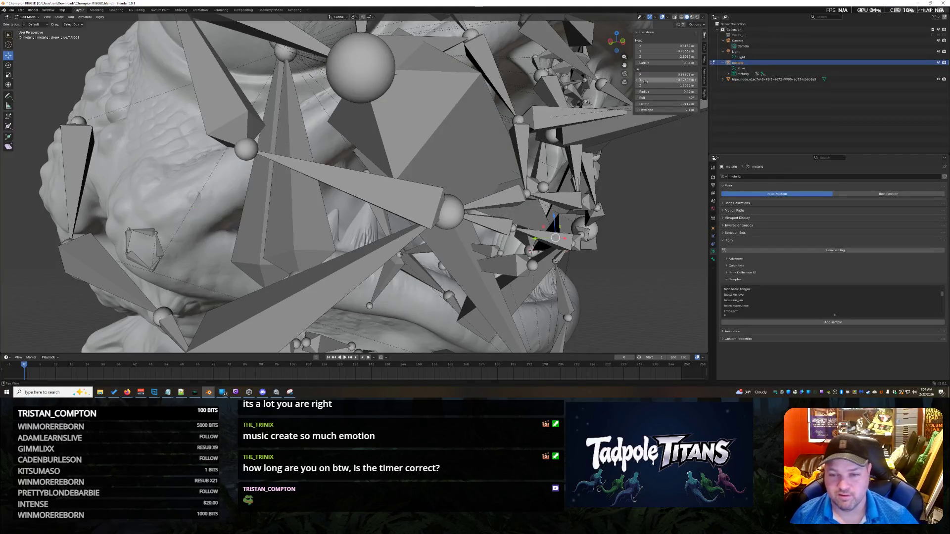
{"action": "left_click", "coordinate": [644, 74]}
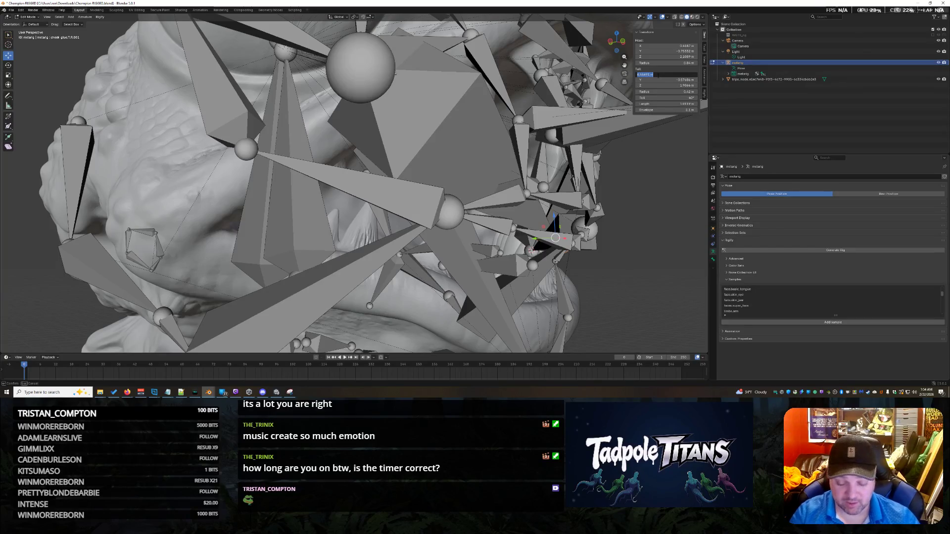
{"action": "key", "text": "Return"}
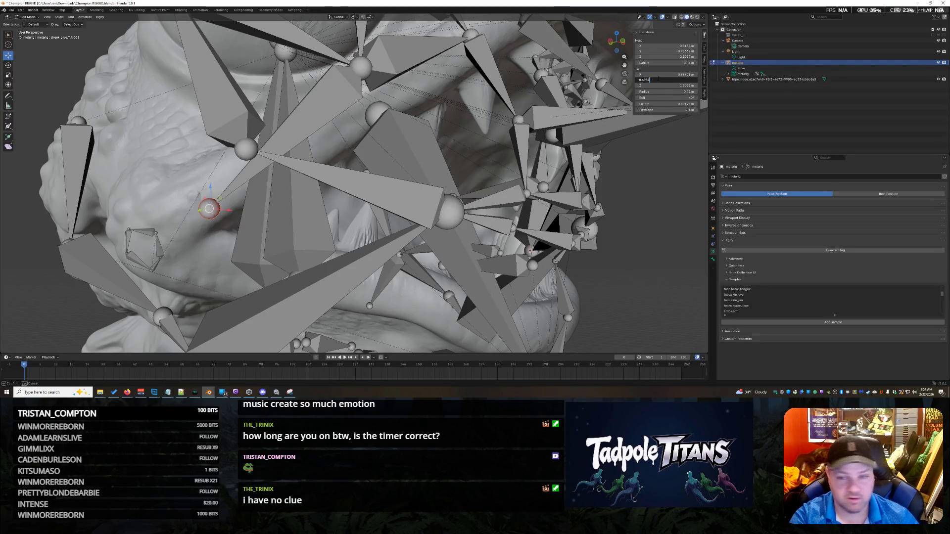
{"action": "key", "text": "Return"}
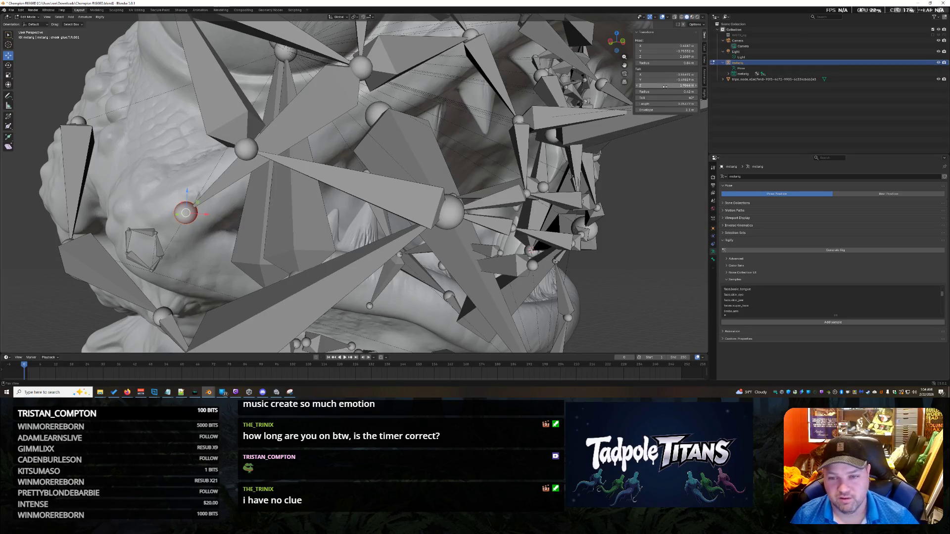
{"action": "left_click", "coordinate": [665, 86]}
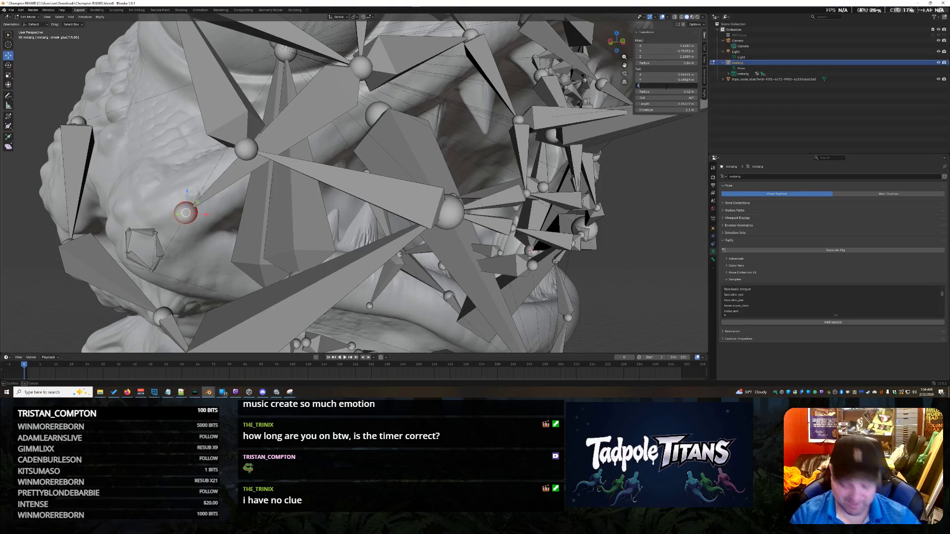
{"action": "key", "text": "Return"}
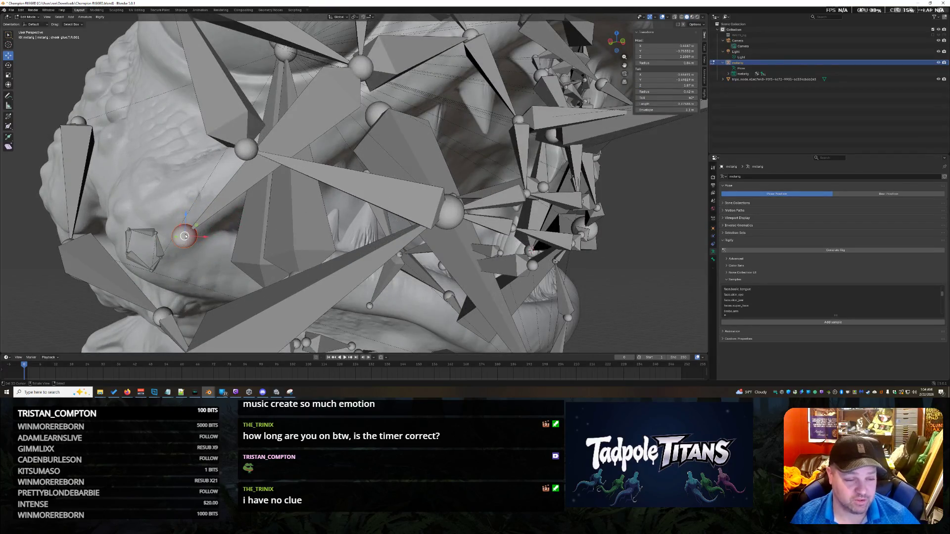
Snap the selected joint onto the 3D cursor and review the whole head rig.
{"action": "key", "text": "shift+s"}
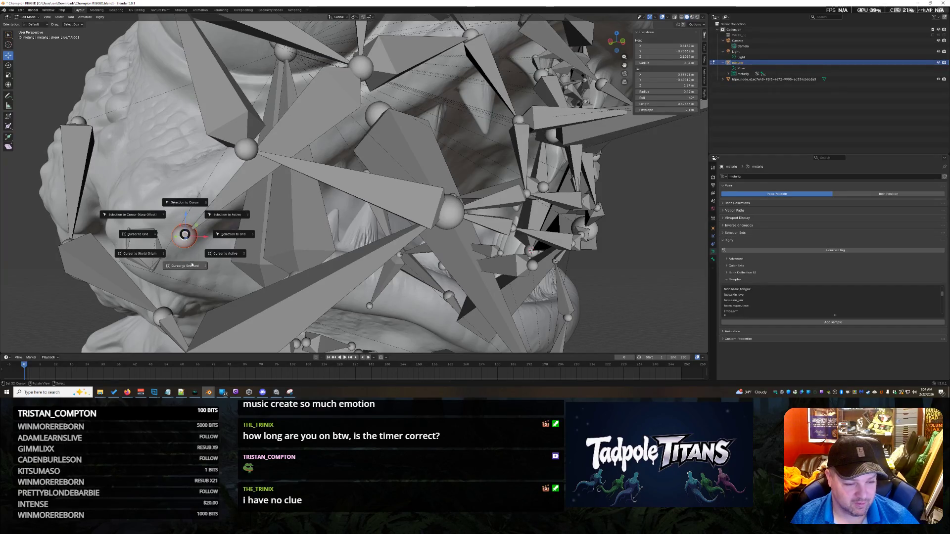
{"action": "left_click", "coordinate": [193, 212]}
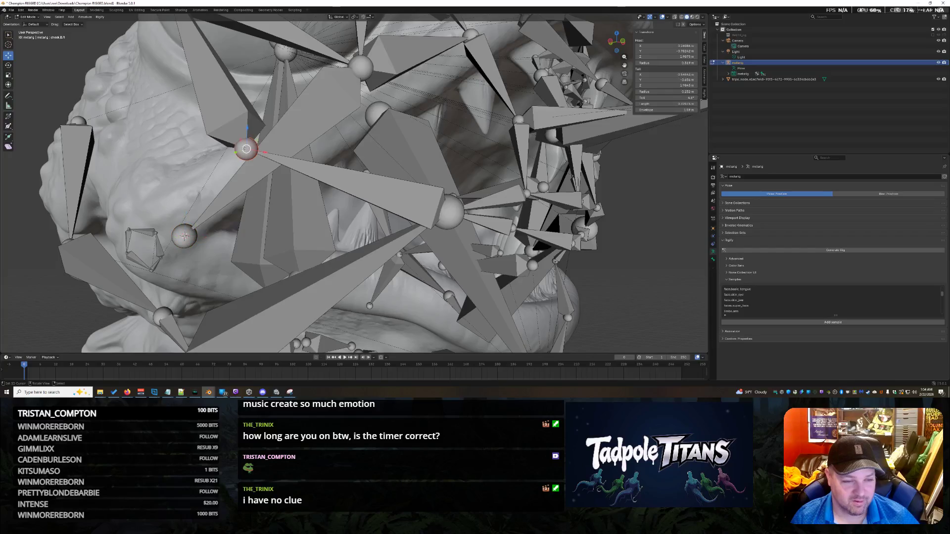
{"action": "key", "text": "shift+s"}
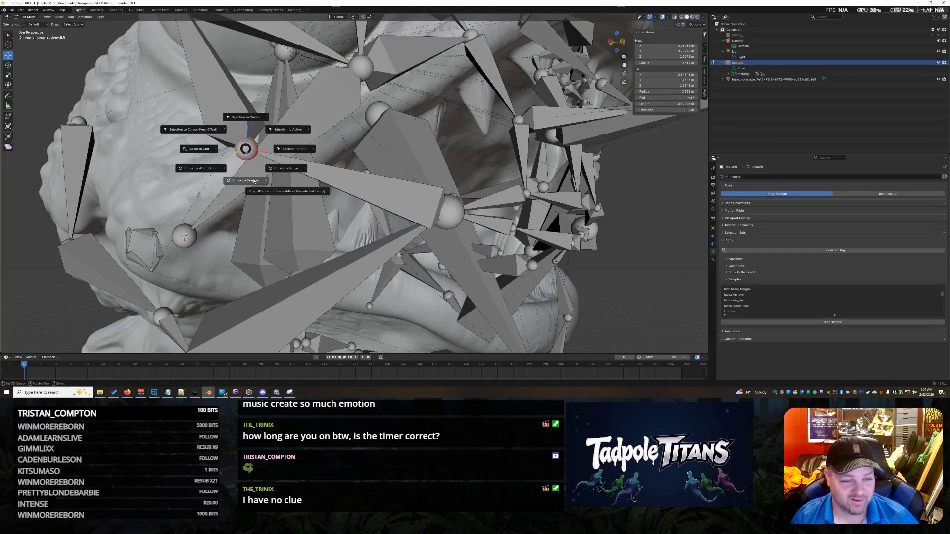
{"action": "left_click", "coordinate": [251, 117]}
{"action": "scroll", "coordinate": [446, 223], "scroll_direction": "down", "scroll_amount": 5}
{"action": "mouse_move", "coordinate": [446, 223]}
{"action": "middle_mouse_down"}
{"action": "mouse_move", "coordinate": [558, 251]}
{"action": "mouse_move", "coordinate": [631, 249]}
{"action": "mouse_move", "coordinate": [610, 252]}
{"action": "middle_mouse_up"}
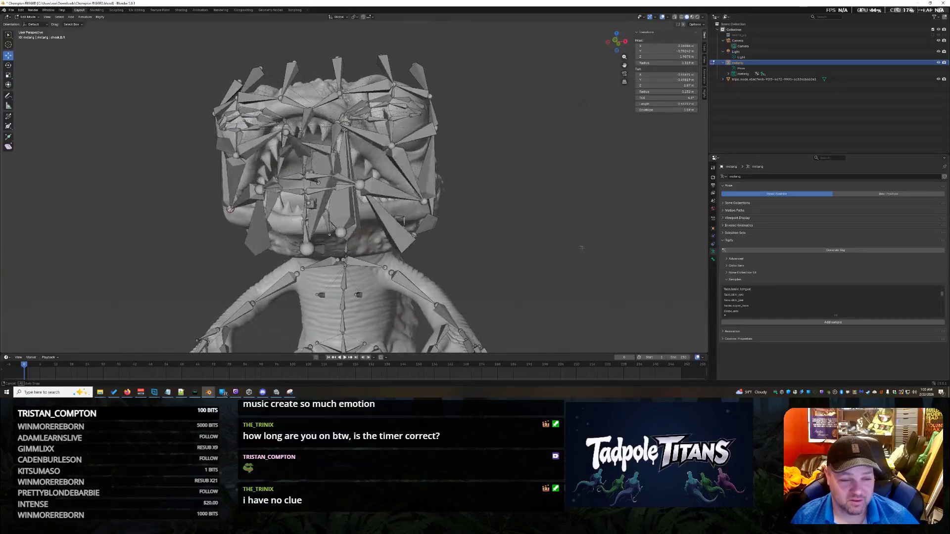
Undo recent bone edits, then nudge the cheek bone joint slightly higher on the head.
{"action": "middle_click_drag", "start_coordinate": [609, 252], "coordinate": [364, 172]}
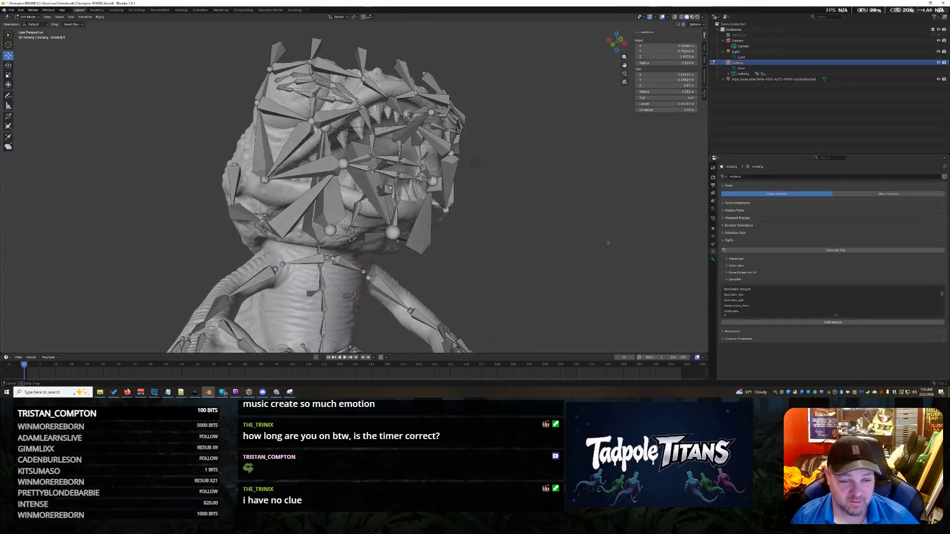
{"action": "middle_click_drag", "start_coordinate": [438, 199], "coordinate": [402, 188]}
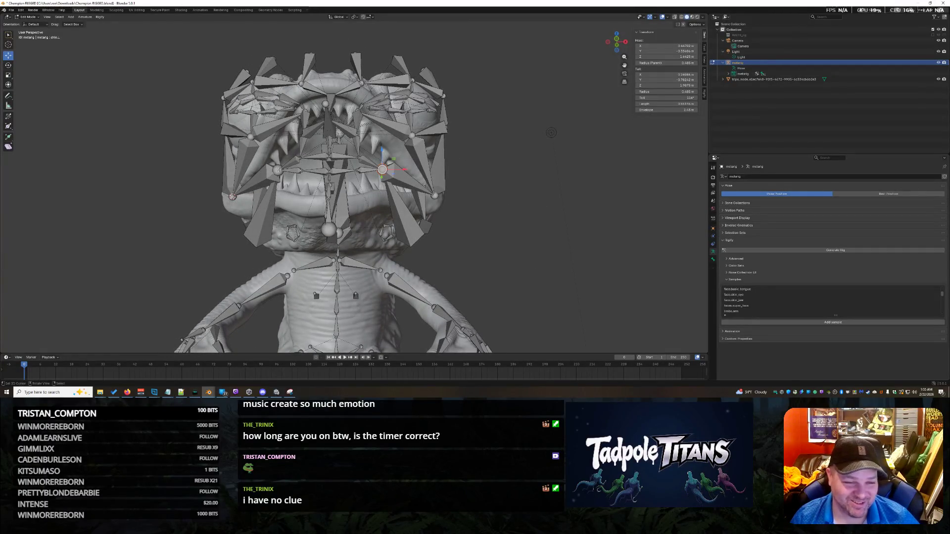
{"action": "middle_click_drag", "start_coordinate": [477, 237], "coordinate": [518, 251]}
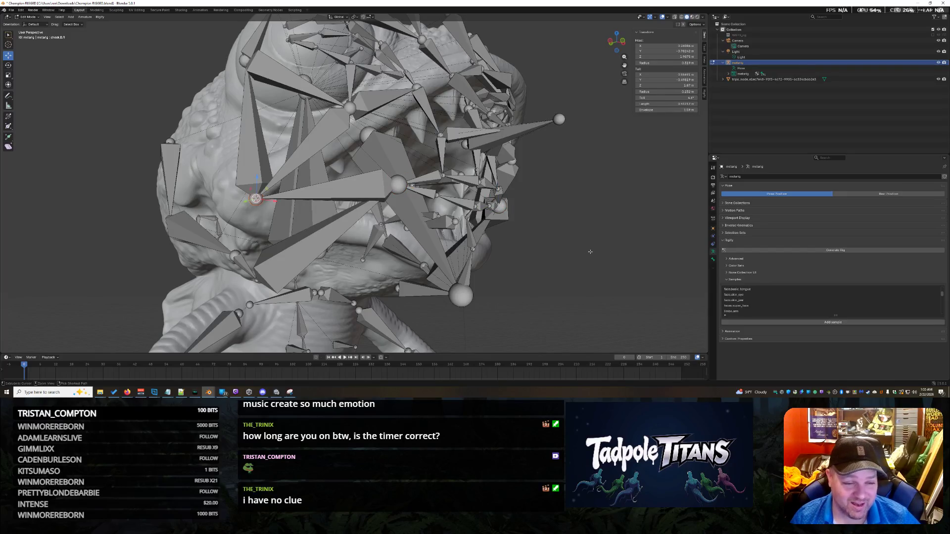
{"action": "key", "text": "ctrl+z"}
{"action": "key", "text": "ctrl+z"}
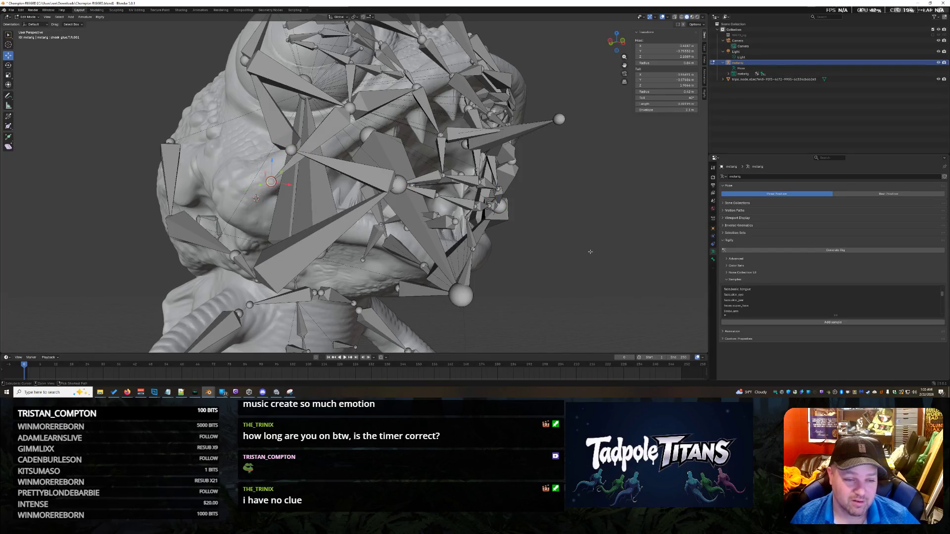
{"action": "key", "text": "ctrl+z"}
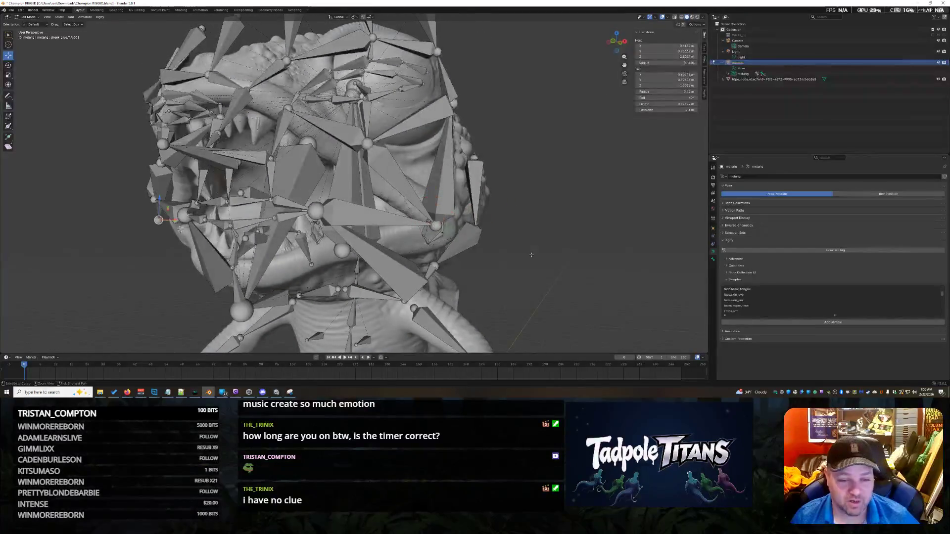
{"action": "key", "text": "h"}
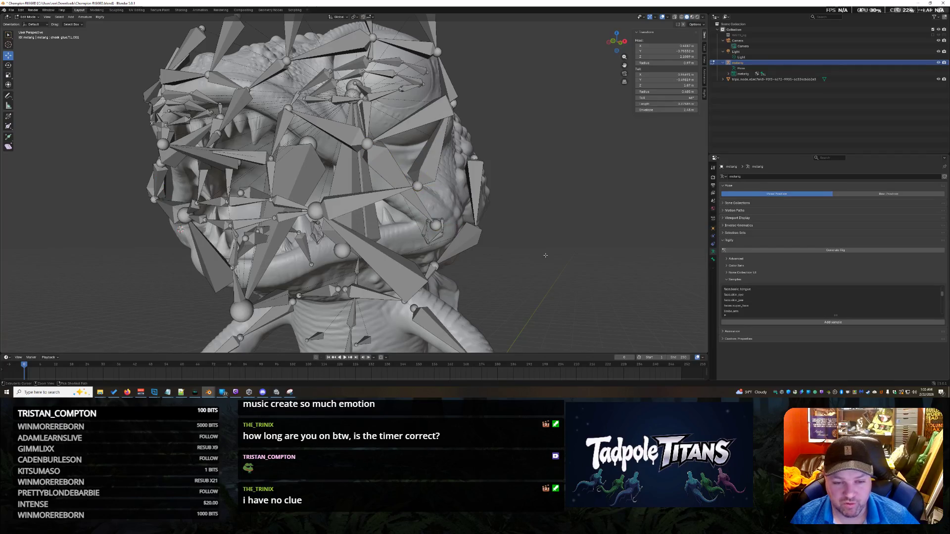
{"action": "key", "text": "h"}
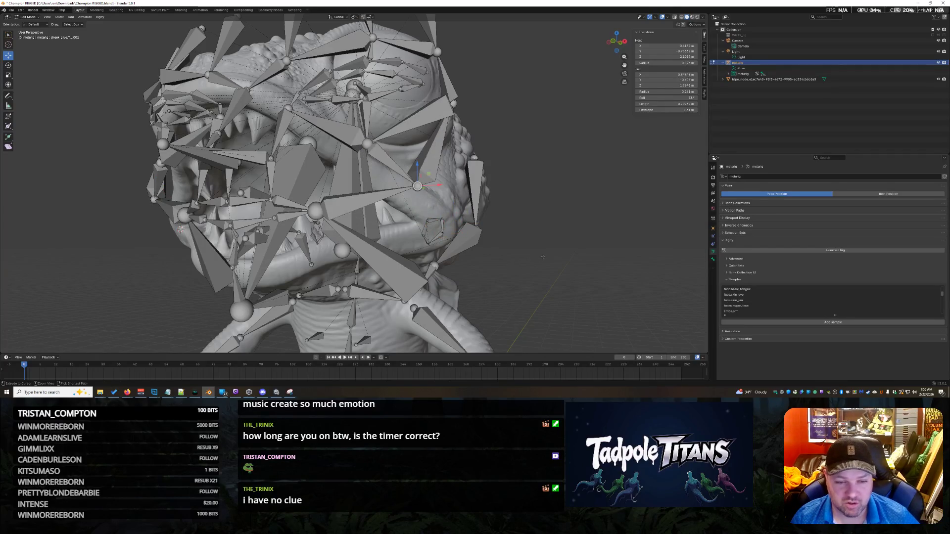
{"action": "middle_click_drag", "start_coordinate": [543, 257], "coordinate": [528, 296]}
Select the mouth bones and move their joint onto the creature's left cheek.
{"action": "left_click", "coordinate": [346, 187]}
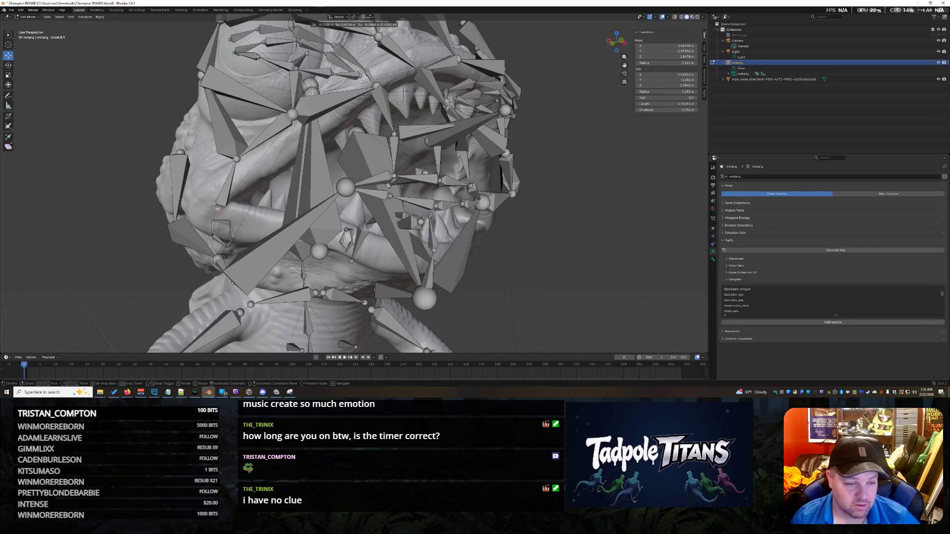
{"action": "left_click", "coordinate": [347, 188]}
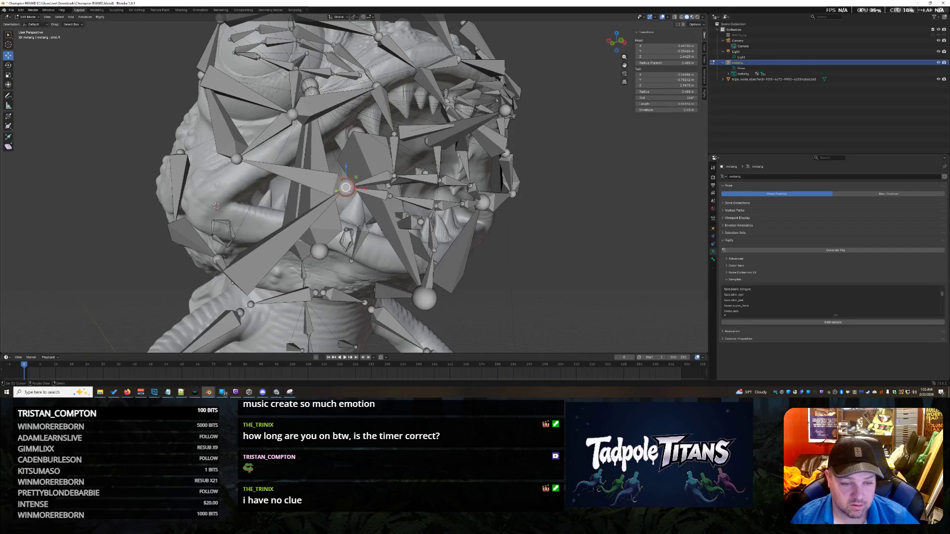
{"action": "left_click", "coordinate": [347, 187]}
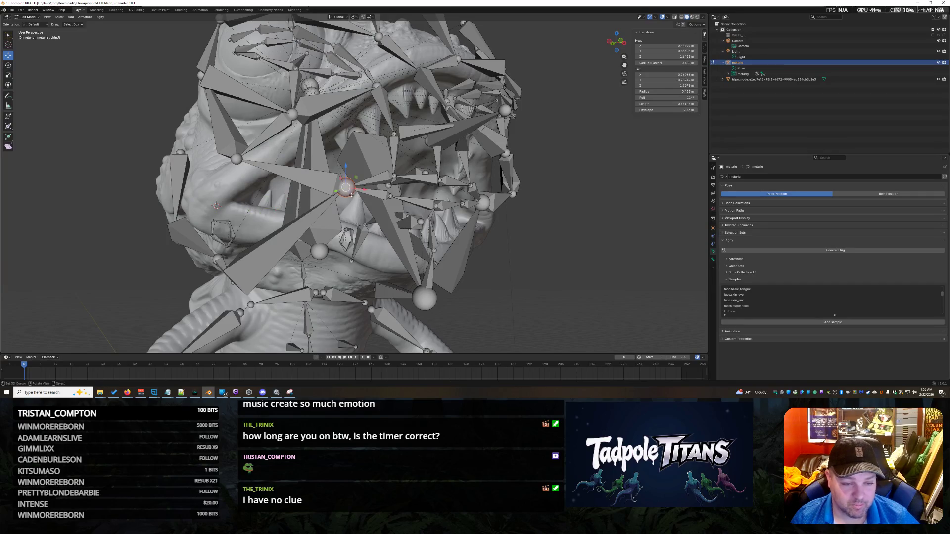
{"action": "left_click", "coordinate": [347, 187]}
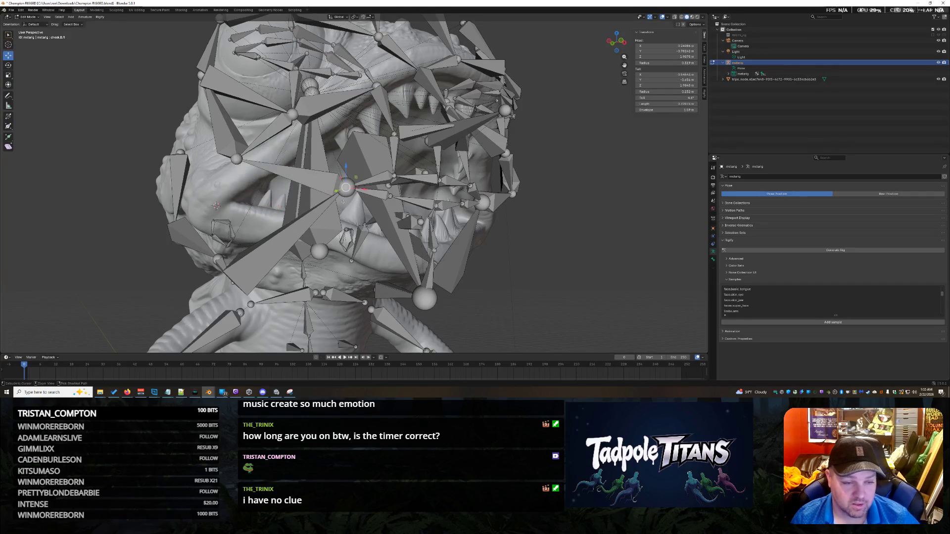
{"action": "left_click_drag", "start_coordinate": [346, 187], "coordinate": [201, 206]}
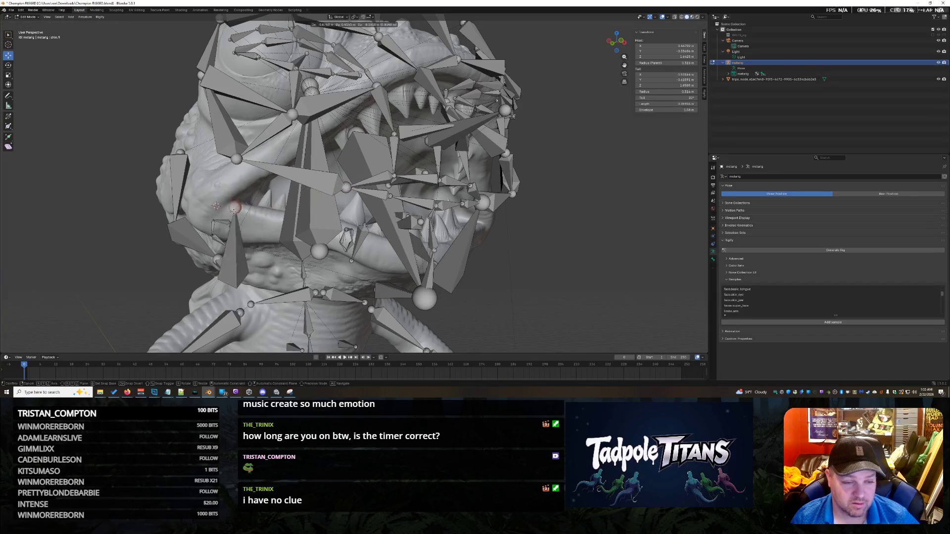
{"action": "left_click", "coordinate": [210, 210]}
{"action": "middle_click_drag", "start_coordinate": [209, 210], "coordinate": [421, 219]}
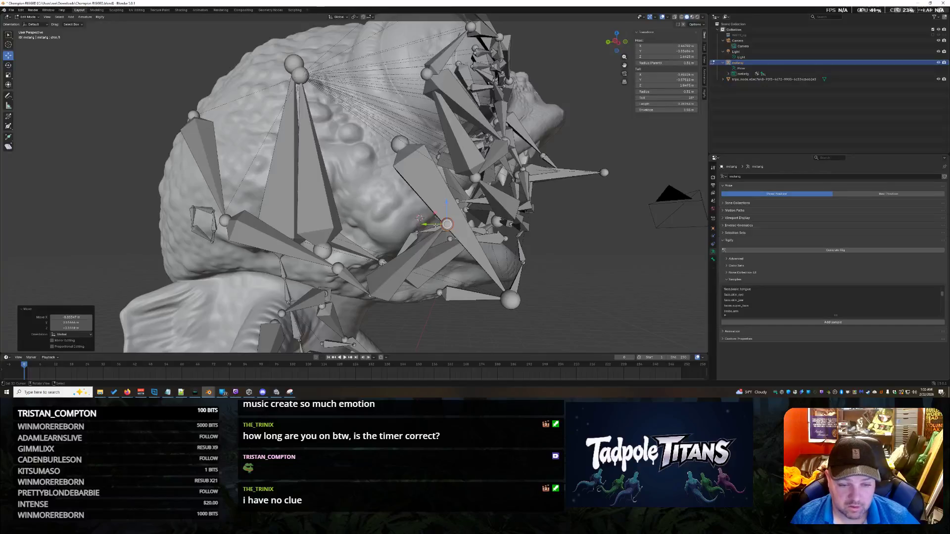
{"action": "key", "text": "g"}
{"action": "left_click", "coordinate": [435, 224]}
{"action": "mouse_move", "coordinate": [435, 224]}
{"action": "middle_mouse_down"}
{"action": "mouse_move", "coordinate": [488, 281]}
{"action": "mouse_move", "coordinate": [548, 111]}
{"action": "middle_mouse_up"}
Shift the bone tail along X and check the mouth joint with X-ray toggled.
{"action": "key", "text": "g"}
{"action": "key", "text": "x"}
{"action": "left_click", "coordinate": [207, 226]}
{"action": "mouse_move", "coordinate": [207, 226]}
{"action": "middle_mouse_down"}
{"action": "mouse_move", "coordinate": [345, 242]}
{"action": "mouse_move", "coordinate": [231, 237]}
{"action": "middle_mouse_up"}
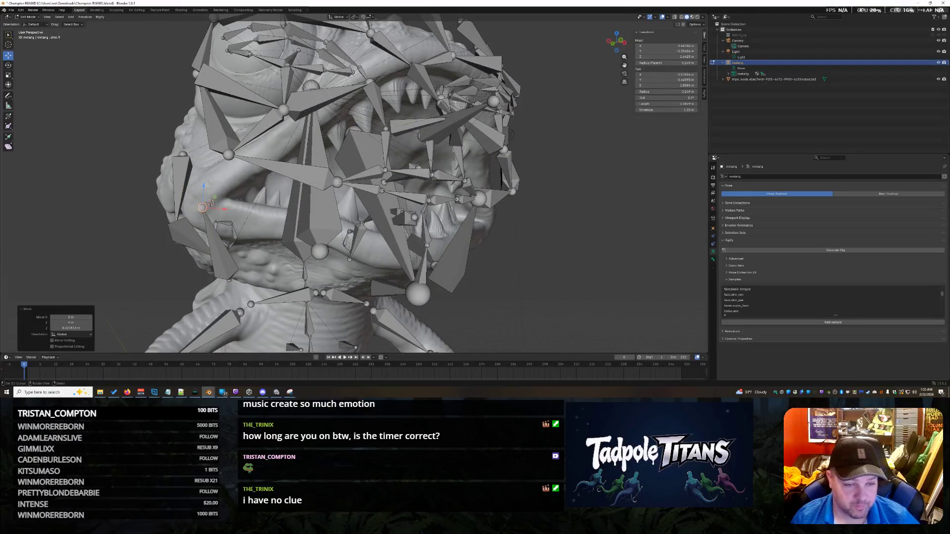
{"action": "right_click", "coordinate": [337, 182]}
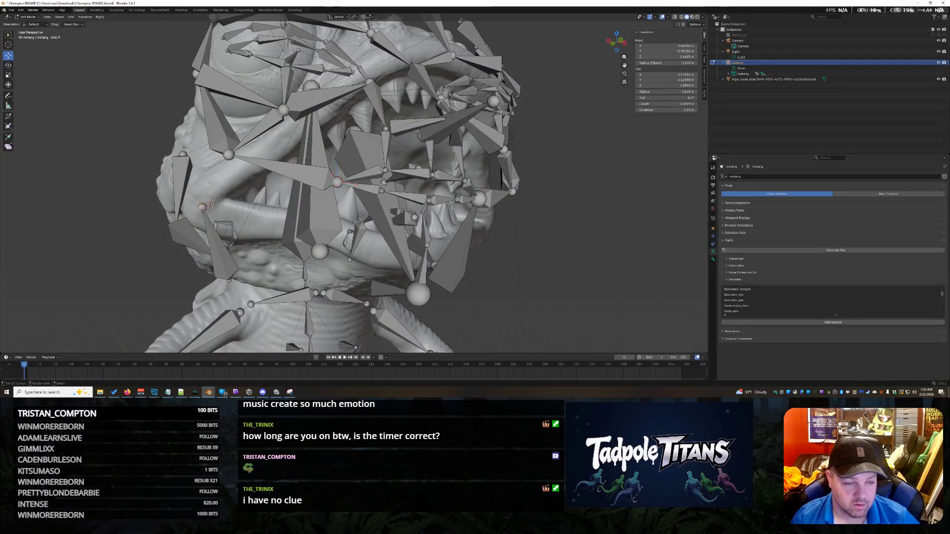
{"action": "key", "text": "alt+z"}
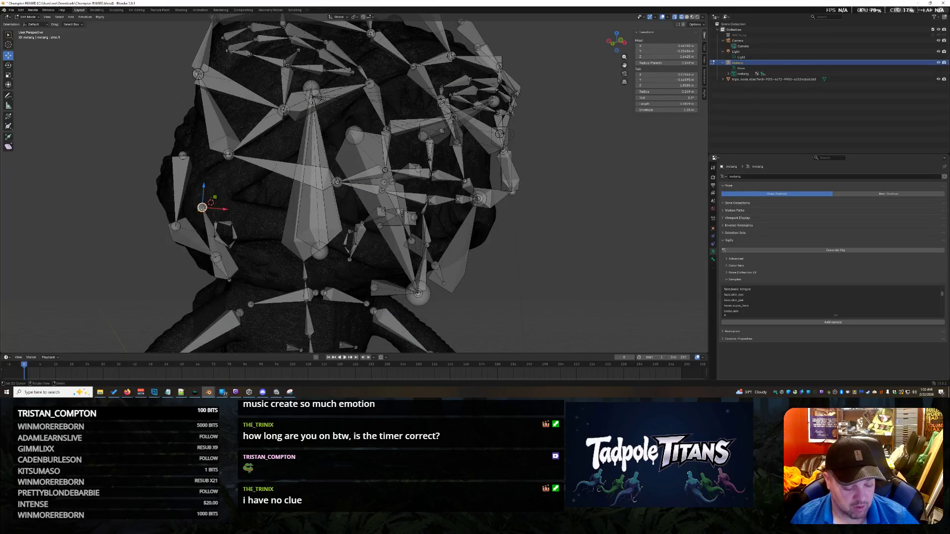
{"action": "key", "text": "alt+z"}
Place the 3D cursor at the chosen joint and snap the mouth-corner bone ends together there.
{"action": "key", "text": "shift+s"}
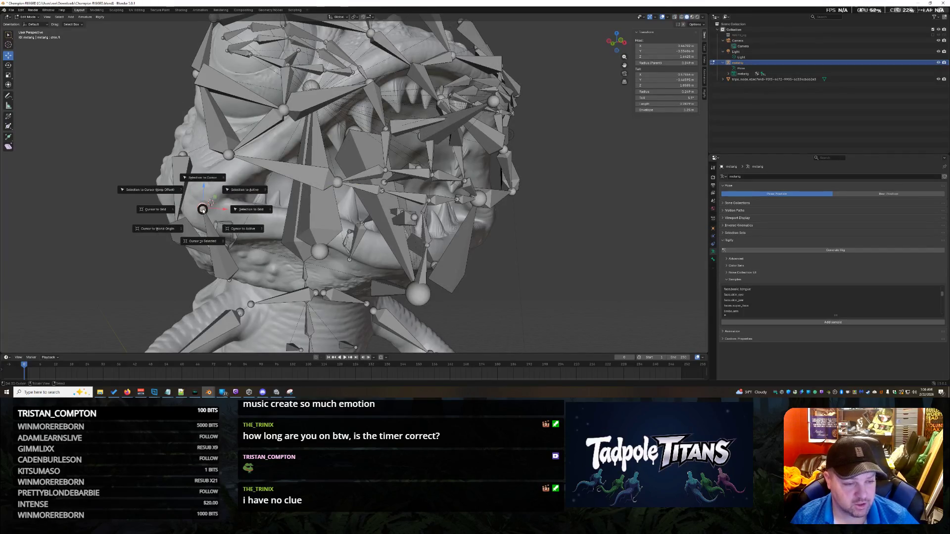
{"action": "left_click", "coordinate": [205, 242]}
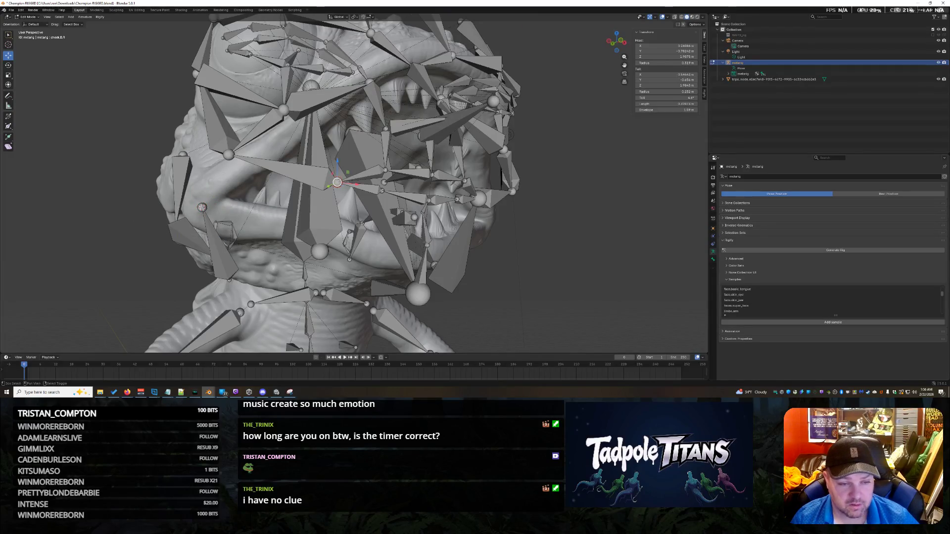
{"action": "key", "text": "shift+s"}
{"action": "left_click", "coordinate": [342, 153]}
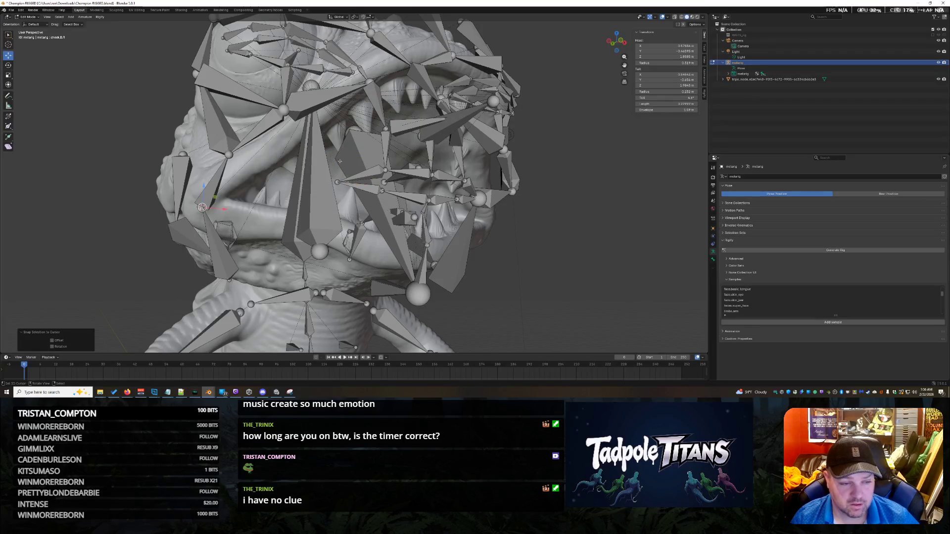
{"action": "key", "text": "shift+s"}
{"action": "left_click", "coordinate": [336, 154]}
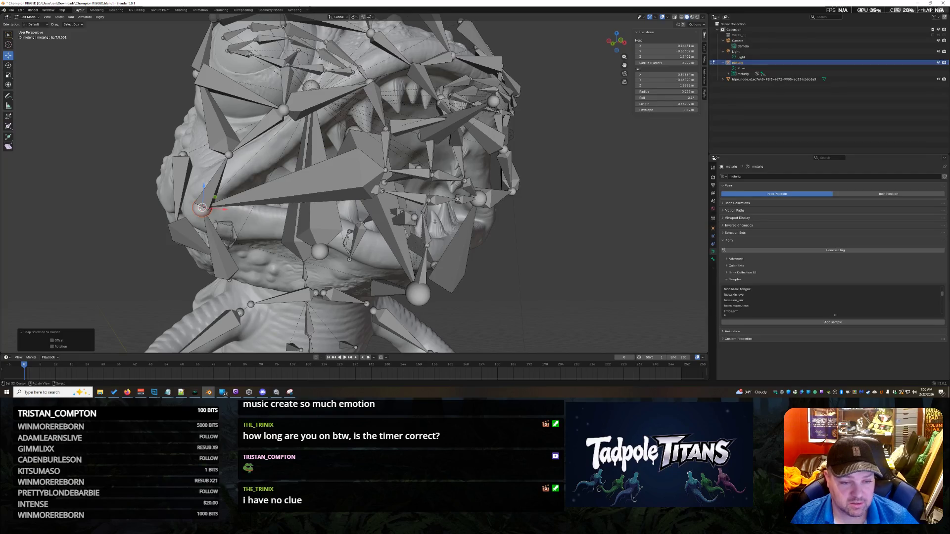
{"action": "right_click", "coordinate": [359, 186], "text": "shift"}
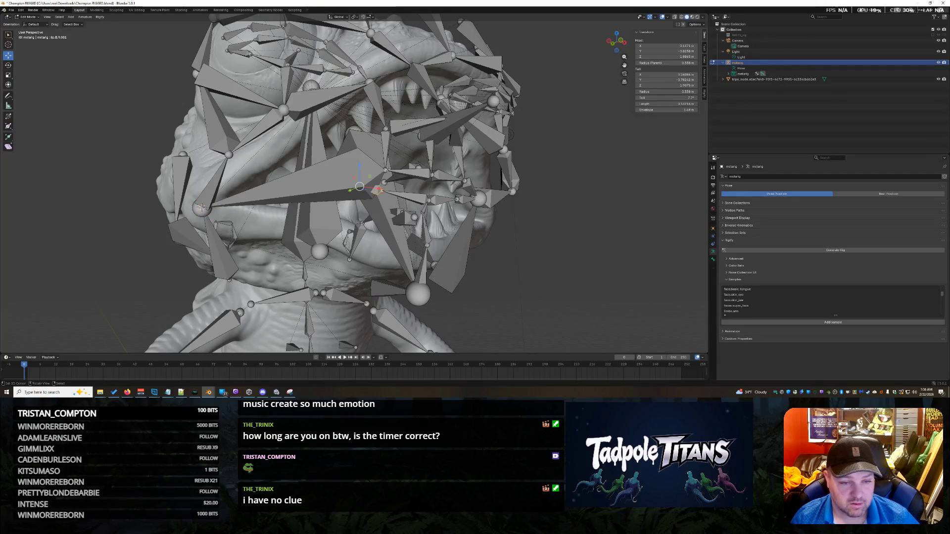
{"action": "mouse_move", "coordinate": [516, 224]}
{"action": "middle_mouse_down"}
{"action": "mouse_move", "coordinate": [558, 238]}
{"action": "mouse_move", "coordinate": [593, 279]}
{"action": "middle_mouse_up"}
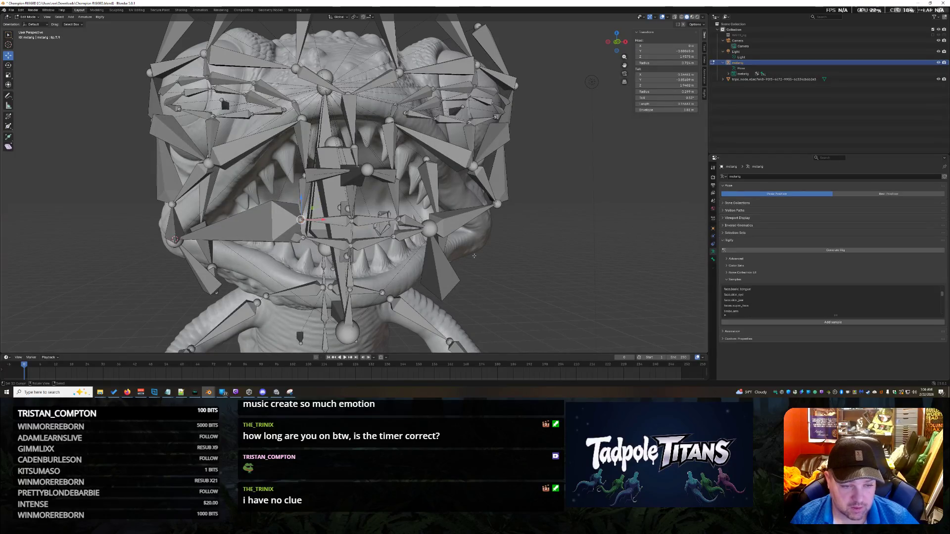
Inspect the mouth bones from several angles, then raise them straight up along Z.
{"action": "middle_click_drag", "start_coordinate": [475, 255], "coordinate": [495, 255]}
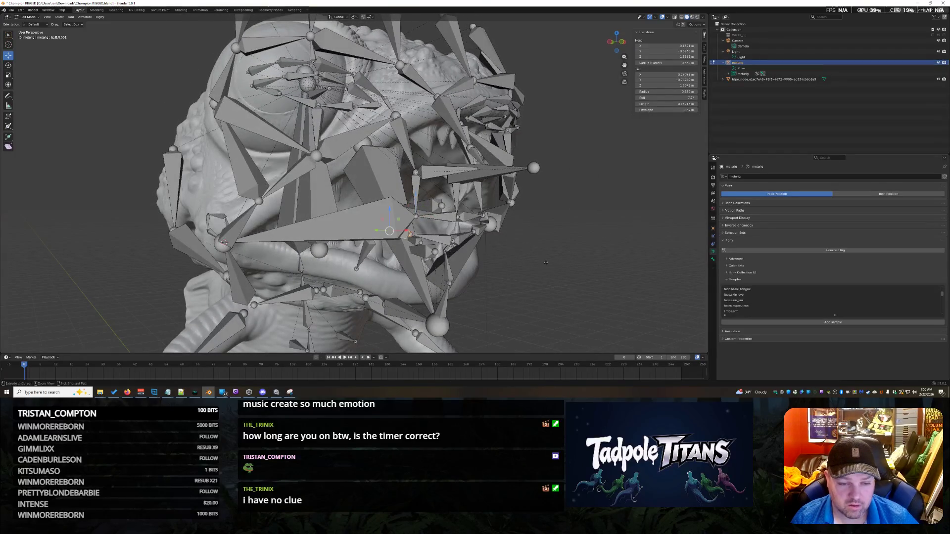
{"action": "middle_click_drag", "start_coordinate": [549, 262], "coordinate": [537, 261]}
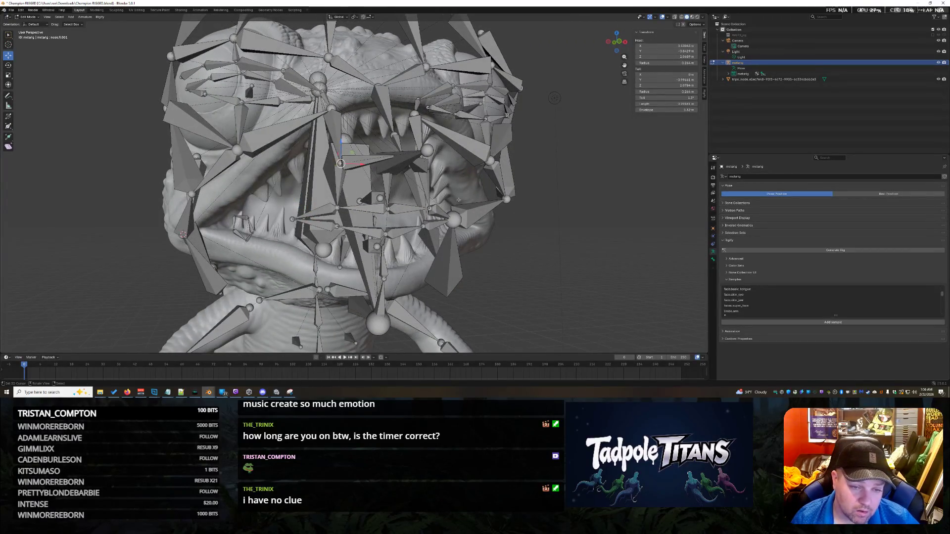
{"action": "middle_click_drag", "start_coordinate": [491, 230], "coordinate": [515, 250]}
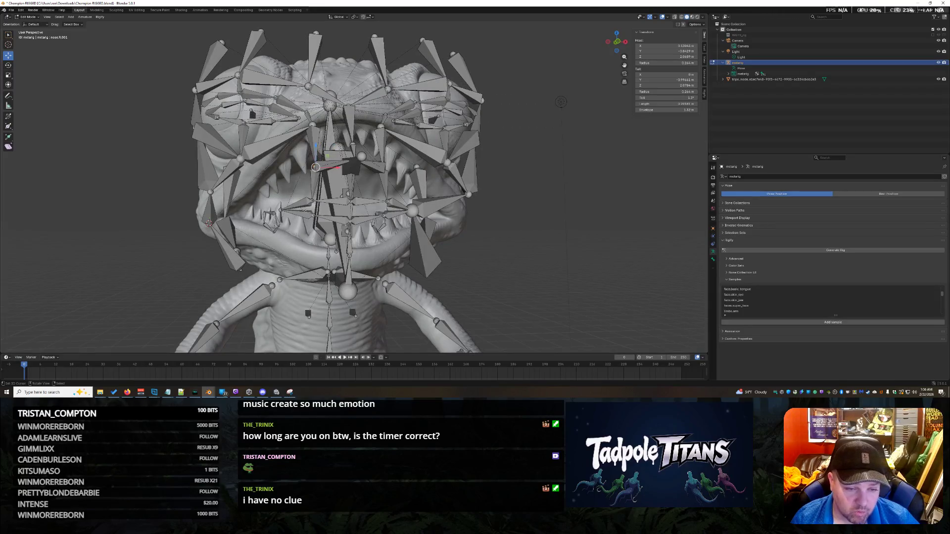
{"action": "scroll", "coordinate": [470, 278], "scroll_direction": "up", "scroll_amount": 2}
{"action": "middle_click_drag", "start_coordinate": [446, 268], "coordinate": [470, 279]}
{"action": "scroll", "coordinate": [470, 278], "scroll_direction": "up", "scroll_amount": 2}
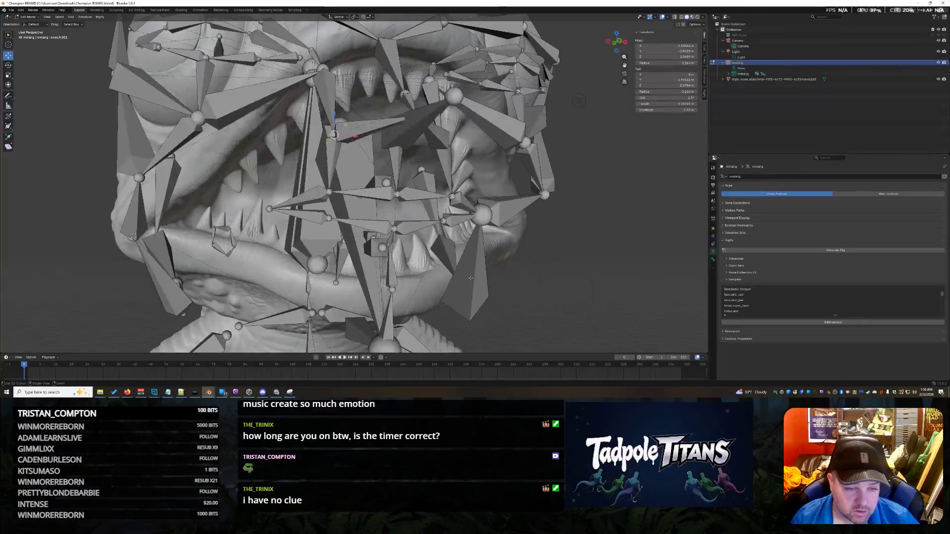
{"action": "middle_click_drag", "start_coordinate": [388, 194], "coordinate": [387, 171]}
{"action": "middle_click_drag", "start_coordinate": [567, 201], "coordinate": [553, 193]}
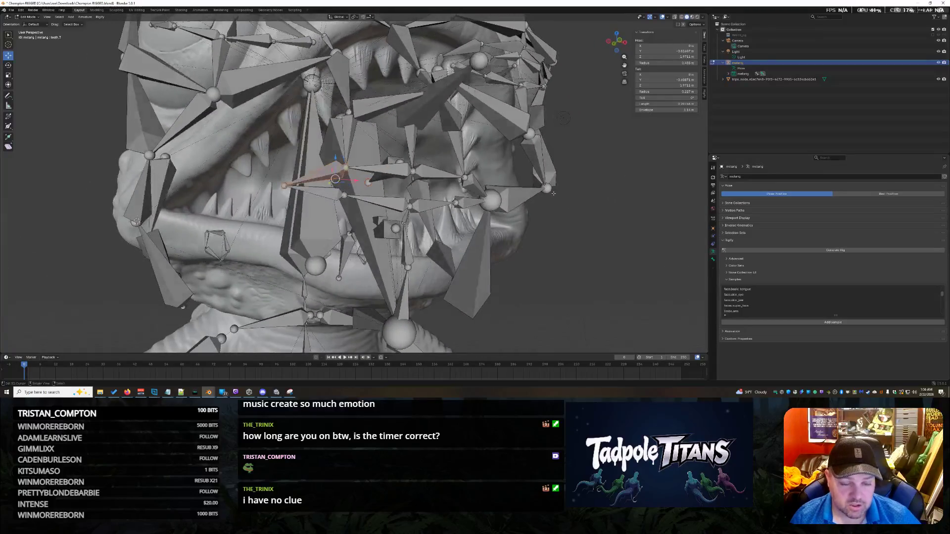
{"action": "middle_click_drag", "start_coordinate": [572, 239], "coordinate": [584, 262]}
{"action": "mouse_move", "coordinate": [517, 240]}
{"action": "middle_mouse_down"}
{"action": "mouse_move", "coordinate": [568, 269]}
{"action": "mouse_move", "coordinate": [552, 268]}
{"action": "middle_mouse_up"}
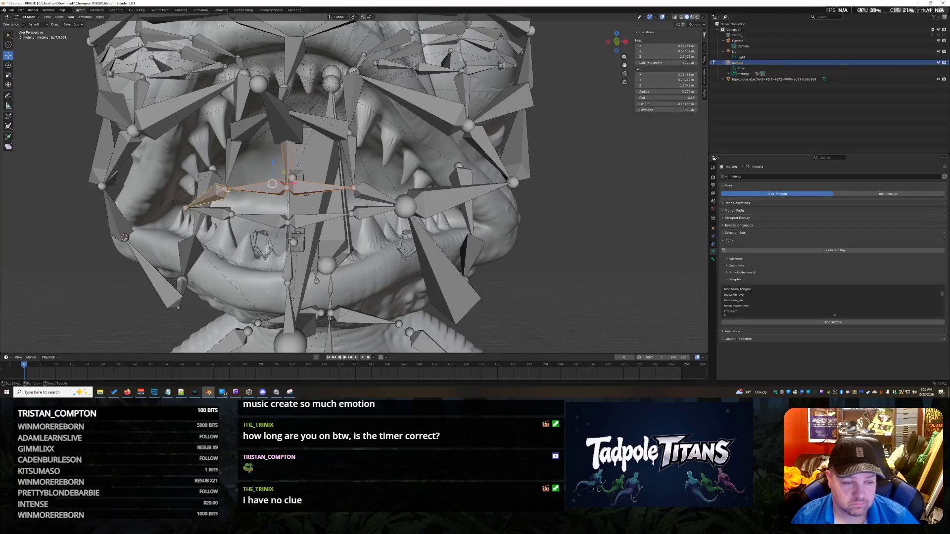
{"action": "key", "text": "g"}
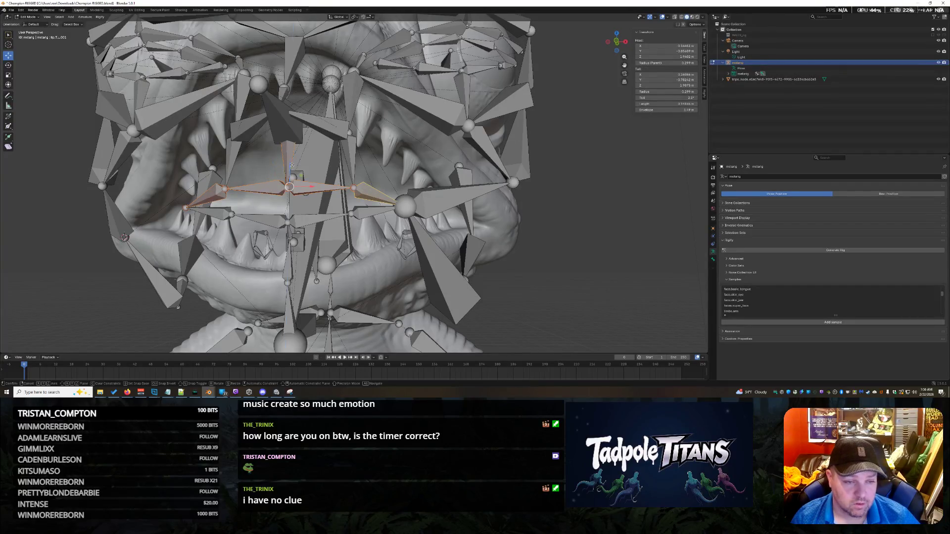
{"action": "key", "text": "z"}
{"action": "key", "text": "Return"}
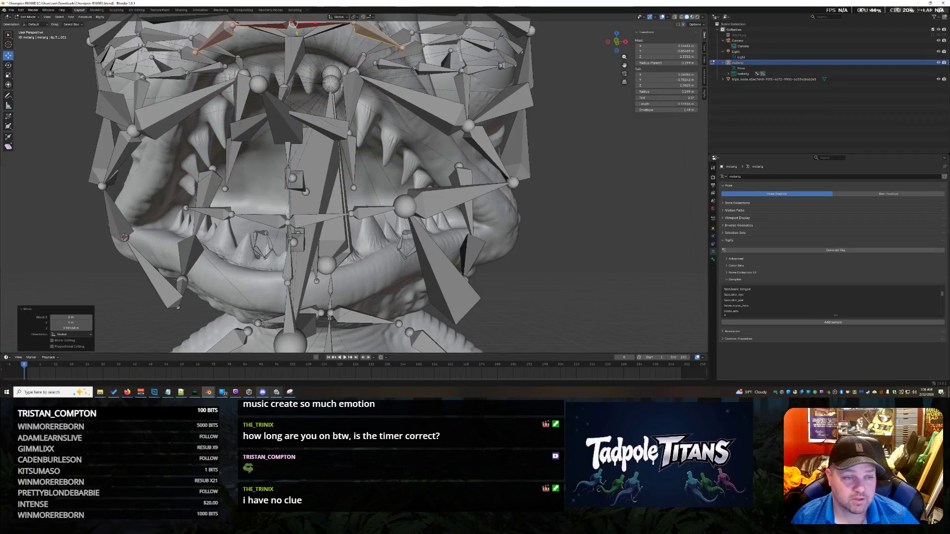
{"action": "middle_click_drag", "start_coordinate": [583, 345], "coordinate": [414, 265]}
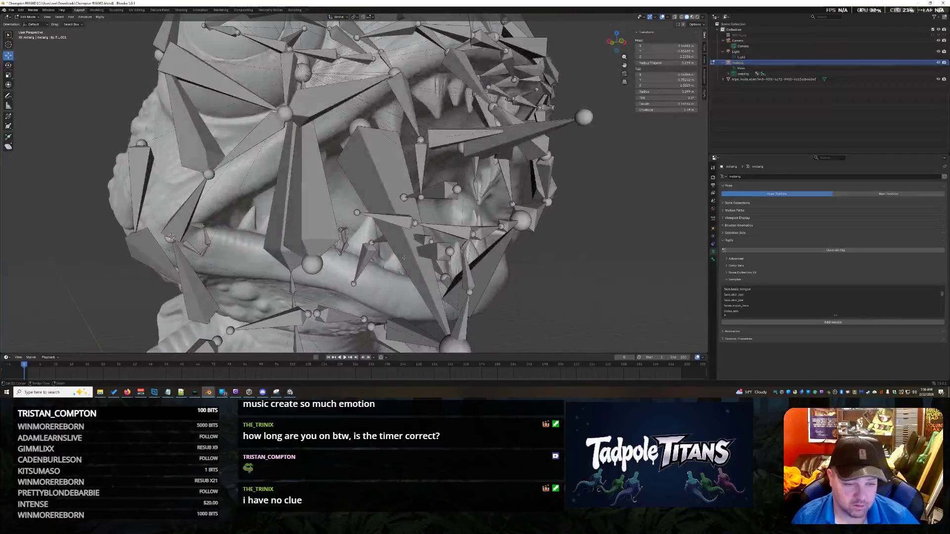
Snap the left mouth-corner bone ends onto 3D cursor points placed on the cheek and check the joint.
{"action": "key", "text": "shift+s"}
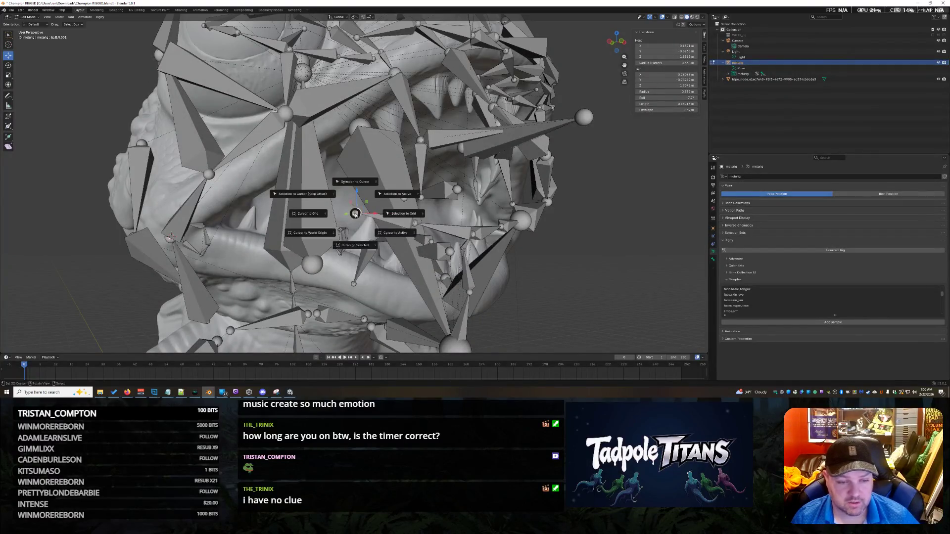
{"action": "left_click", "coordinate": [355, 181]}
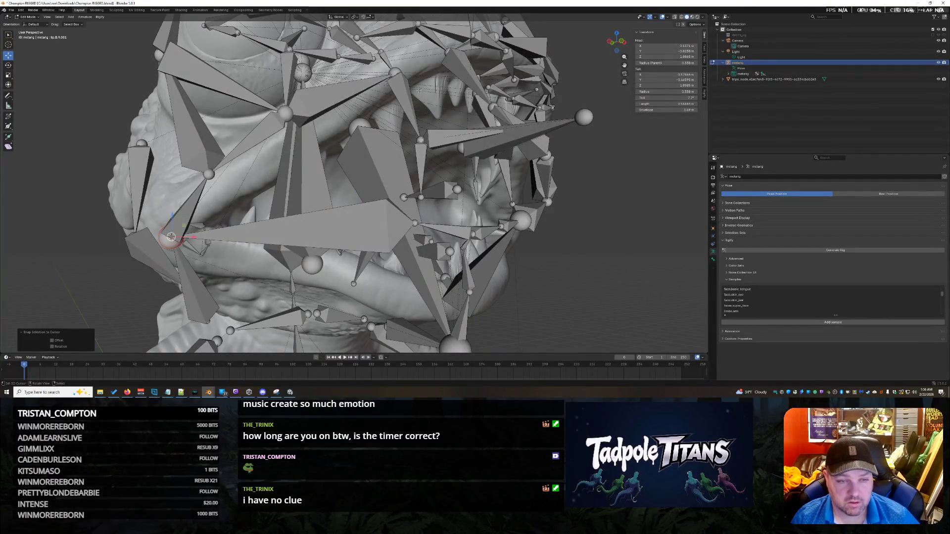
{"action": "middle_click_drag", "start_coordinate": [447, 107], "coordinate": [401, 141]}
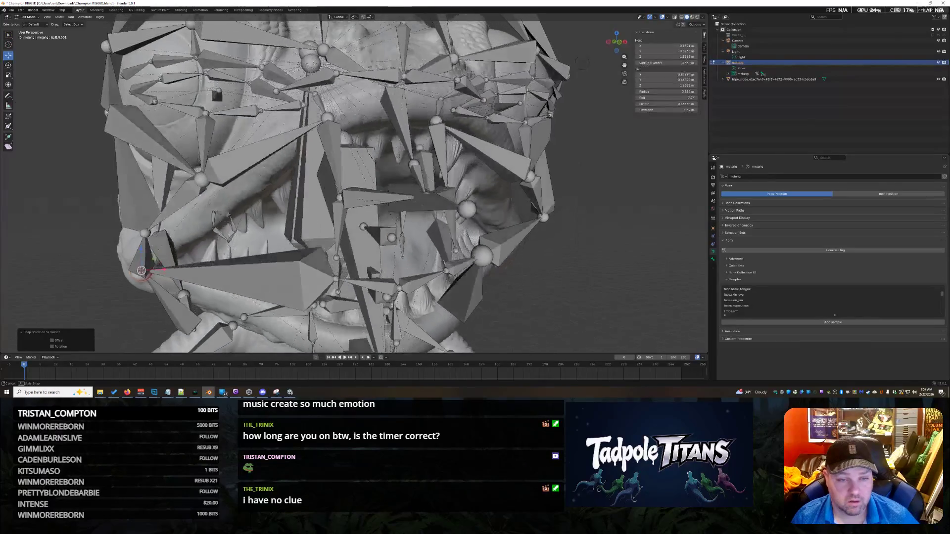
{"action": "right_click", "coordinate": [312, 118], "text": "shift"}
{"action": "key", "text": "shift+s"}
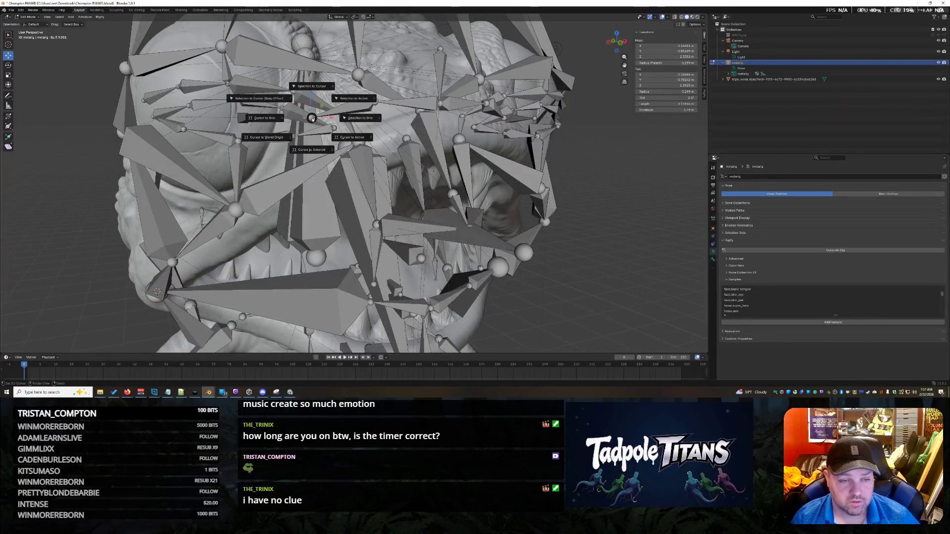
{"action": "left_click", "coordinate": [319, 86]}
{"action": "mouse_move", "coordinate": [319, 86]}
{"action": "middle_mouse_down"}
{"action": "mouse_move", "coordinate": [349, 104]}
{"action": "mouse_move", "coordinate": [392, 203]}
{"action": "mouse_move", "coordinate": [482, 227]}
{"action": "mouse_move", "coordinate": [445, 223]}
{"action": "middle_mouse_up"}
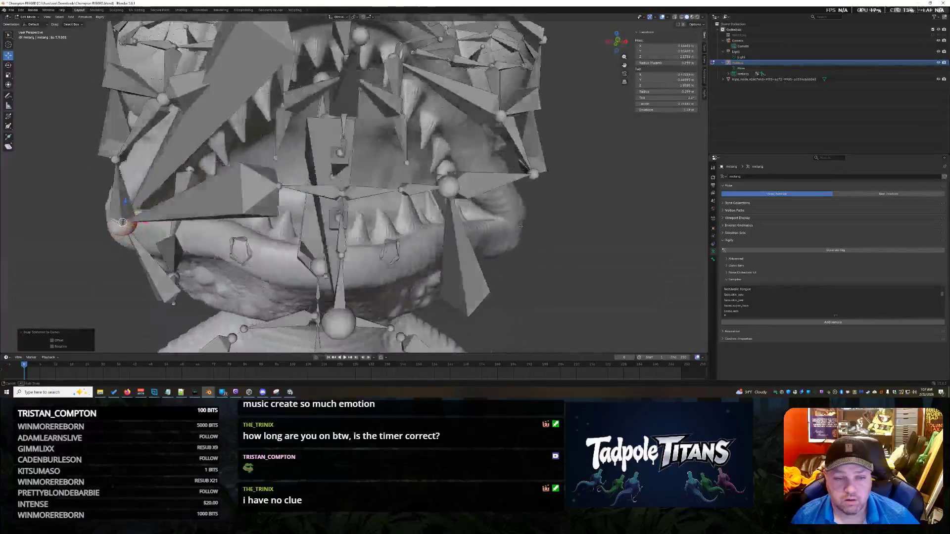
{"action": "mouse_move", "coordinate": [530, 226]}
{"action": "middle_mouse_down"}
{"action": "mouse_move", "coordinate": [547, 224]}
{"action": "mouse_move", "coordinate": [465, 233]}
{"action": "middle_mouse_up"}
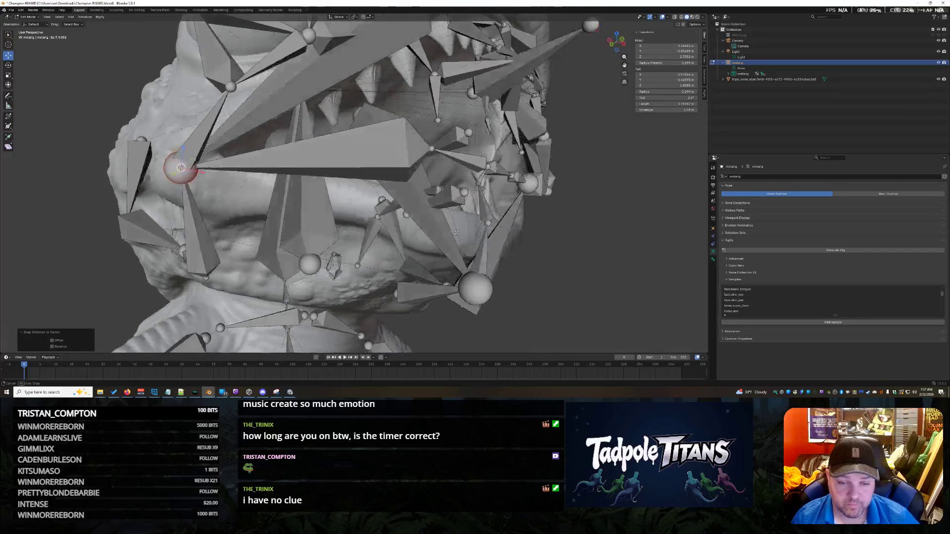
{"action": "mouse_move", "coordinate": [467, 233]}
{"action": "middle_mouse_down"}
{"action": "mouse_move", "coordinate": [438, 239]}
{"action": "mouse_move", "coordinate": [298, 194]}
{"action": "middle_mouse_up"}
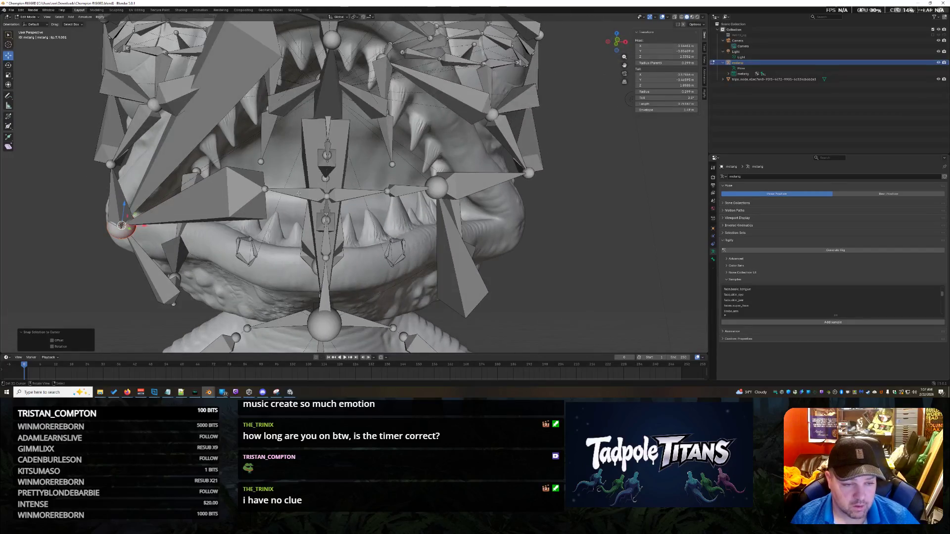
Place the 3D cursor in the middle of the mouth and lower the mouth bone along Z.
{"action": "right_click", "coordinate": [264, 188], "text": "shift"}
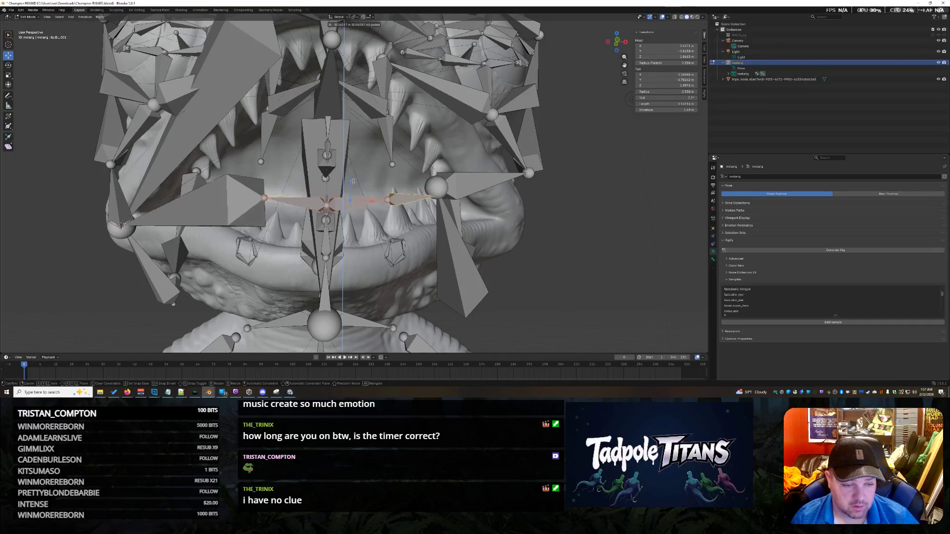
{"action": "key", "text": "g"}
{"action": "key", "text": "z"}
{"action": "left_click", "coordinate": [352, 247]}
{"action": "middle_click_drag", "start_coordinate": [352, 247], "coordinate": [143, 242]}
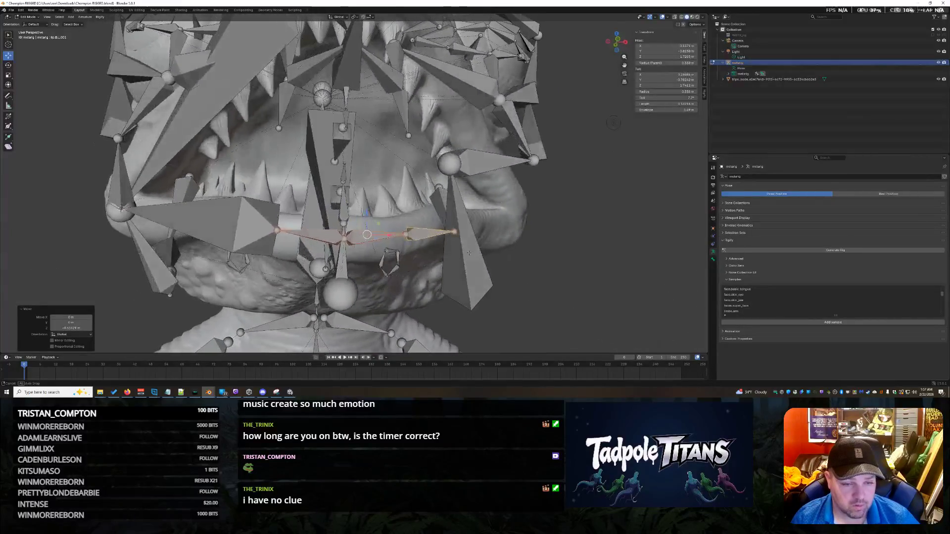
{"action": "middle_click_drag", "start_coordinate": [143, 242], "coordinate": [473, 252]}
Raise the jaw bone and scale it to follow the lower lip, then pick another mouth bone.
{"action": "key", "text": "g"}
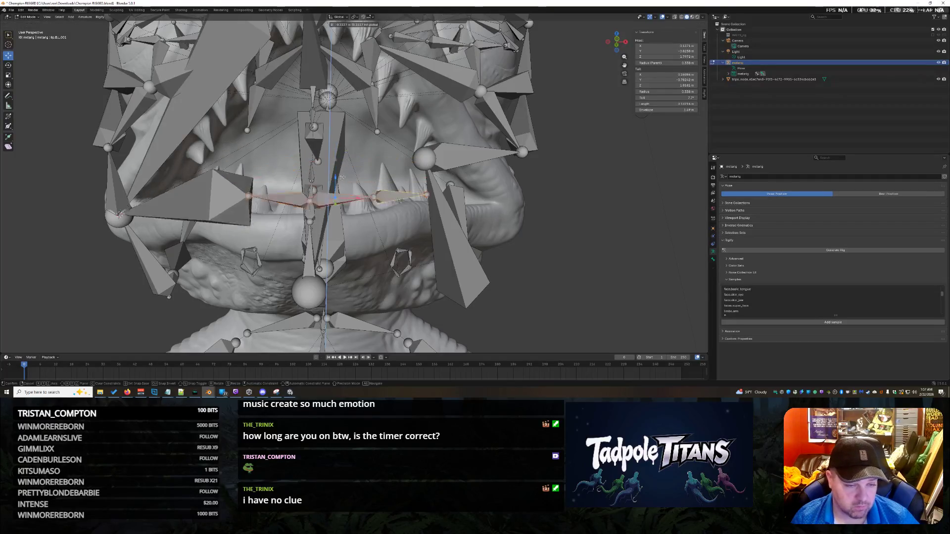
{"action": "mouse_move", "coordinate": [337, 137]}
{"action": "middle_mouse_down"}
{"action": "mouse_move", "coordinate": [446, 141]}
{"action": "mouse_move", "coordinate": [377, 212]}
{"action": "middle_mouse_up"}
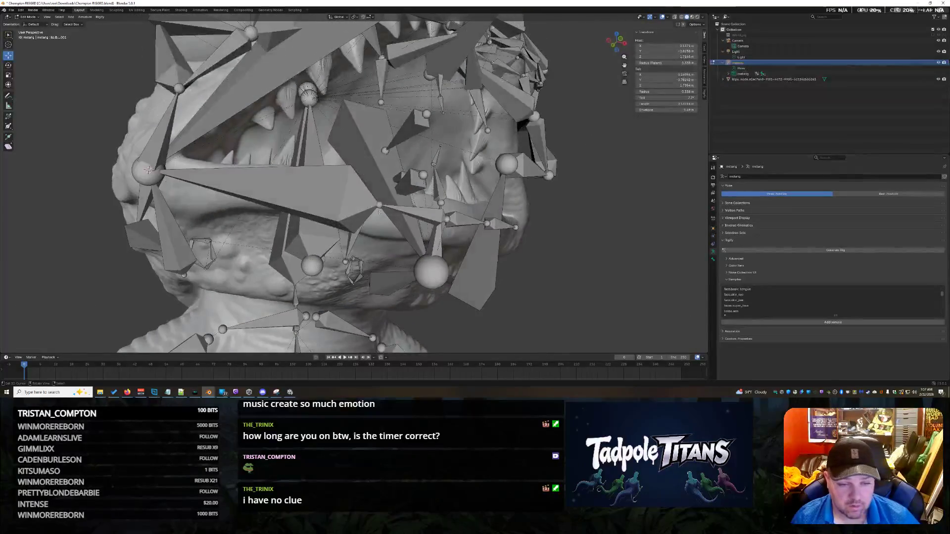
{"action": "middle_click_drag", "start_coordinate": [149, 169], "coordinate": [458, 256]}
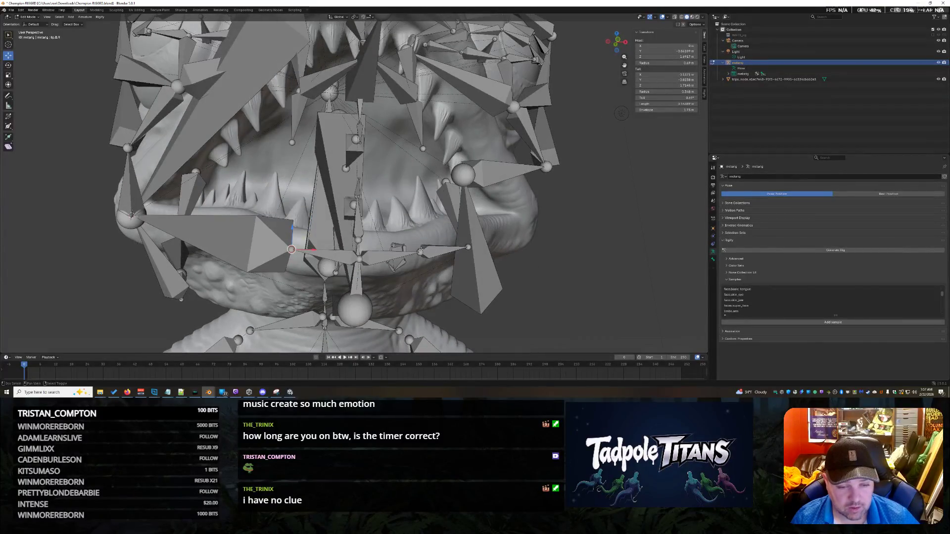
{"action": "key", "text": "s"}
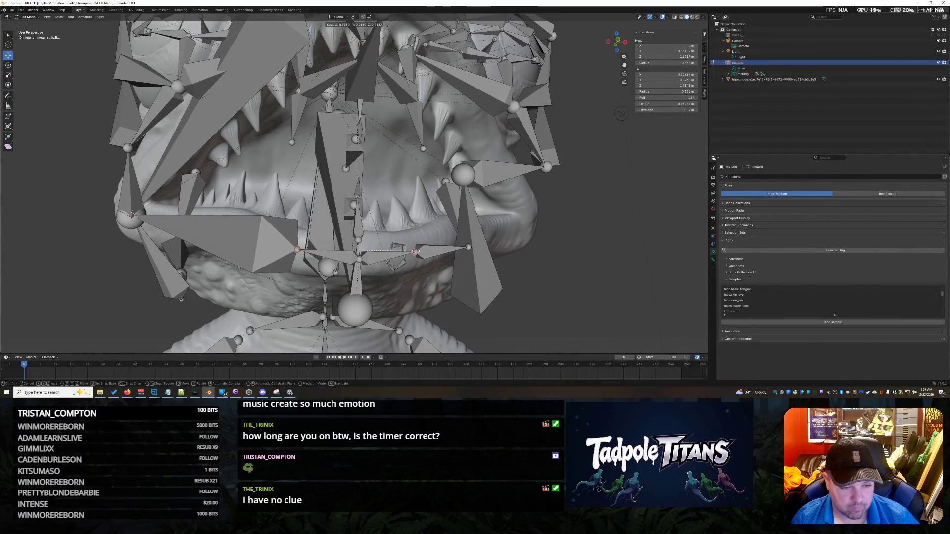
{"action": "left_click", "coordinate": [455, 249]}
{"action": "mouse_move", "coordinate": [455, 249]}
{"action": "middle_mouse_down"}
{"action": "mouse_move", "coordinate": [582, 288]}
{"action": "mouse_move", "coordinate": [359, 277]}
{"action": "middle_mouse_up"}
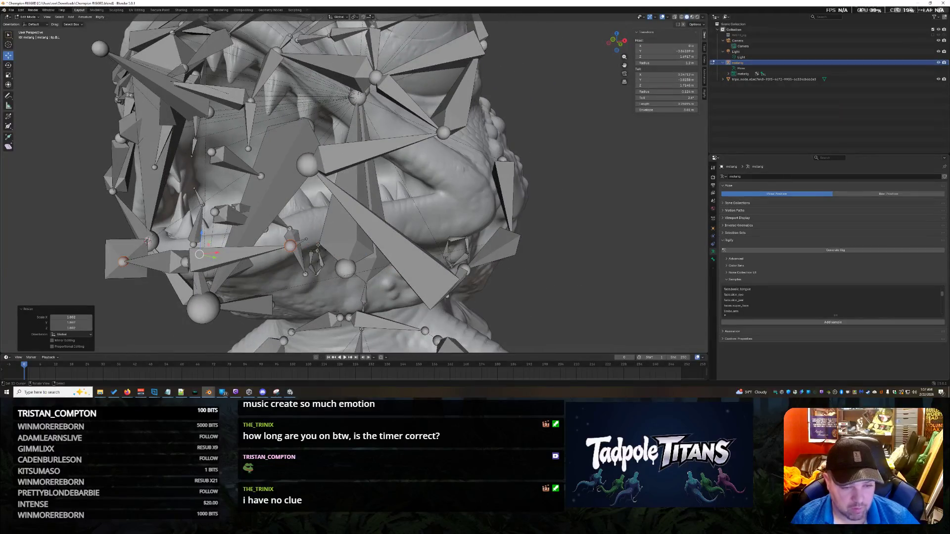
{"action": "left_click", "coordinate": [313, 246]}
{"action": "mouse_move", "coordinate": [312, 245]}
{"action": "middle_mouse_down"}
{"action": "mouse_move", "coordinate": [607, 276]}
{"action": "mouse_move", "coordinate": [517, 189]}
{"action": "mouse_move", "coordinate": [519, 170]}
{"action": "middle_mouse_up"}
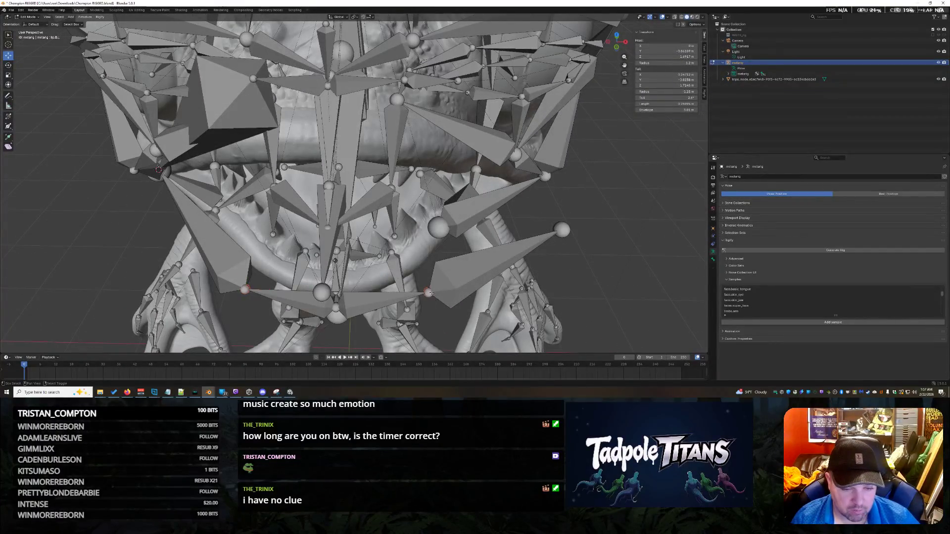
Raise the lower jaw bones along Z and scale them inward toward the chin.
{"action": "key", "text": "g"}
{"action": "key", "text": "z"}
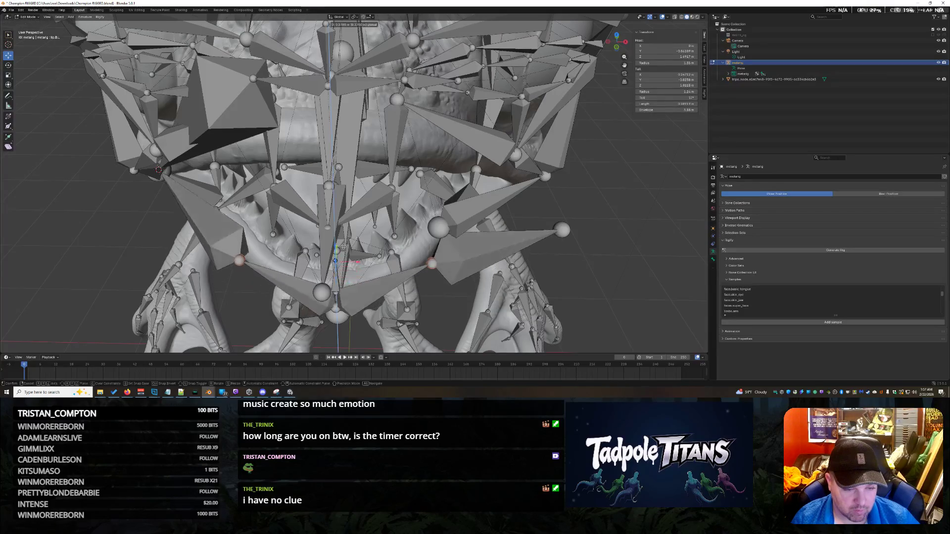
{"action": "left_click", "coordinate": [346, 226]}
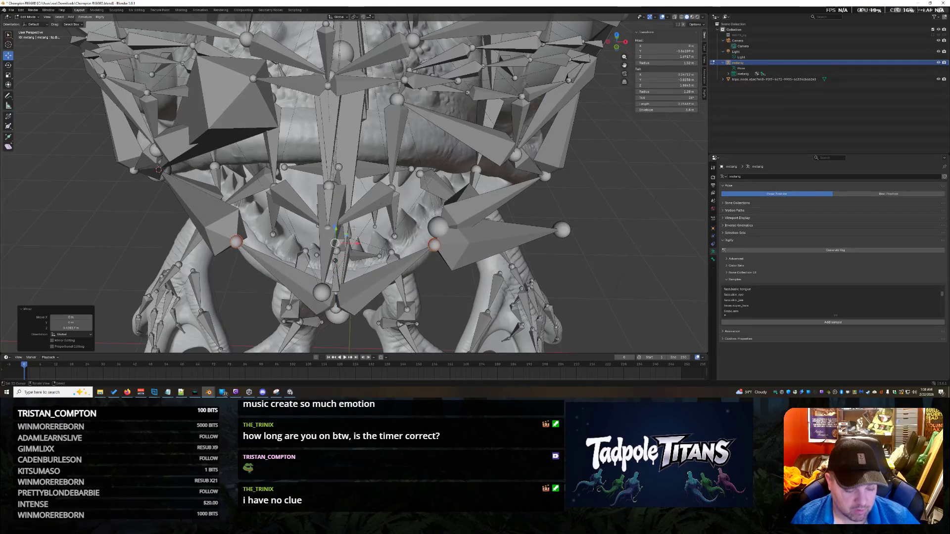
{"action": "key", "text": "s"}
{"action": "left_click", "coordinate": [349, 230]}
{"action": "middle_click_drag", "start_coordinate": [349, 229], "coordinate": [444, 272]}
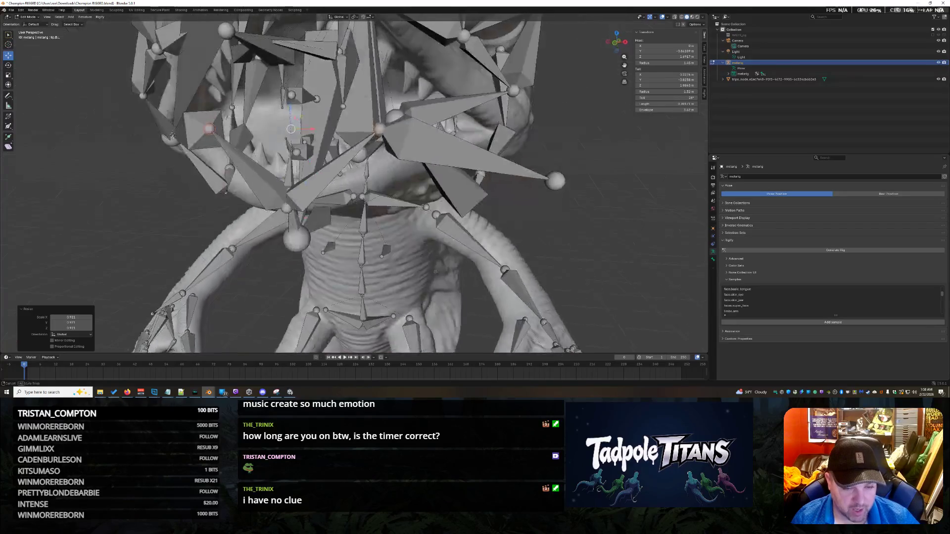
Lower the jaw bones along Z and nudge one slightly further down, checking from several angles.
{"action": "key", "text": "g"}
{"action": "key", "text": "z"}
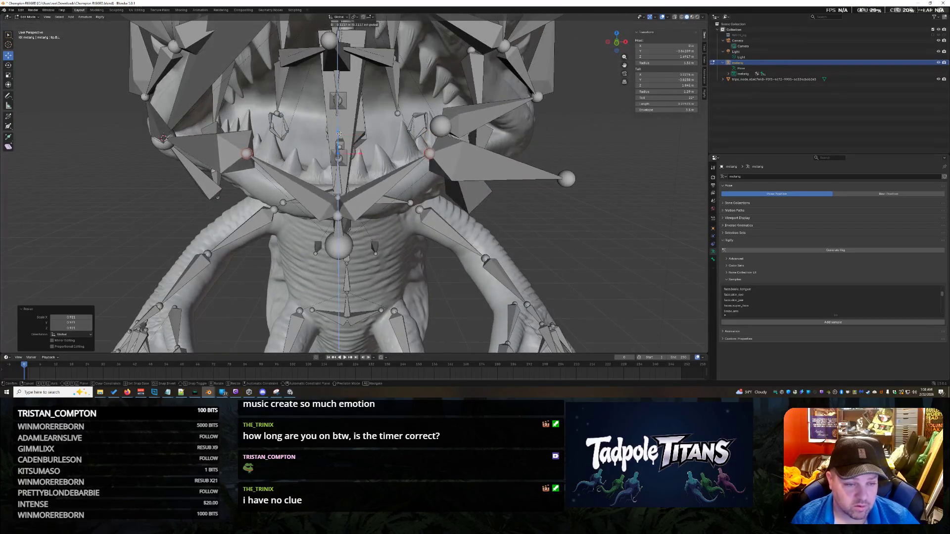
{"action": "left_click", "coordinate": [341, 155]}
{"action": "mouse_move", "coordinate": [341, 155]}
{"action": "middle_mouse_down"}
{"action": "mouse_move", "coordinate": [298, 111]}
{"action": "mouse_move", "coordinate": [349, 142]}
{"action": "mouse_move", "coordinate": [401, 148]}
{"action": "middle_mouse_up"}
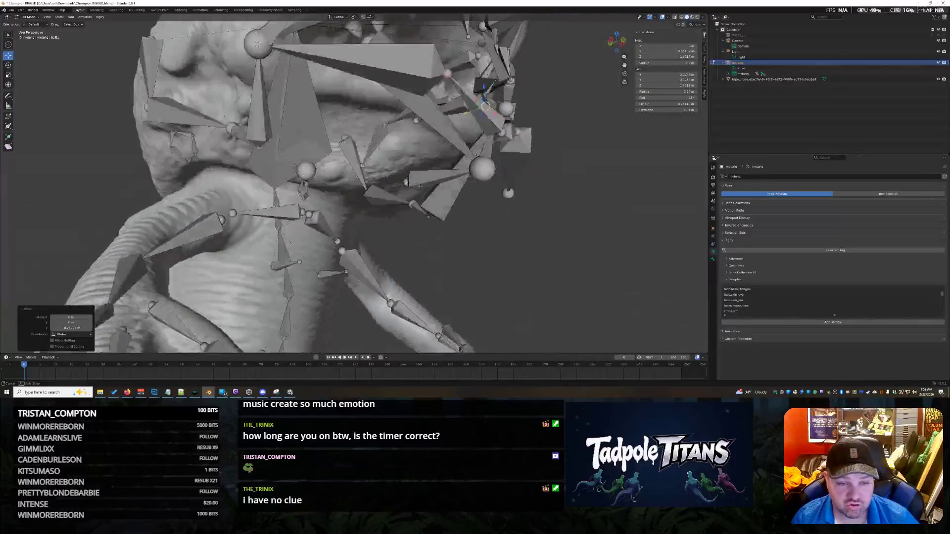
{"action": "mouse_move", "coordinate": [450, 172]}
{"action": "middle_mouse_down"}
{"action": "mouse_move", "coordinate": [406, 209]}
{"action": "mouse_move", "coordinate": [484, 211]}
{"action": "middle_mouse_up"}
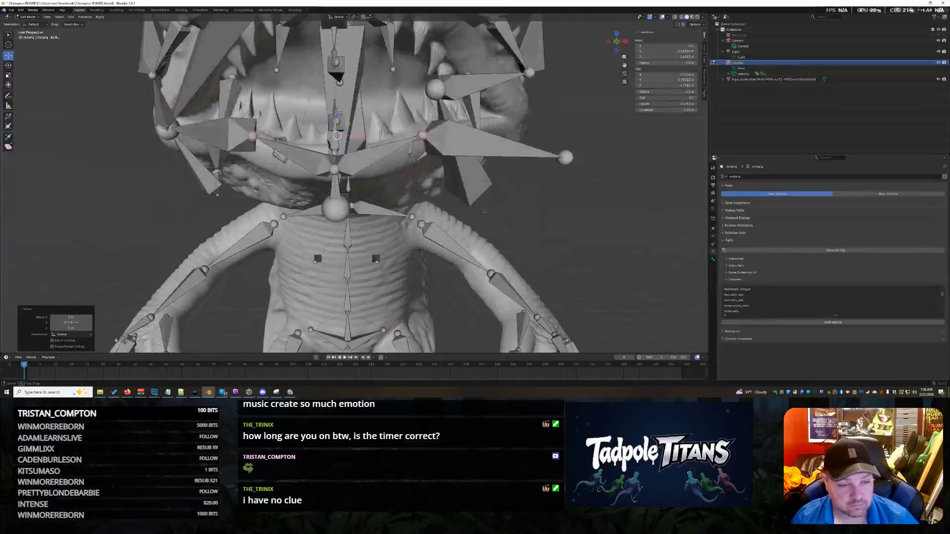
{"action": "key", "text": "g"}
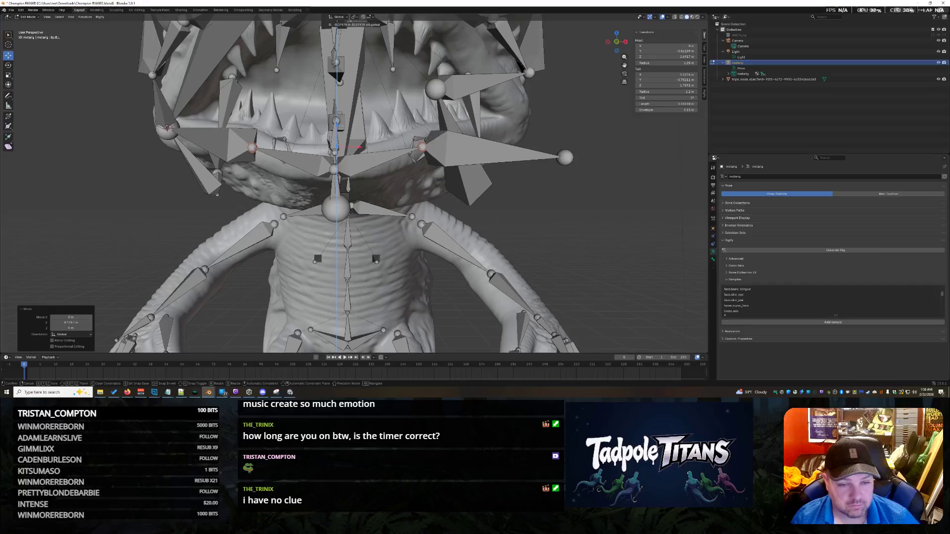
{"action": "left_click", "coordinate": [341, 126]}
{"action": "mouse_move", "coordinate": [341, 126]}
{"action": "middle_mouse_down"}
{"action": "mouse_move", "coordinate": [517, 232]}
{"action": "mouse_move", "coordinate": [453, 237]}
{"action": "mouse_move", "coordinate": [484, 225]}
{"action": "mouse_move", "coordinate": [476, 221]}
{"action": "mouse_move", "coordinate": [508, 233]}
{"action": "mouse_move", "coordinate": [597, 217]}
{"action": "mouse_move", "coordinate": [510, 232]}
{"action": "mouse_move", "coordinate": [576, 232]}
{"action": "mouse_move", "coordinate": [514, 246]}
{"action": "mouse_move", "coordinate": [533, 251]}
{"action": "middle_mouse_up"}
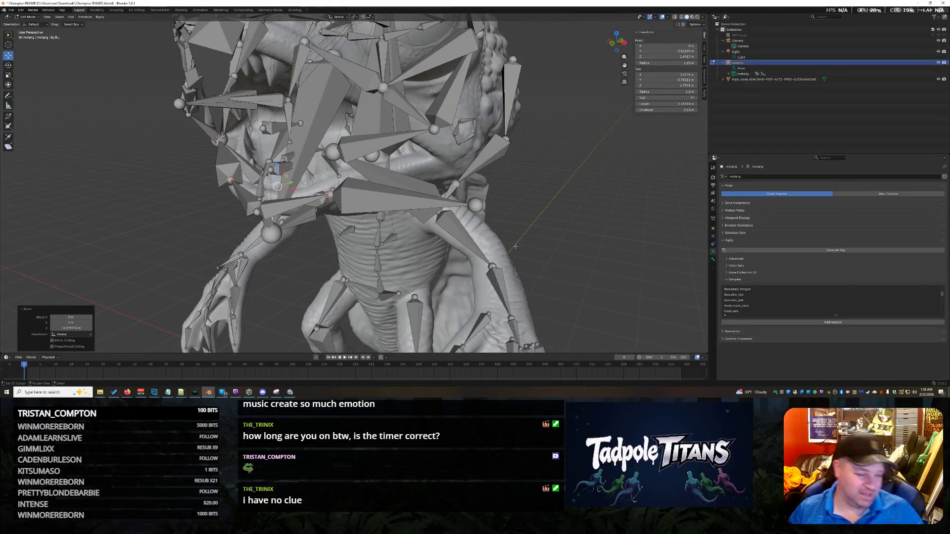
Select the bone at the side of the jaw and snap the 3D cursor onto it.
{"action": "middle_click_drag", "start_coordinate": [356, 185], "coordinate": [386, 186]}
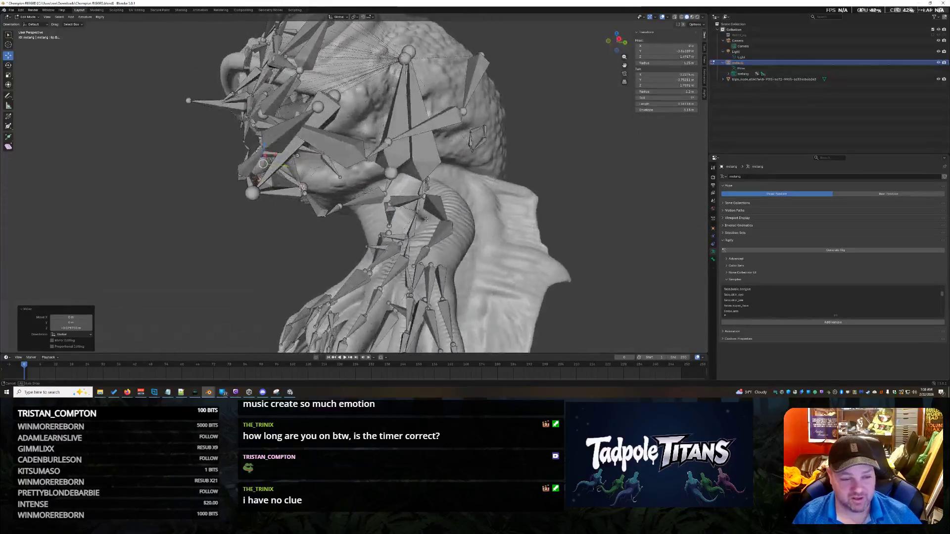
{"action": "mouse_move", "coordinate": [386, 186]}
{"action": "middle_mouse_down"}
{"action": "mouse_move", "coordinate": [512, 244]}
{"action": "mouse_move", "coordinate": [423, 252]}
{"action": "middle_mouse_up"}
{"action": "scroll", "coordinate": [483, 253], "scroll_direction": "up", "scroll_amount": 4}
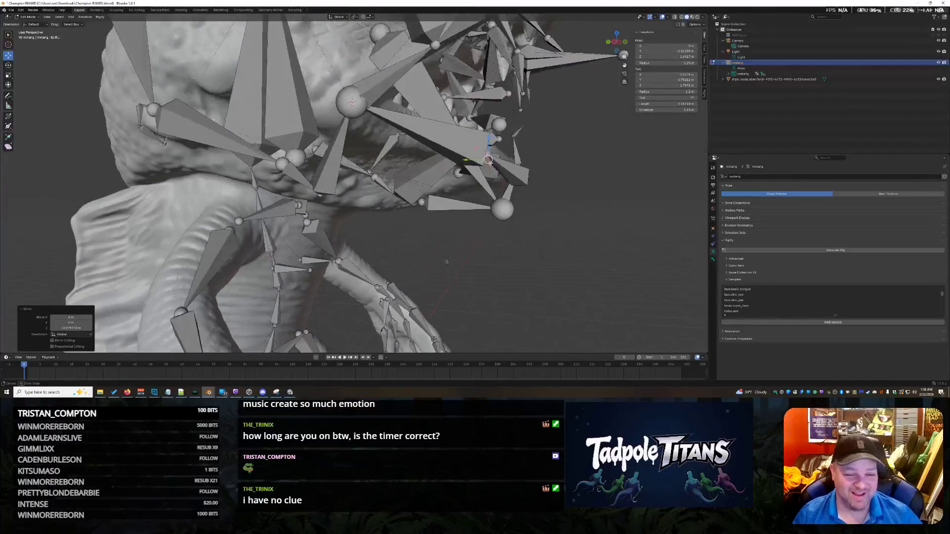
{"action": "left_click", "coordinate": [322, 198]}
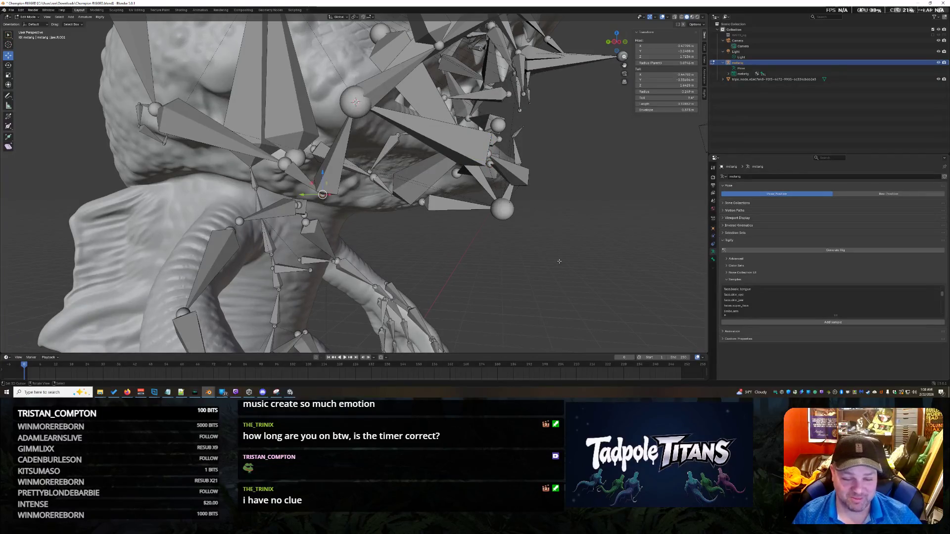
{"action": "middle_click_drag", "start_coordinate": [559, 261], "coordinate": [489, 262]}
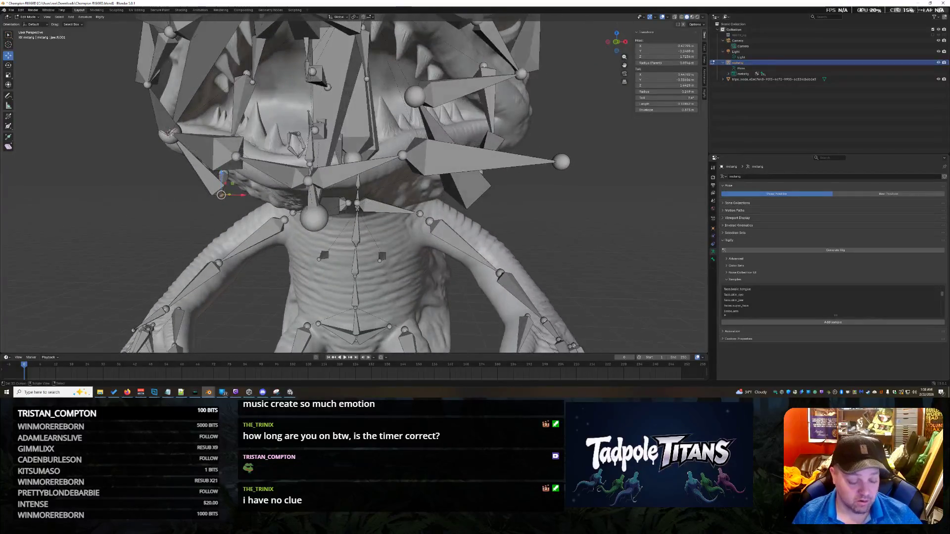
{"action": "key", "text": "shift+s"}
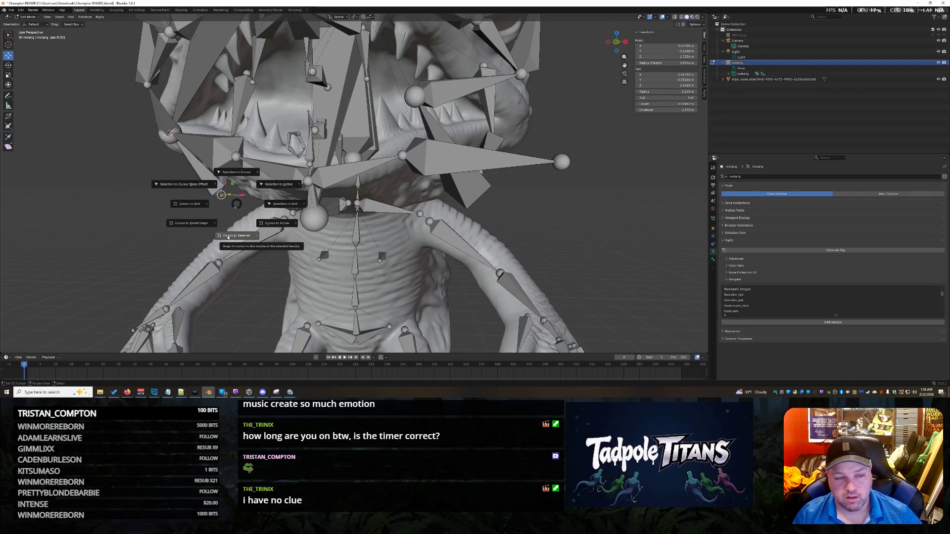
{"action": "left_click", "coordinate": [227, 237]}
Orbit around the head to check the cursor's placement at the mouth corner.
{"action": "mouse_move", "coordinate": [227, 237]}
{"action": "middle_mouse_down"}
{"action": "mouse_move", "coordinate": [419, 229]}
{"action": "mouse_move", "coordinate": [363, 228]}
{"action": "mouse_move", "coordinate": [394, 238]}
{"action": "middle_mouse_up"}
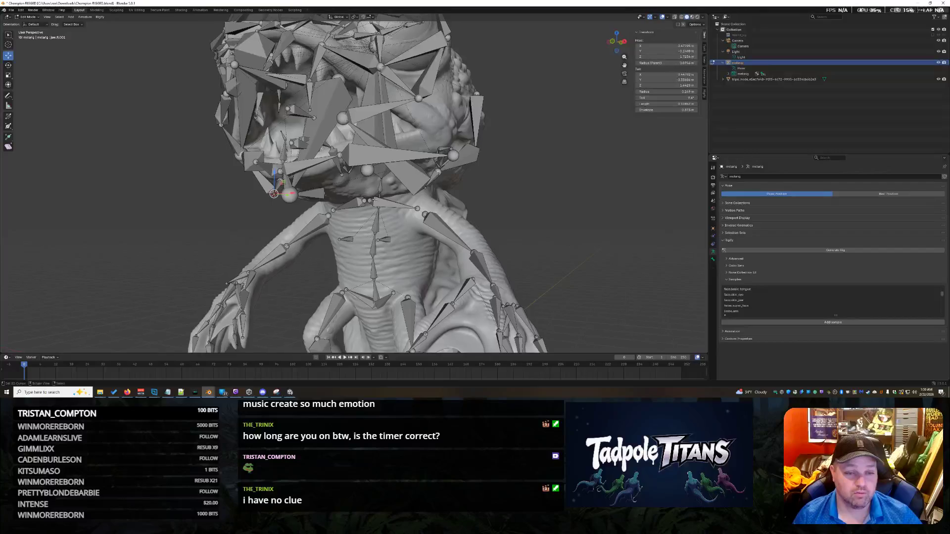
{"action": "middle_click_drag", "start_coordinate": [409, 274], "coordinate": [476, 276]}
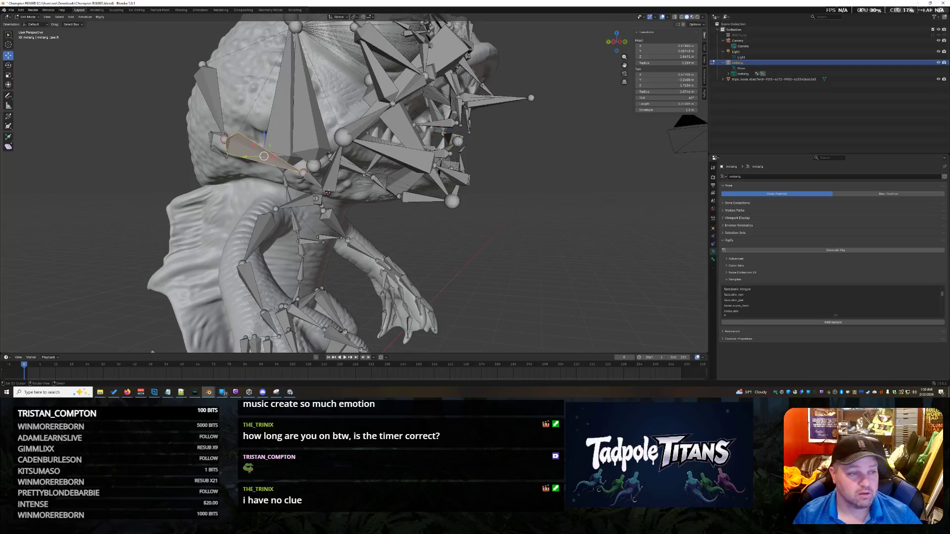
{"action": "mouse_move", "coordinate": [379, 243]}
{"action": "middle_mouse_down"}
{"action": "mouse_move", "coordinate": [261, 245]}
{"action": "mouse_move", "coordinate": [249, 147]}
{"action": "middle_mouse_up"}
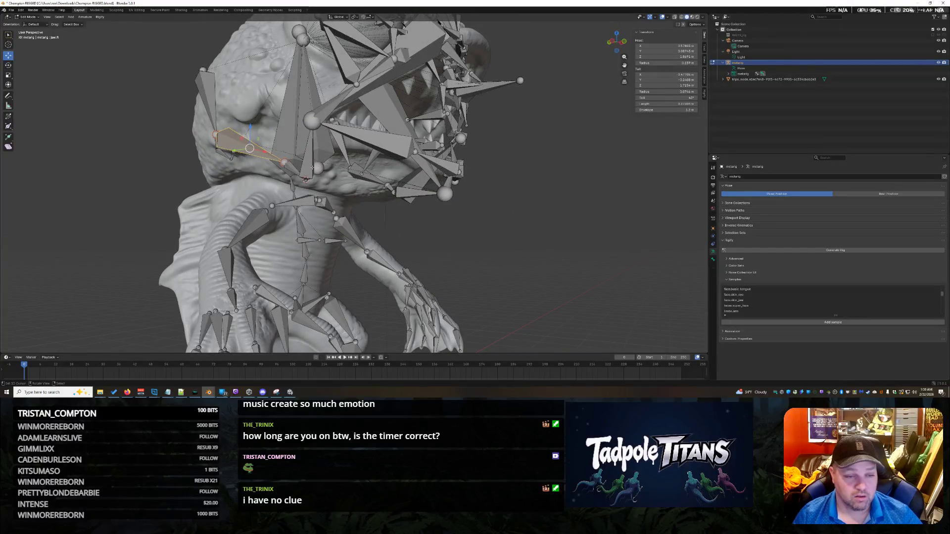
{"action": "middle_click_drag", "start_coordinate": [458, 206], "coordinate": [425, 220]}
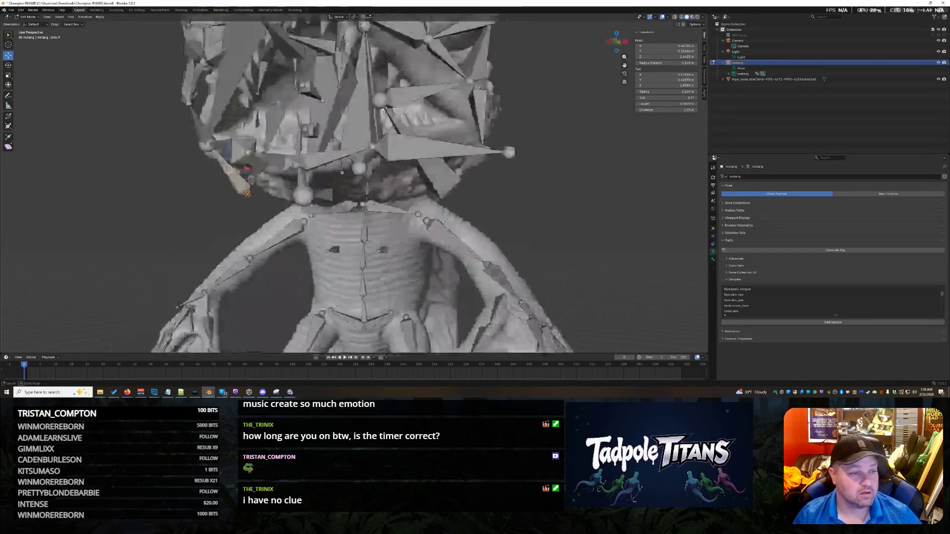
{"action": "mouse_move", "coordinate": [389, 178]}
{"action": "middle_mouse_down"}
{"action": "mouse_move", "coordinate": [483, 247]}
{"action": "mouse_move", "coordinate": [338, 191]}
{"action": "mouse_move", "coordinate": [431, 223]}
{"action": "middle_mouse_up"}
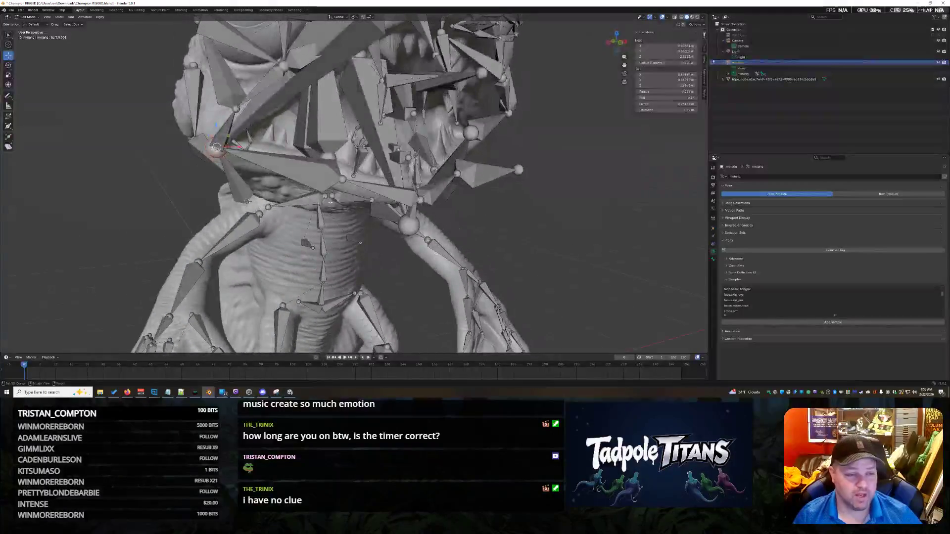
Snap the jaw bones onto the 3D cursor and move the cursor to a neighbouring bone joint.
{"action": "key", "text": "shift+s"}
{"action": "left_click", "coordinate": [227, 148]}
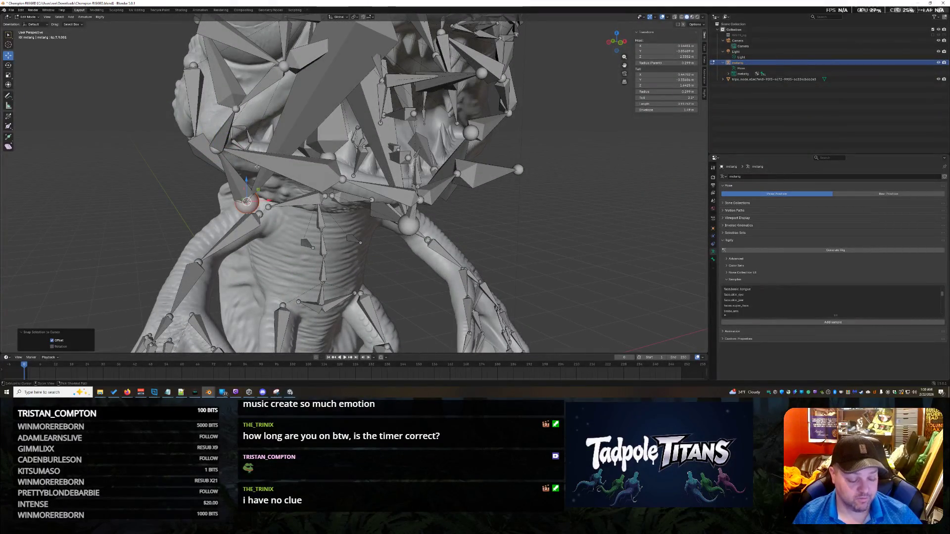
{"action": "key", "text": "shift+s"}
{"action": "left_click", "coordinate": [230, 169]}
{"action": "scroll", "coordinate": [229, 169], "scroll_direction": "down", "scroll_amount": 2}
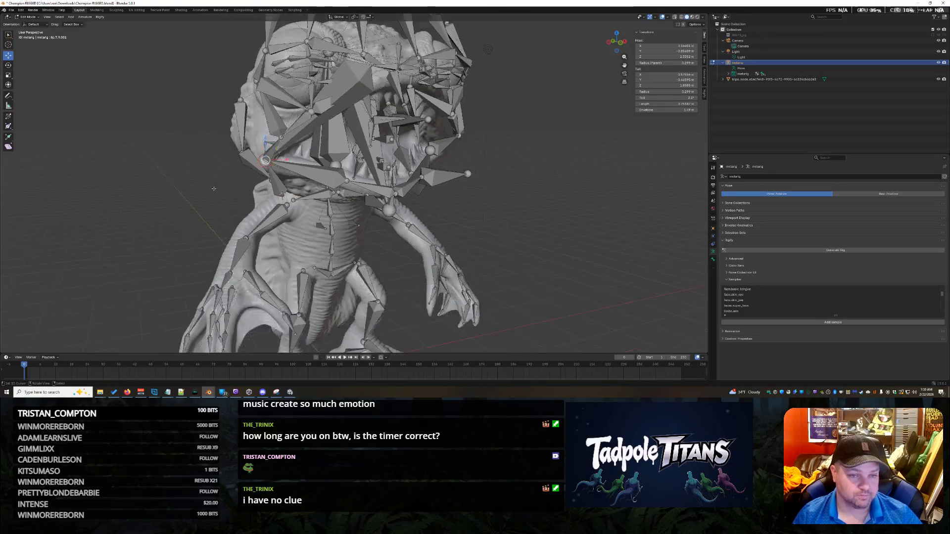
{"action": "key", "text": "shift+s"}
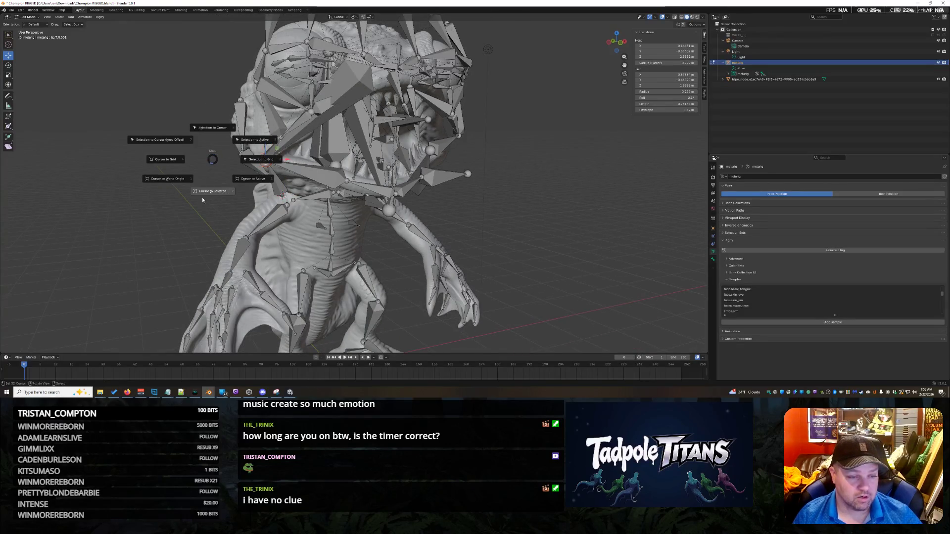
{"action": "key", "text": "Escape"}
{"action": "middle_click_drag", "start_coordinate": [212, 158], "coordinate": [531, 236]}
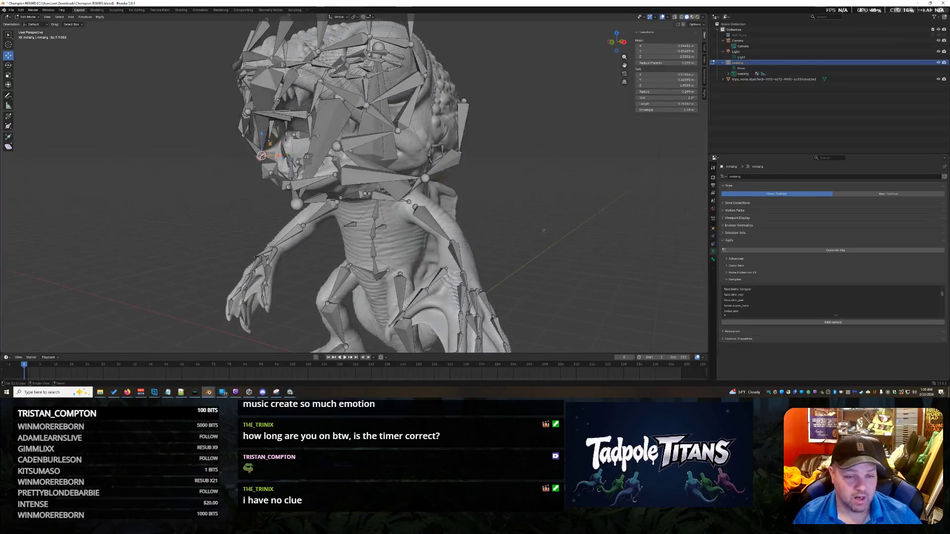
{"action": "scroll", "coordinate": [532, 236], "scroll_direction": "up", "scroll_amount": 2}
Snap the selected jaw bone onto the 3D cursor with Selection to Cursor.
{"action": "left_click", "coordinate": [331, 135]}
{"action": "middle_click_drag", "start_coordinate": [331, 136], "coordinate": [379, 172]}
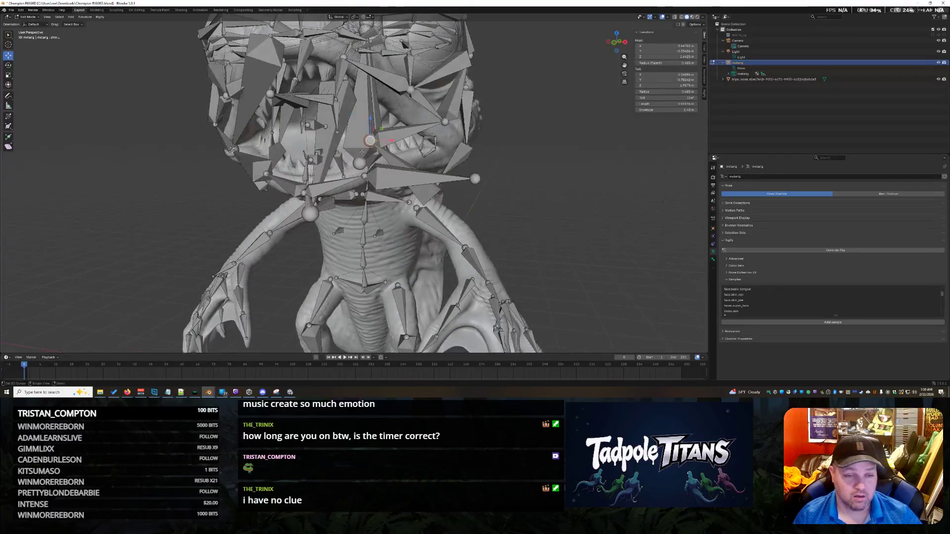
{"action": "key", "text": "shift+s"}
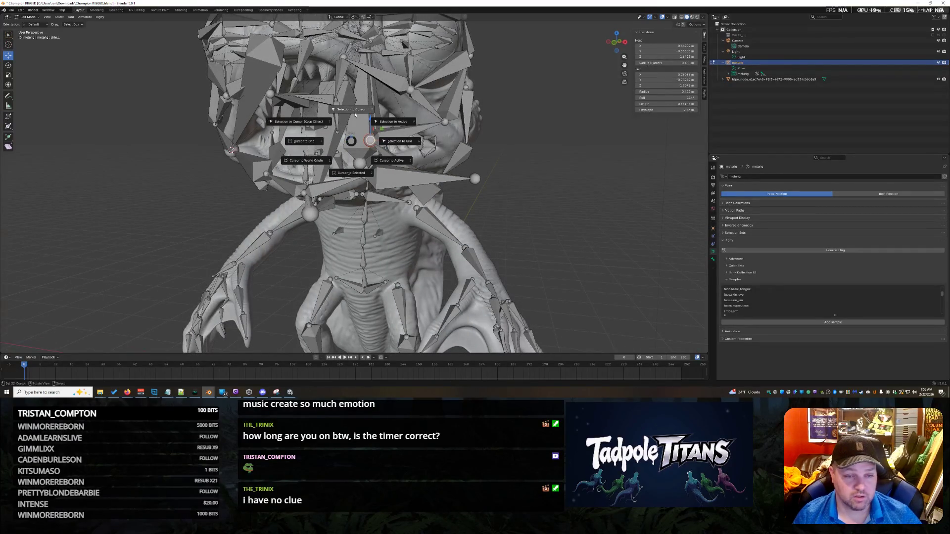
{"action": "left_click", "coordinate": [355, 110]}
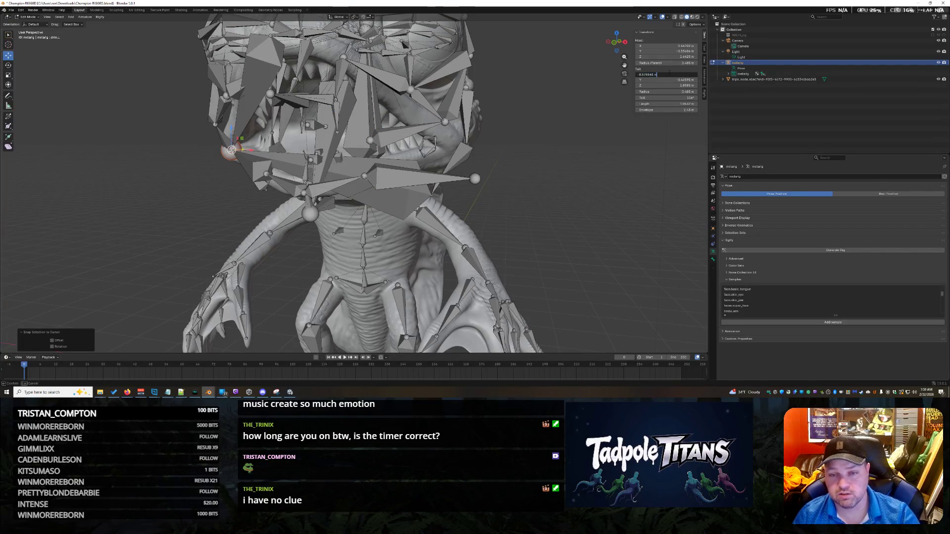
{"action": "mouse_move", "coordinate": [475, 201]}
{"action": "middle_mouse_down"}
{"action": "mouse_move", "coordinate": [576, 209]}
{"action": "mouse_move", "coordinate": [565, 222]}
{"action": "middle_mouse_up"}
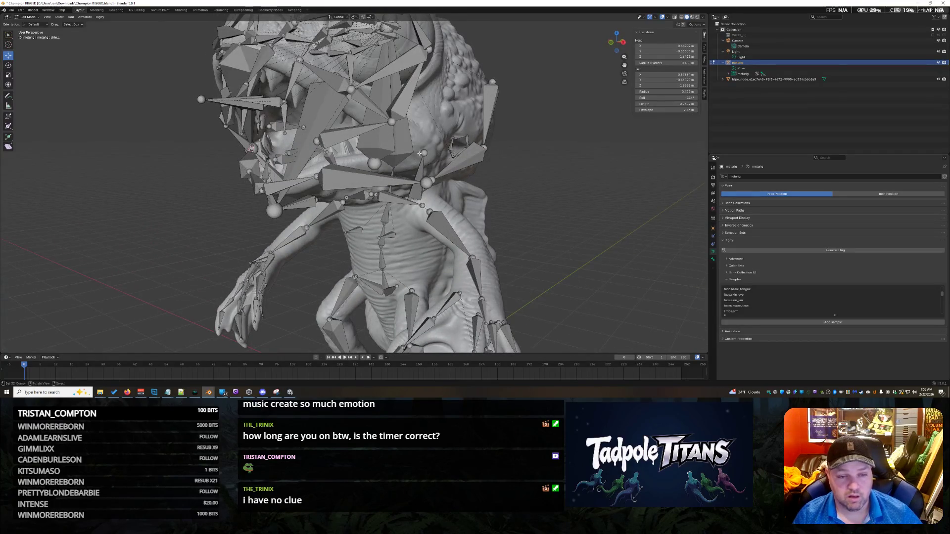
Move the 3D cursor onto the head bone with Cursor to Selected.
{"action": "key", "text": "shift+s"}
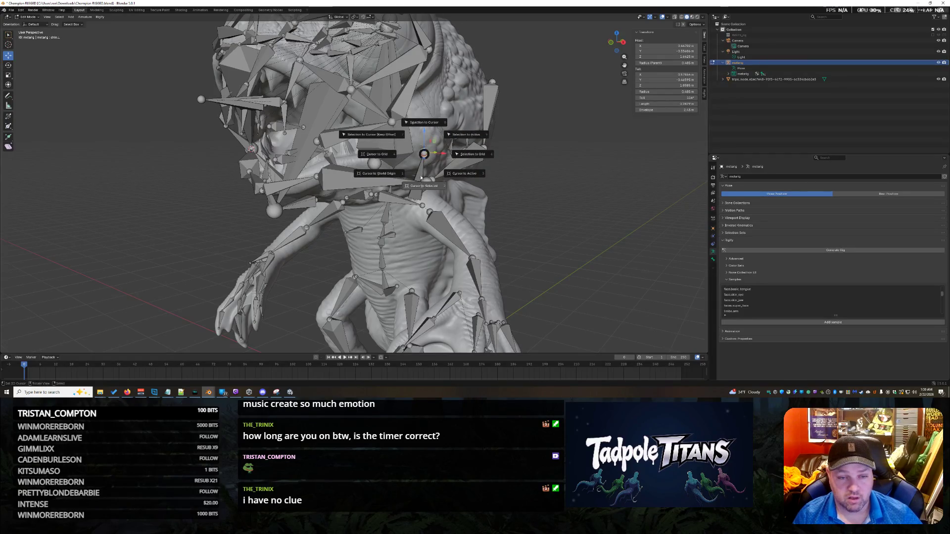
{"action": "left_click", "coordinate": [420, 140]}
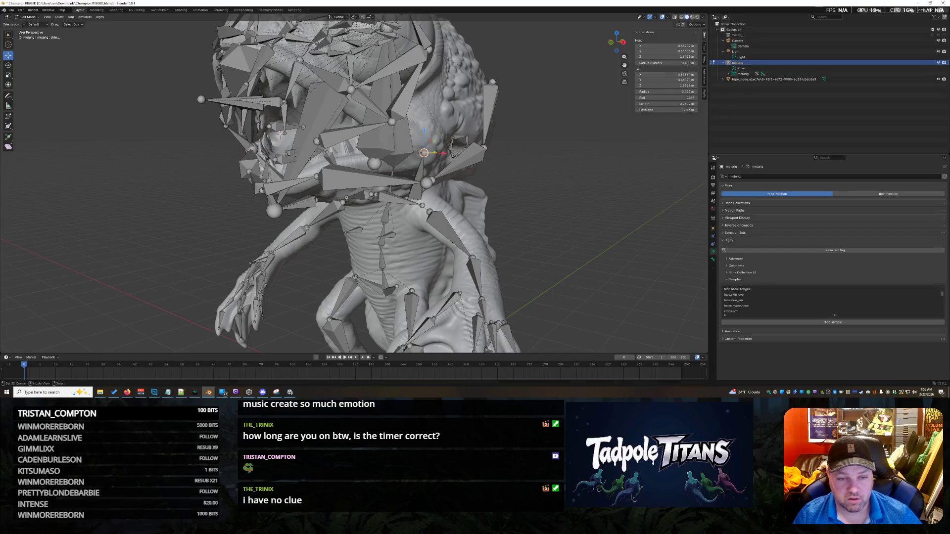
{"action": "key", "text": "shift+s"}
{"action": "left_click", "coordinate": [440, 223]}
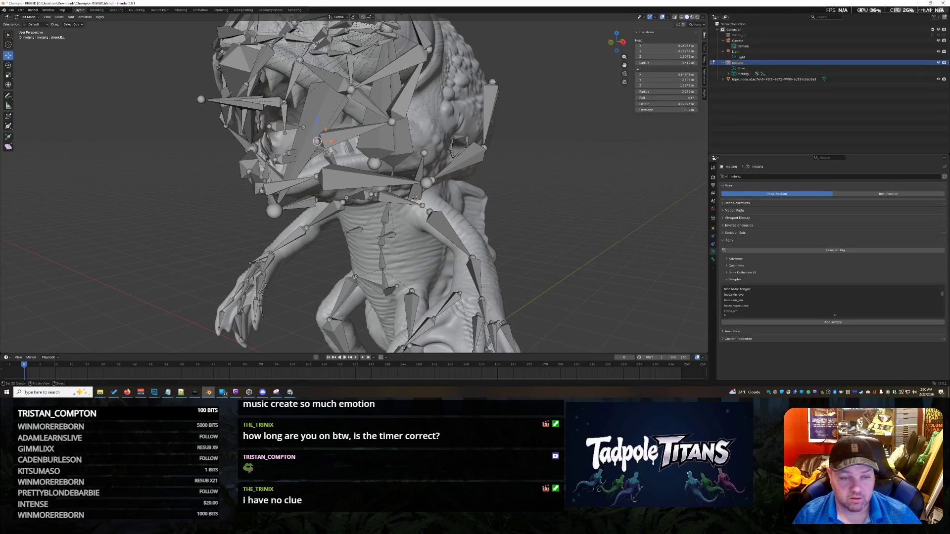
Snap the selected face bone onto the 3D cursor and review it from all sides of the head.
{"action": "middle_click_drag", "start_coordinate": [460, 226], "coordinate": [564, 231]}
{"action": "key", "text": "shift+s"}
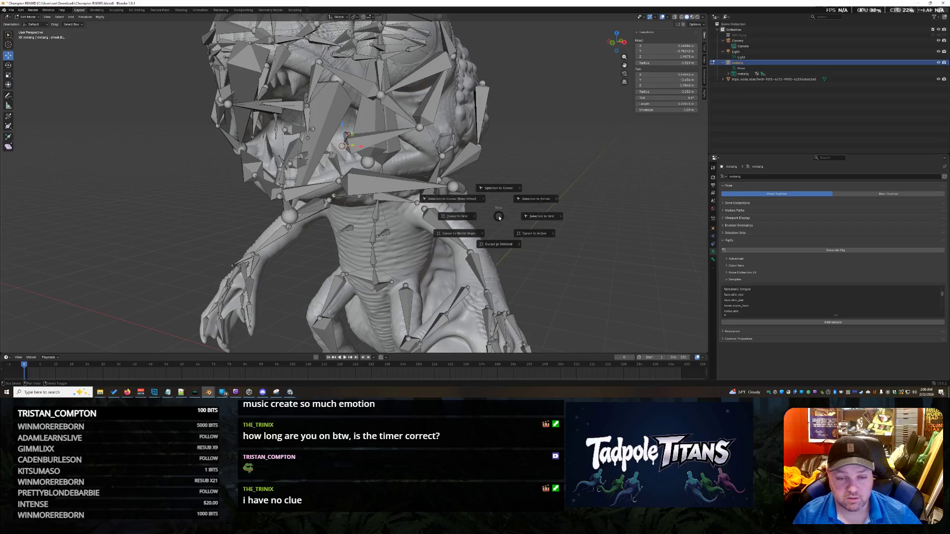
{"action": "left_click", "coordinate": [498, 186]}
{"action": "mouse_move", "coordinate": [603, 209]}
{"action": "middle_mouse_down"}
{"action": "mouse_move", "coordinate": [573, 204]}
{"action": "mouse_move", "coordinate": [556, 218]}
{"action": "mouse_move", "coordinate": [416, 135]}
{"action": "mouse_move", "coordinate": [622, 206]}
{"action": "middle_mouse_up"}
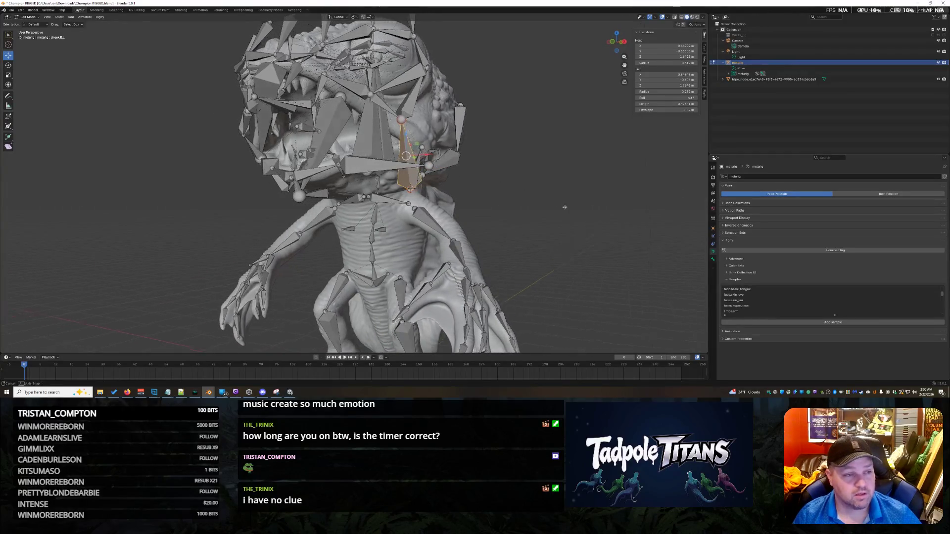
{"action": "middle_click_drag", "start_coordinate": [473, 215], "coordinate": [496, 214]}
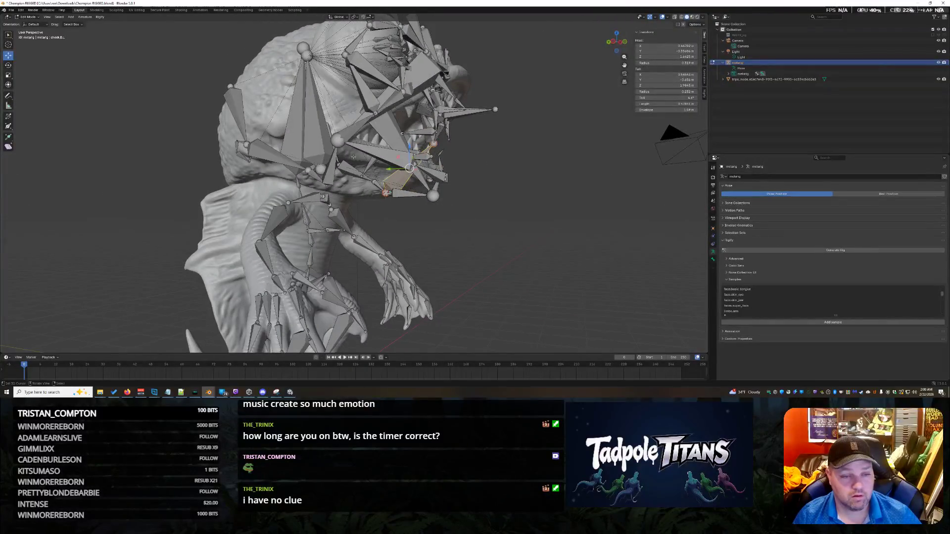
{"action": "middle_click_drag", "start_coordinate": [495, 215], "coordinate": [486, 238]}
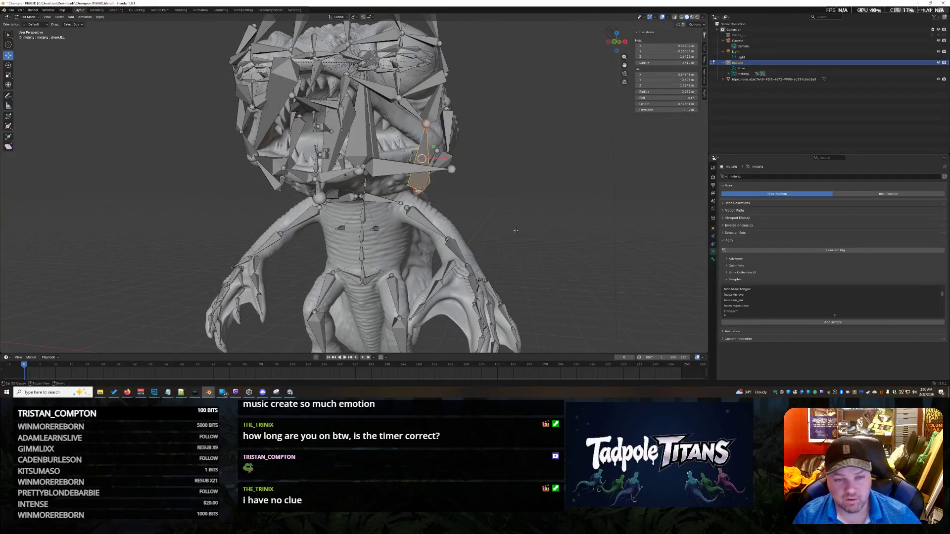
{"action": "middle_click_drag", "start_coordinate": [532, 230], "coordinate": [553, 233]}
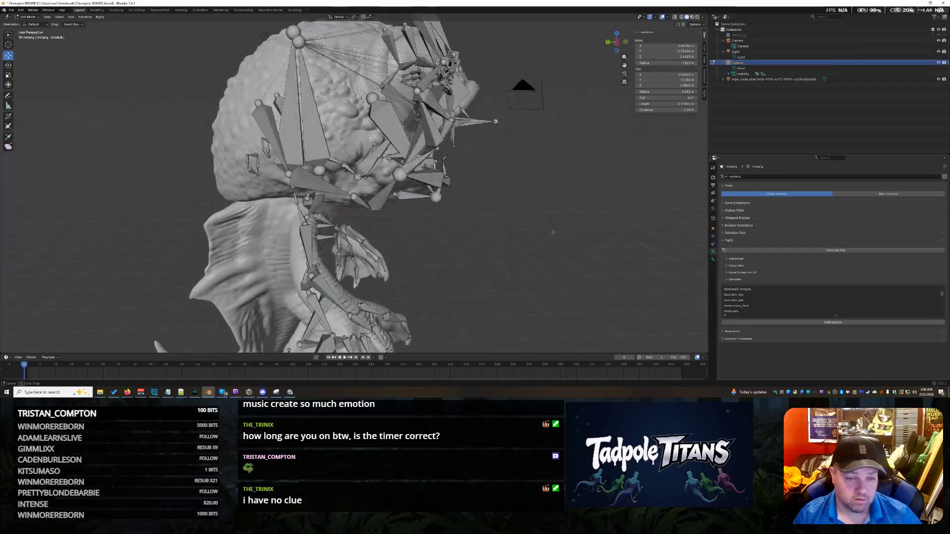
{"action": "middle_click_drag", "start_coordinate": [553, 233], "coordinate": [441, 225]}
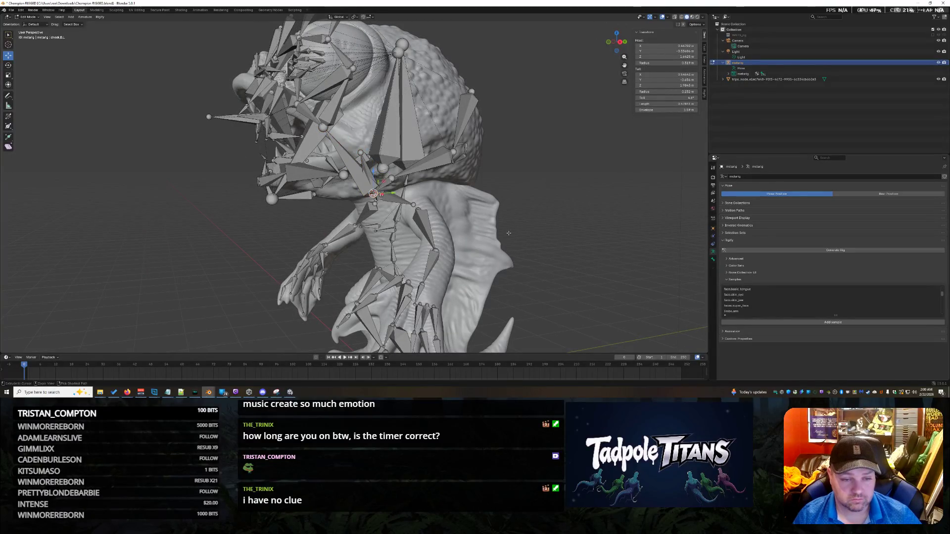
{"action": "mouse_move", "coordinate": [509, 233]}
{"action": "middle_mouse_down"}
{"action": "mouse_move", "coordinate": [551, 236]}
{"action": "mouse_move", "coordinate": [534, 235]}
{"action": "mouse_move", "coordinate": [567, 205]}
{"action": "middle_mouse_up"}
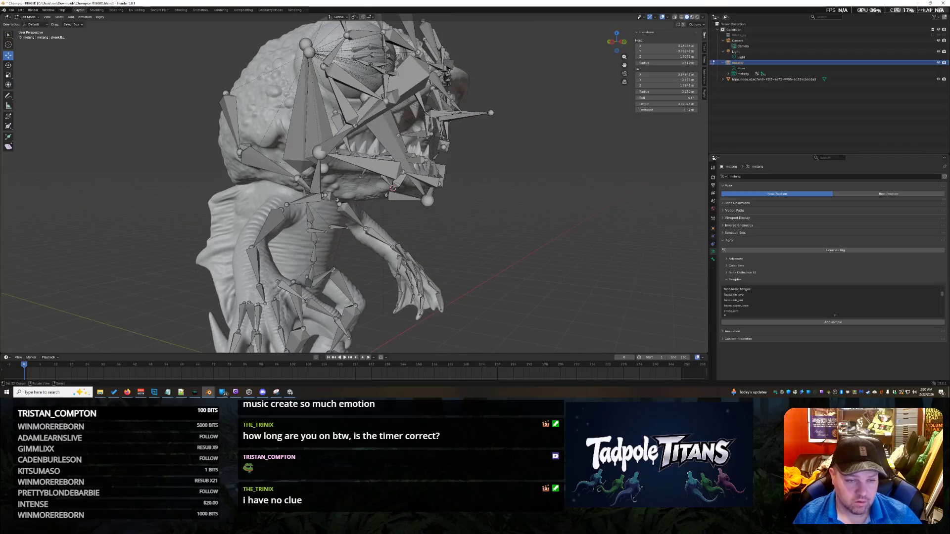
{"action": "mouse_move", "coordinate": [528, 193]}
{"action": "middle_mouse_down"}
{"action": "mouse_move", "coordinate": [457, 195]}
{"action": "mouse_move", "coordinate": [452, 170]}
{"action": "mouse_move", "coordinate": [477, 184]}
{"action": "mouse_move", "coordinate": [470, 188]}
{"action": "mouse_move", "coordinate": [559, 349]}
{"action": "mouse_move", "coordinate": [523, 290]}
{"action": "middle_mouse_up"}
{"action": "mouse_move", "coordinate": [457, 238]}
{"action": "middle_mouse_down"}
{"action": "mouse_move", "coordinate": [465, 238]}
{"action": "mouse_move", "coordinate": [434, 175]}
{"action": "middle_mouse_up"}
Toggle X-ray briefly and snap another face bone onto the 3D cursor.
{"action": "key", "text": "alt+z"}
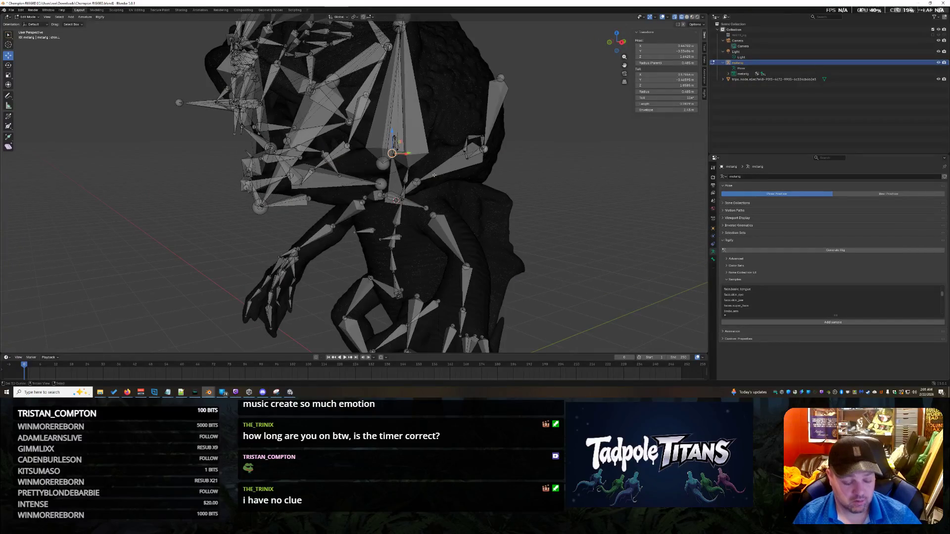
{"action": "key", "text": "alt+z"}
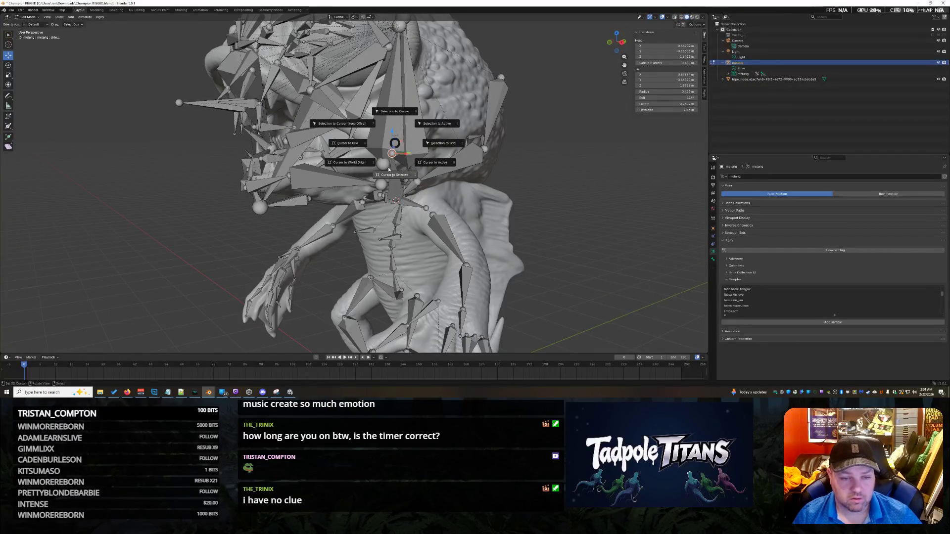
{"action": "middle_click_drag", "start_coordinate": [392, 152], "coordinate": [461, 154]}
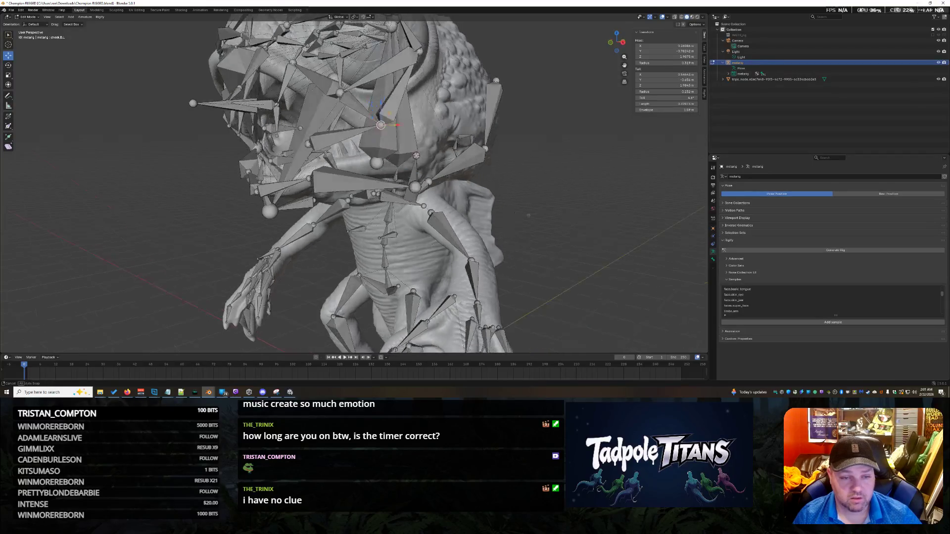
{"action": "key", "text": "shift+s"}
{"action": "left_click", "coordinate": [468, 129]}
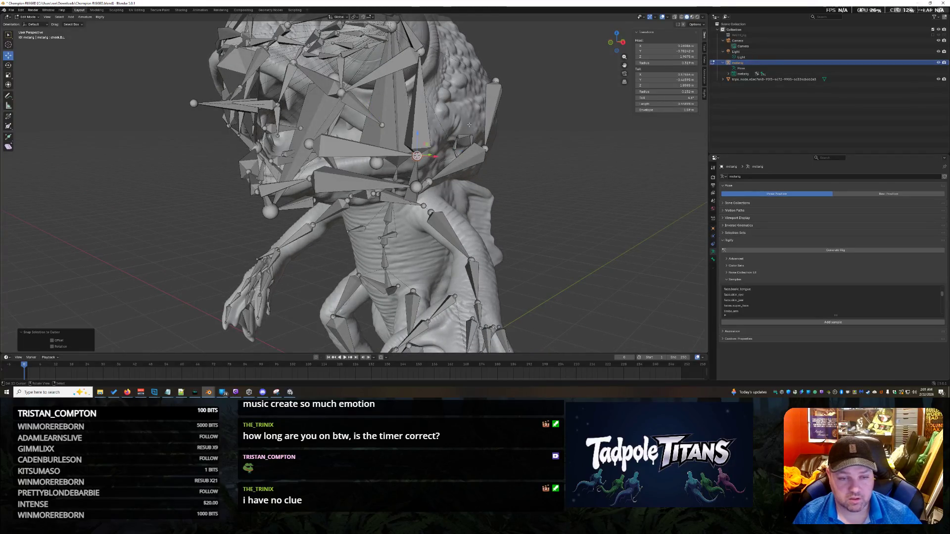
{"action": "left_click", "coordinate": [382, 124]}
{"action": "left_click", "coordinate": [394, 115]}
{"action": "mouse_move", "coordinate": [395, 115]}
{"action": "middle_mouse_down"}
{"action": "mouse_move", "coordinate": [585, 239]}
{"action": "mouse_move", "coordinate": [562, 236]}
{"action": "mouse_move", "coordinate": [507, 196]}
{"action": "mouse_move", "coordinate": [359, 204]}
{"action": "middle_mouse_up"}
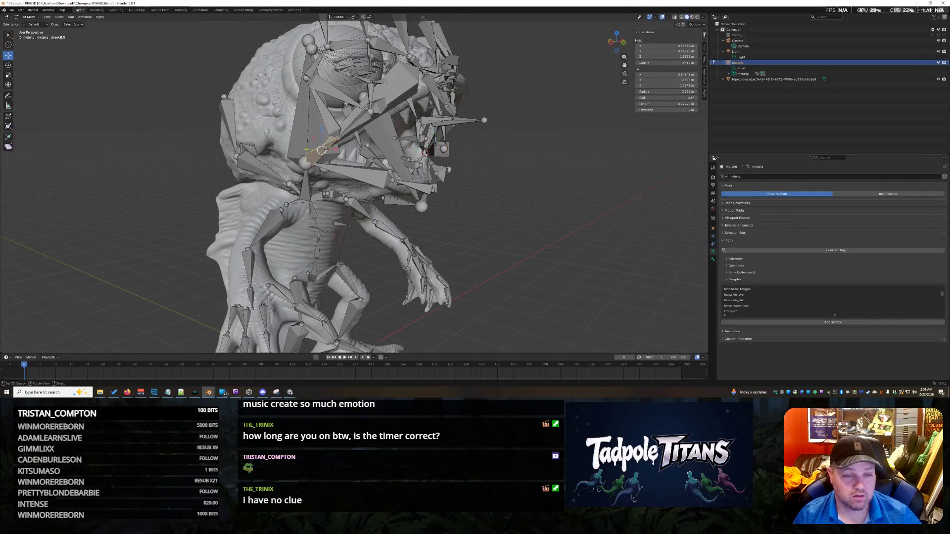
{"action": "middle_click_drag", "start_coordinate": [526, 216], "coordinate": [501, 214]}
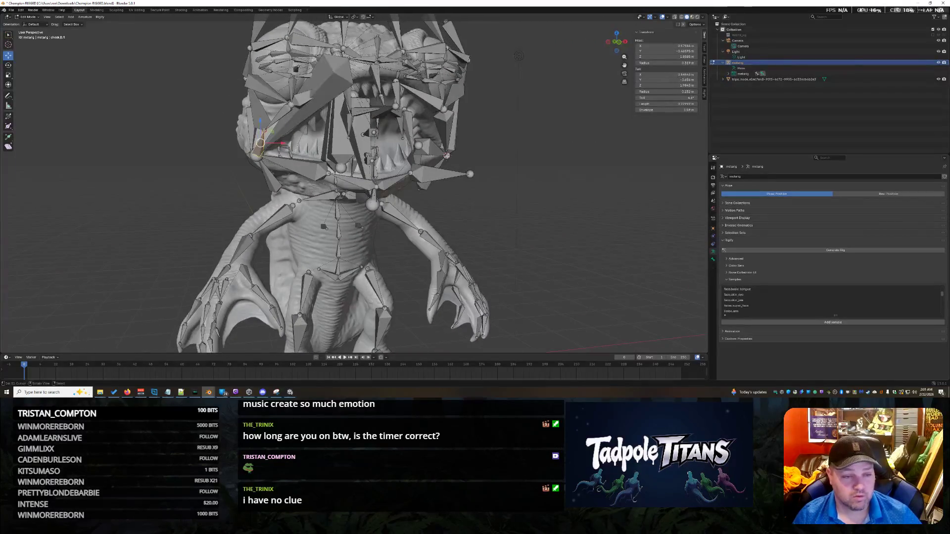
{"action": "mouse_move", "coordinate": [257, 107]}
{"action": "middle_mouse_down"}
{"action": "mouse_move", "coordinate": [490, 205]}
{"action": "mouse_move", "coordinate": [382, 128]}
{"action": "middle_mouse_up"}
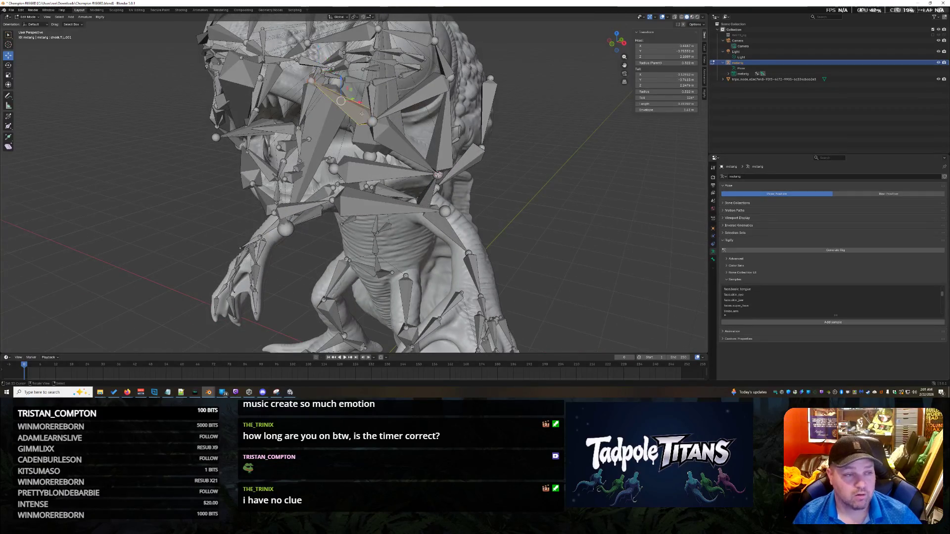
Check individual face and head bones by selecting them in turn, ending on the tall head bone.
{"action": "left_click", "coordinate": [394, 139]}
{"action": "left_click", "coordinate": [378, 93]}
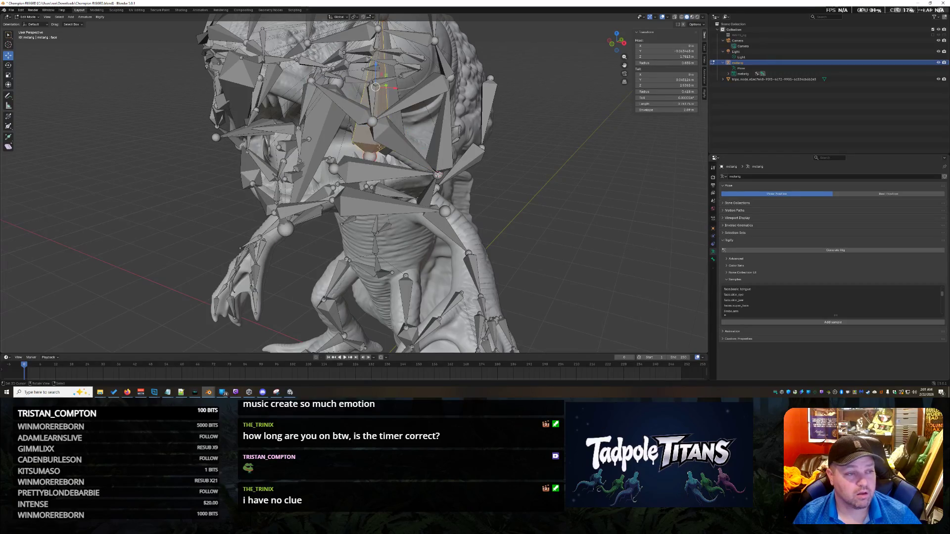
{"action": "left_click", "coordinate": [400, 119]}
{"action": "middle_click_drag", "start_coordinate": [501, 186], "coordinate": [449, 140]}
{"action": "left_click", "coordinate": [449, 141]}
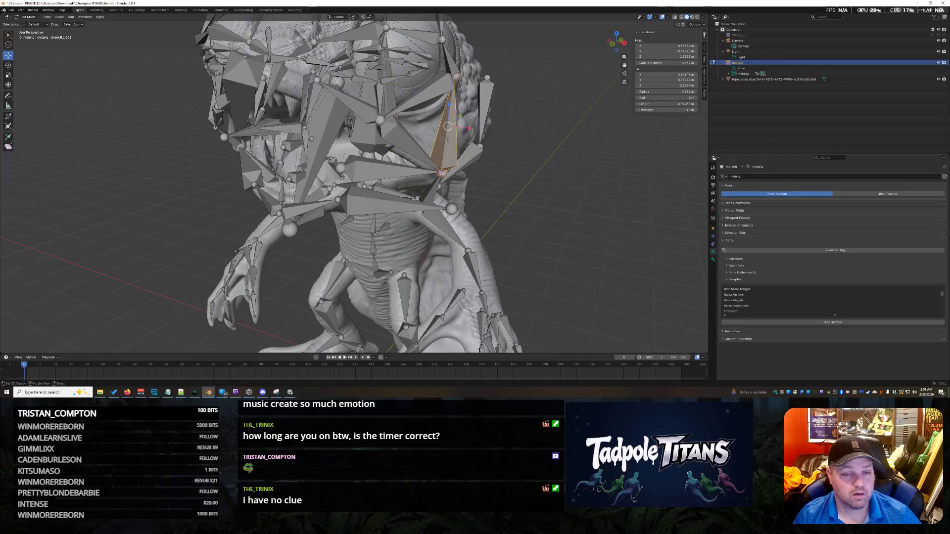
{"action": "left_click", "coordinate": [412, 111]}
{"action": "middle_click_drag", "start_coordinate": [412, 111], "coordinate": [433, 139]}
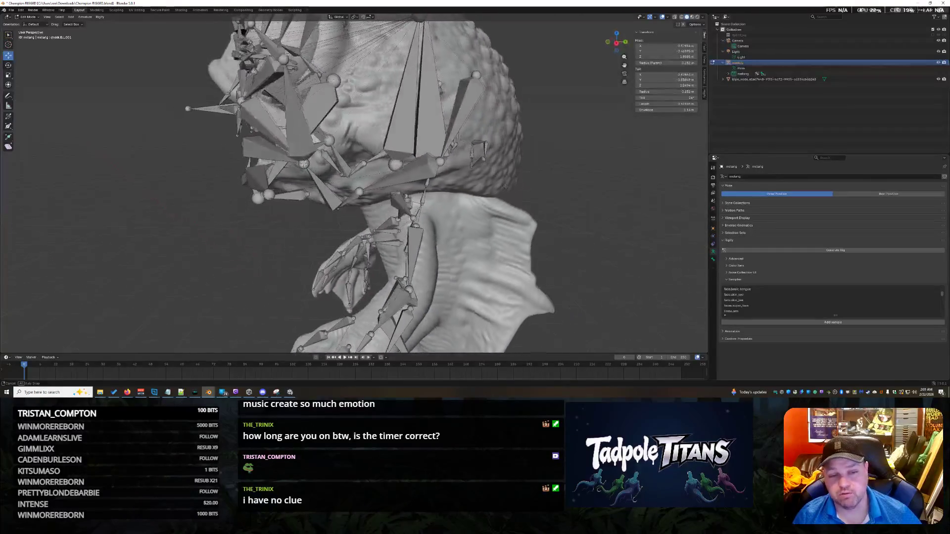
{"action": "left_click", "coordinate": [432, 139]}
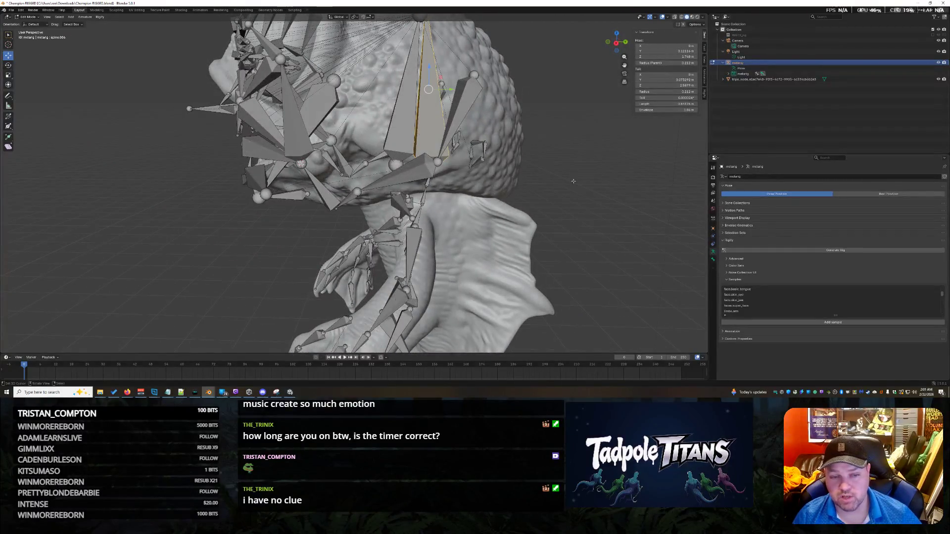
Expand the metarig's armature in the Outliner and list the spine bone's child bones.
{"action": "left_click", "coordinate": [729, 73]}
{"action": "left_click", "coordinate": [836, 80]}
{"action": "left_click", "coordinate": [735, 79]}
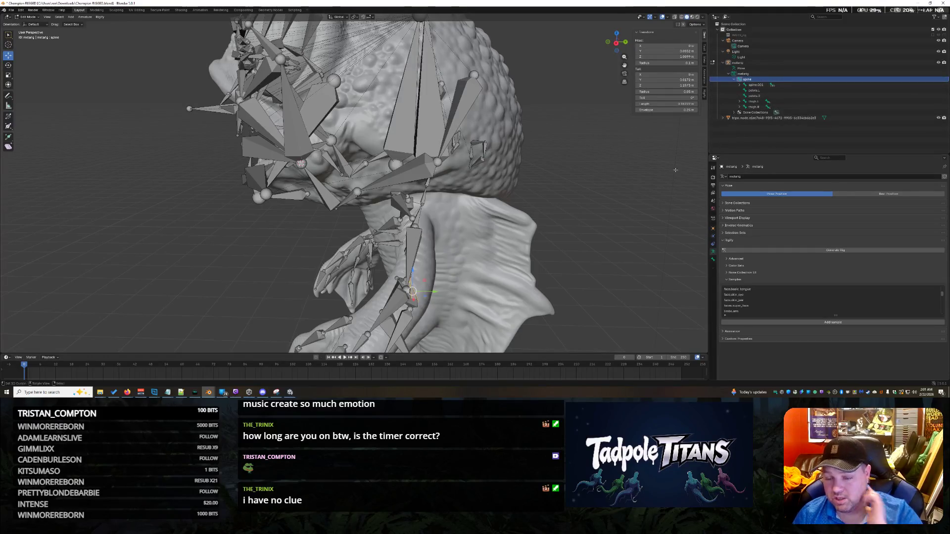
{"action": "mouse_move", "coordinate": [475, 223]}
{"action": "middle_mouse_down"}
{"action": "mouse_move", "coordinate": [417, 215]}
{"action": "mouse_move", "coordinate": [465, 105]}
{"action": "mouse_move", "coordinate": [545, 186]}
{"action": "mouse_move", "coordinate": [501, 86]}
{"action": "middle_mouse_up"}
{"action": "scroll", "coordinate": [544, 186], "scroll_direction": "down", "scroll_amount": 5}
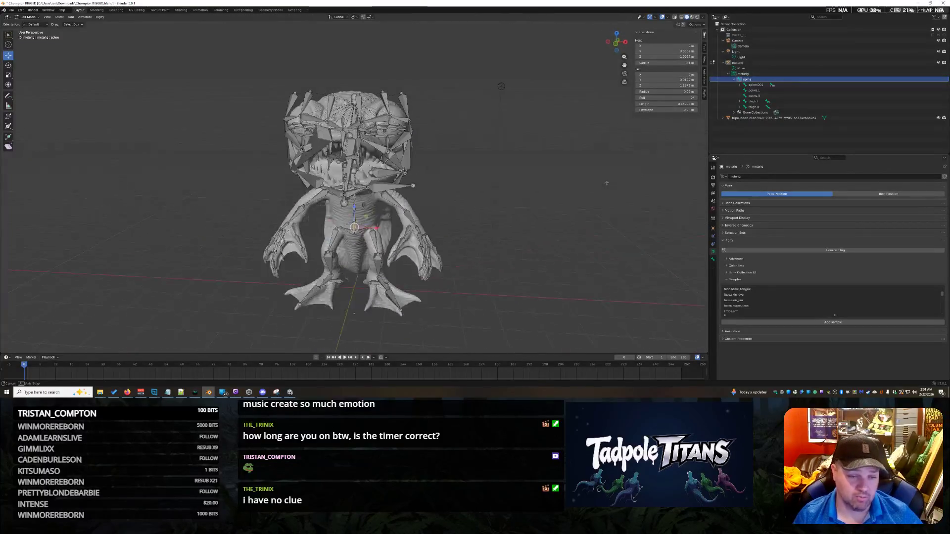
{"action": "scroll", "coordinate": [561, 200], "scroll_direction": "up", "scroll_amount": 5}
{"action": "middle_click_drag", "start_coordinate": [560, 200], "coordinate": [595, 202]}
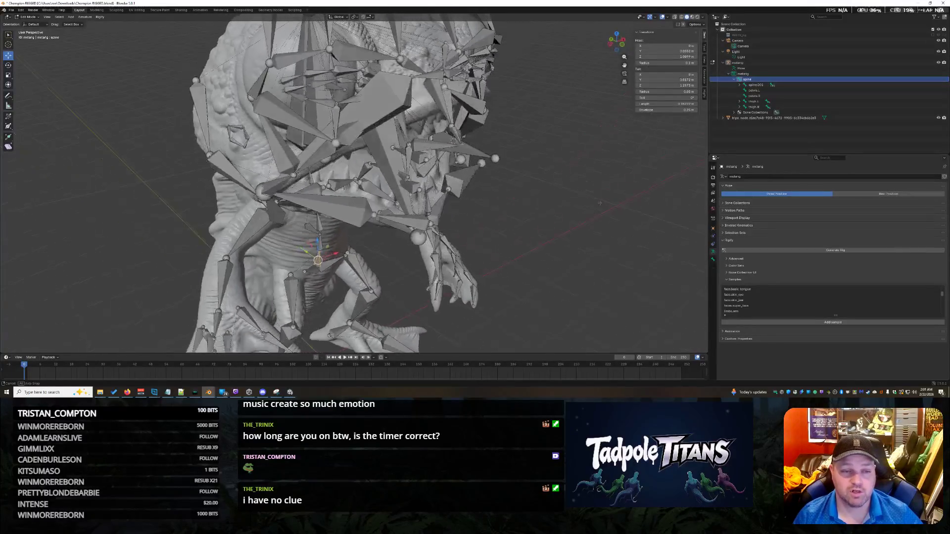
{"action": "key", "text": "alt+z"}
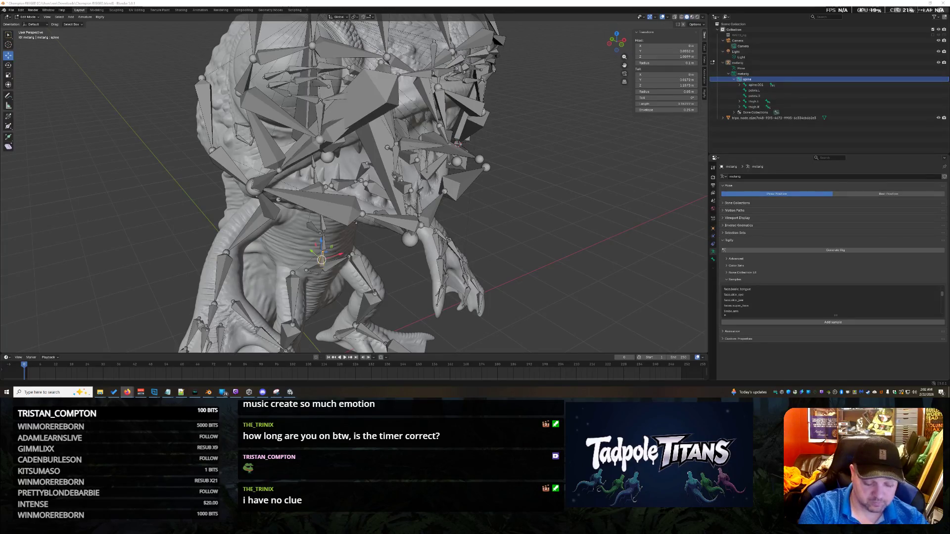
{"action": "mouse_move", "coordinate": [475, 232]}
{"action": "middle_mouse_down"}
{"action": "mouse_move", "coordinate": [534, 233]}
{"action": "mouse_move", "coordinate": [535, 220]}
{"action": "mouse_move", "coordinate": [497, 224]}
{"action": "middle_mouse_up"}
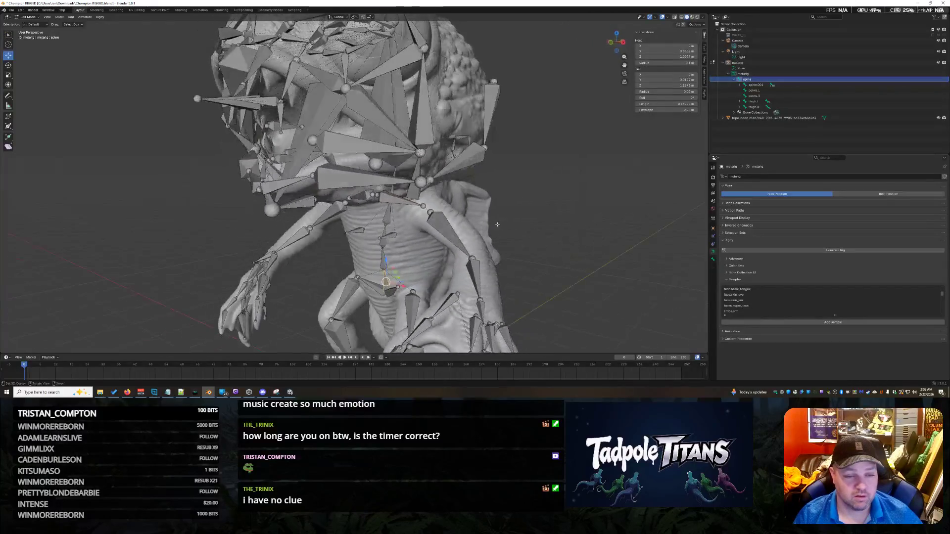
Snap the neck bone onto the 3D cursor, then move the cursor onto another facial bone.
{"action": "left_click", "coordinate": [416, 179]}
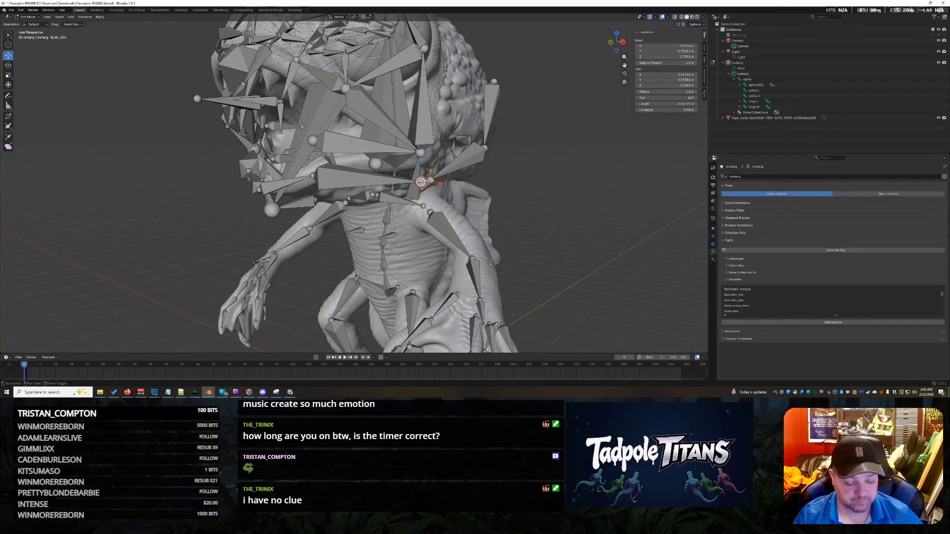
{"action": "key", "text": "shift+s"}
{"action": "left_click", "coordinate": [452, 173]}
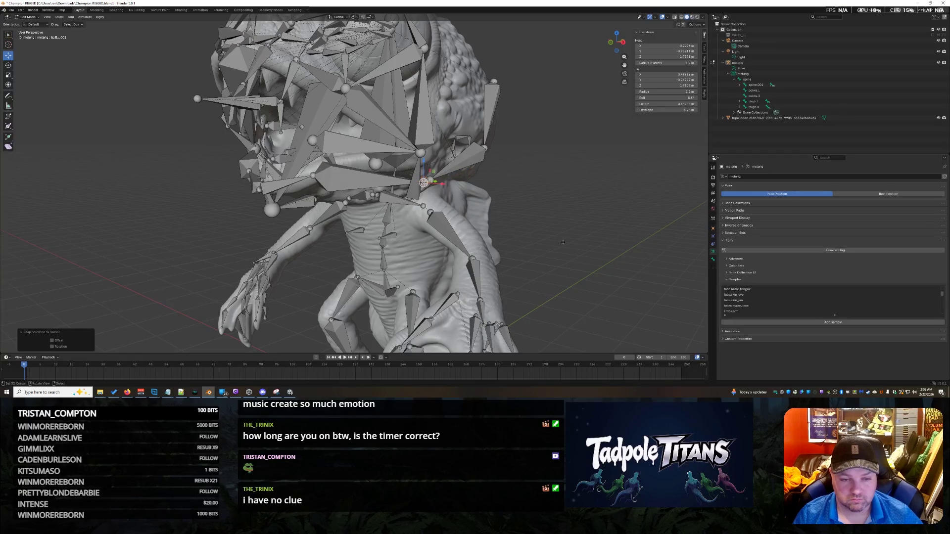
{"action": "middle_click_drag", "start_coordinate": [553, 240], "coordinate": [588, 234]}
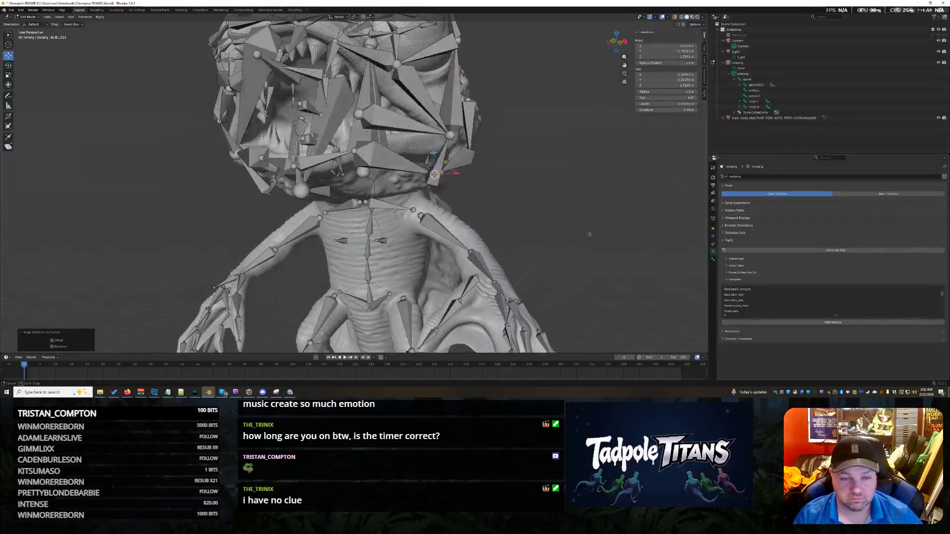
{"action": "left_click", "coordinate": [449, 135]}
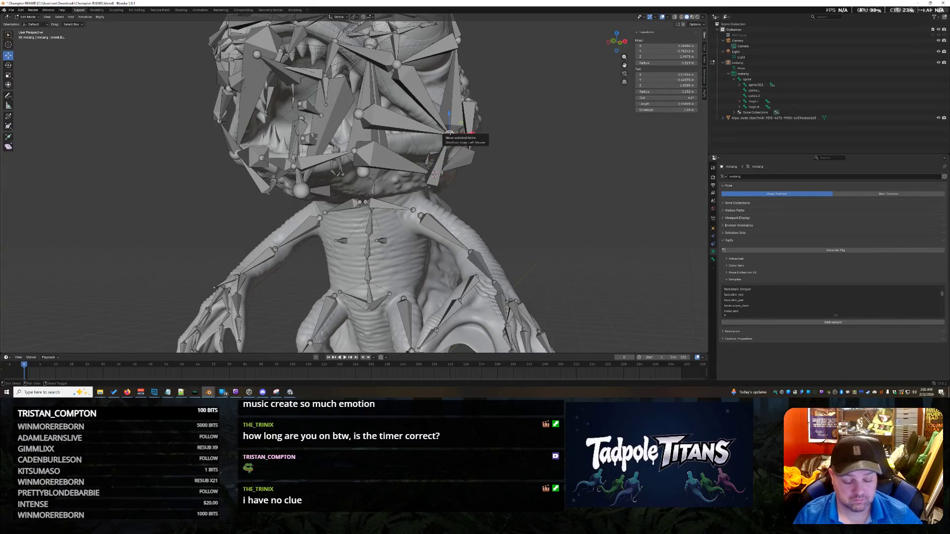
{"action": "key", "text": "shift+s"}
{"action": "left_click", "coordinate": [454, 163]}
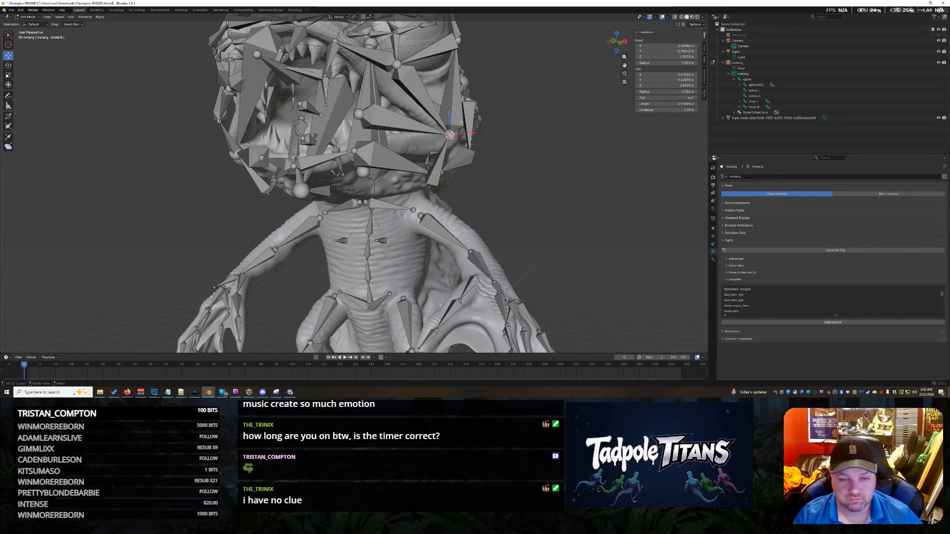
{"action": "middle_click_drag", "start_coordinate": [457, 180], "coordinate": [417, 161]}
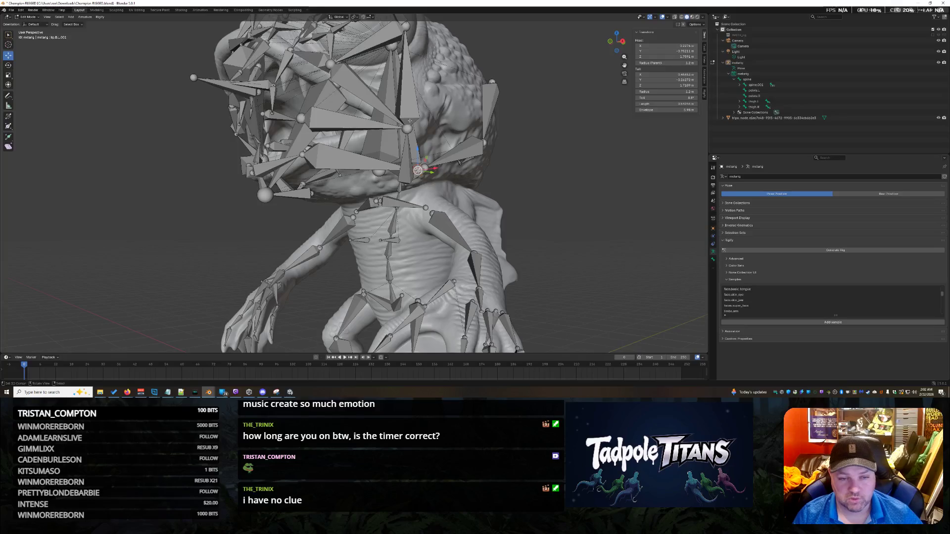
Repeat Cursor to Selected until the 3D cursor rests on the facial bone joint beside the mouth.
{"action": "key", "text": "shift+s"}
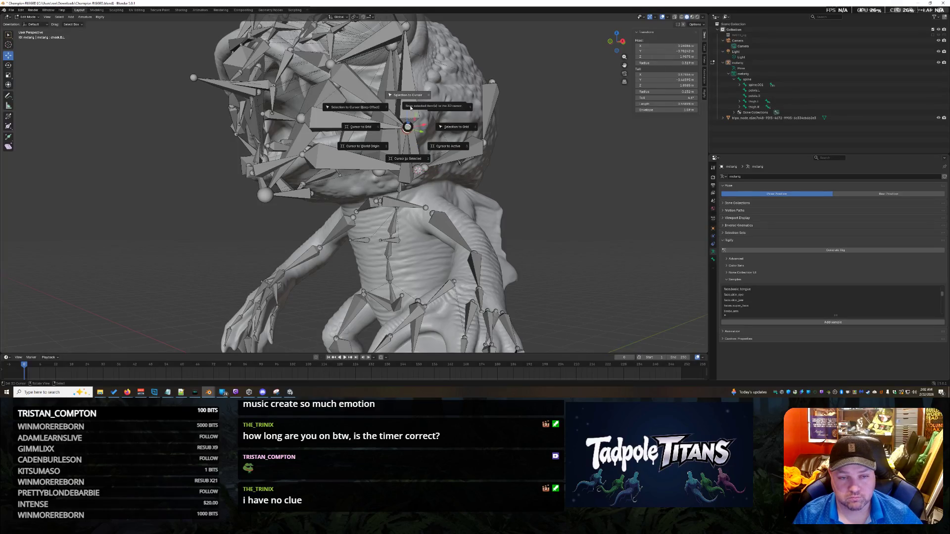
{"action": "left_click", "coordinate": [415, 158]}
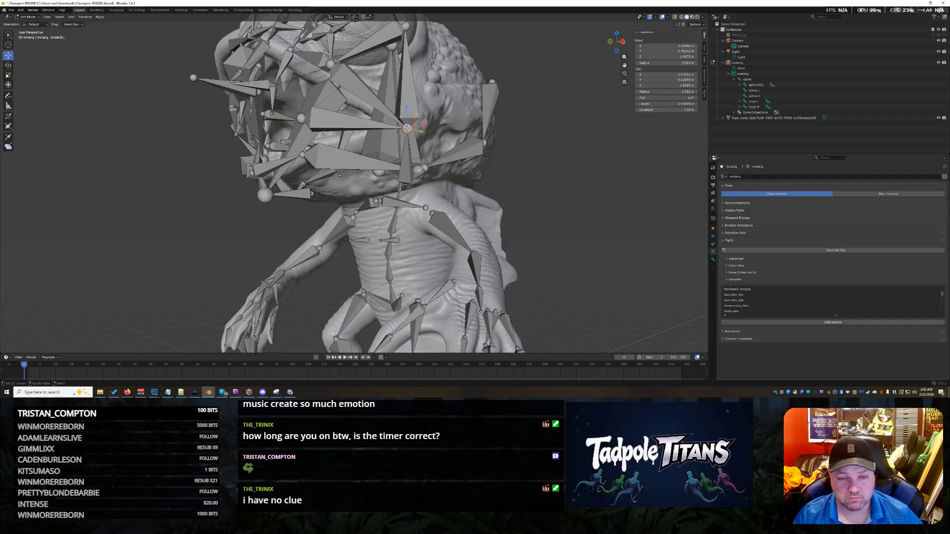
{"action": "key", "text": "shift+s"}
{"action": "left_click", "coordinate": [419, 197]}
{"action": "key", "text": "shift+s"}
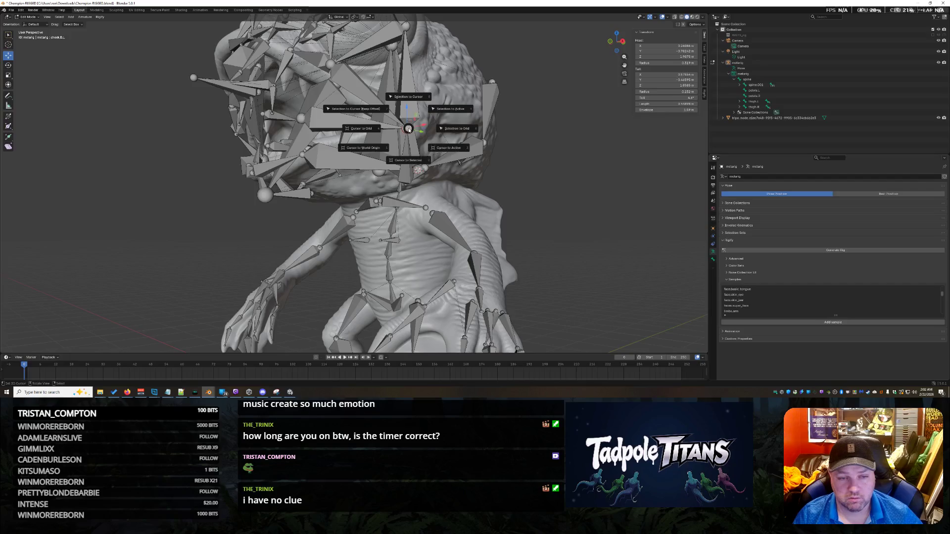
{"action": "left_click", "coordinate": [406, 159]}
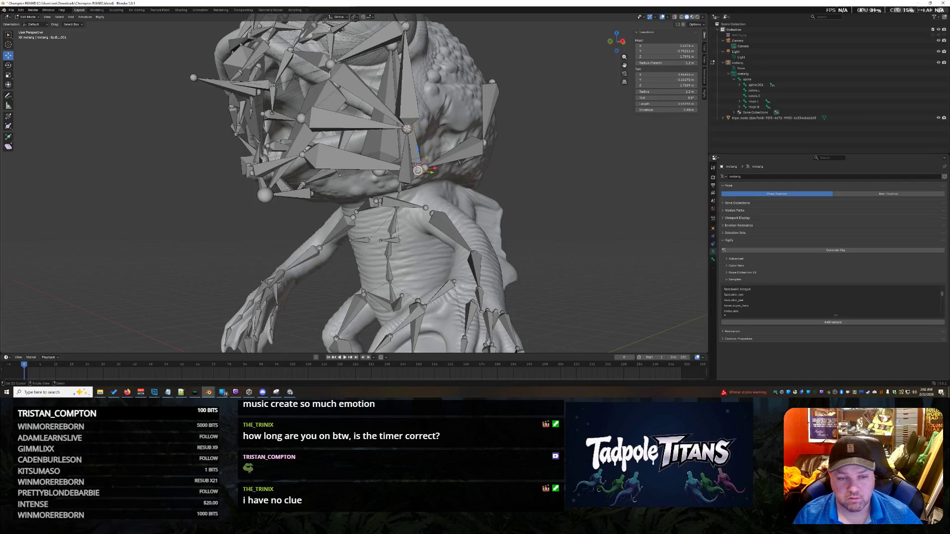
{"action": "key", "text": "shift+s"}
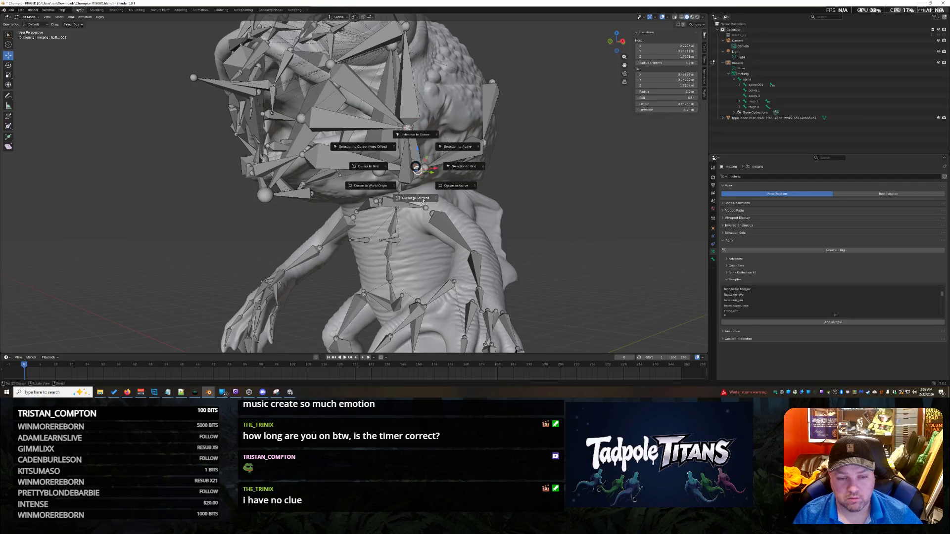
{"action": "left_click", "coordinate": [424, 201]}
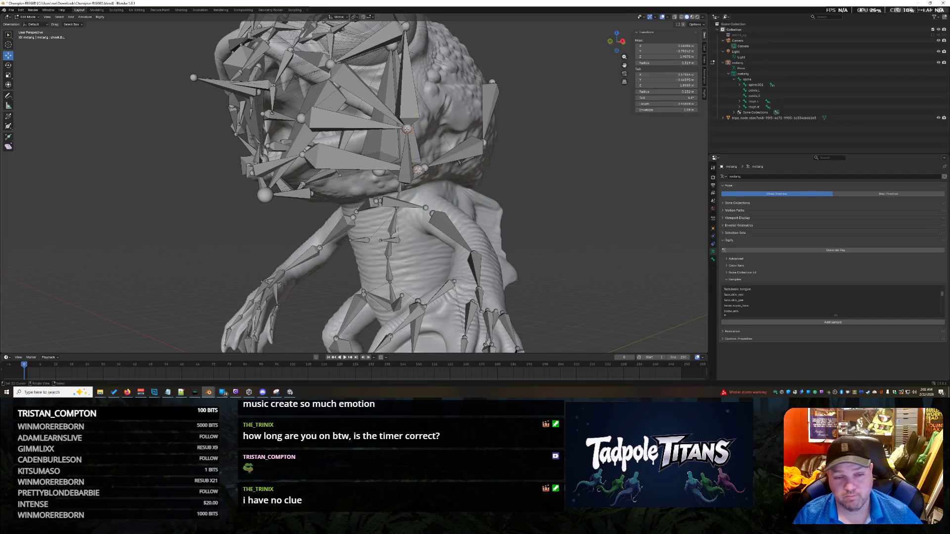
{"action": "key", "text": "shift+s"}
{"action": "left_click", "coordinate": [412, 163]}
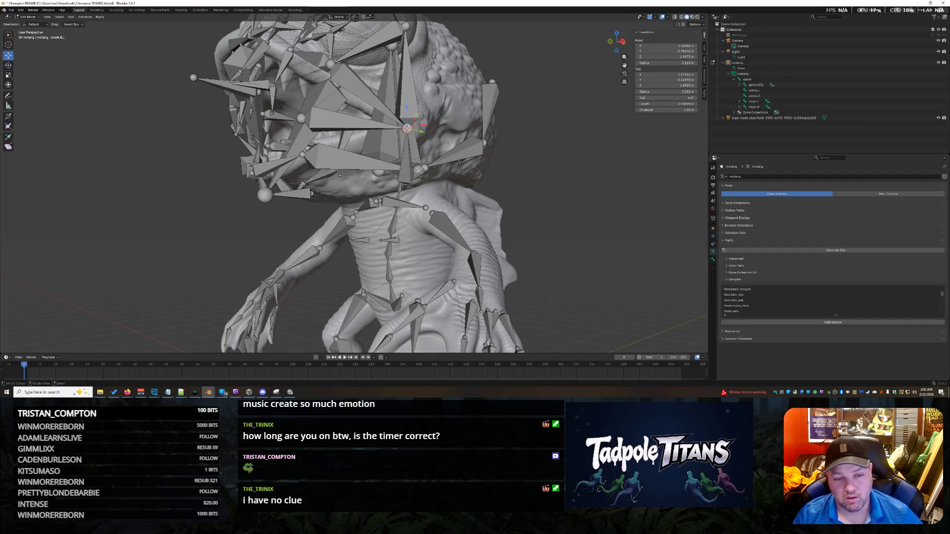
{"action": "key", "text": "shift+s"}
{"action": "left_click", "coordinate": [418, 136]}
{"action": "mouse_move", "coordinate": [417, 136]}
{"action": "middle_mouse_down"}
{"action": "mouse_move", "coordinate": [599, 250]}
{"action": "mouse_move", "coordinate": [579, 247]}
{"action": "mouse_move", "coordinate": [591, 249]}
{"action": "middle_mouse_up"}
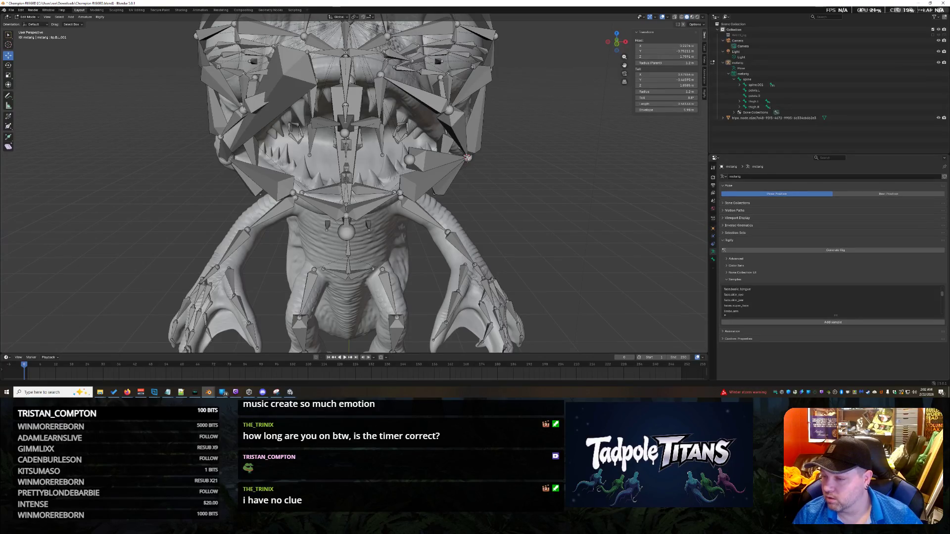
Frame spine.001, then rotate the long head bone around its base and hide it.
{"action": "left_click", "coordinate": [740, 85]}
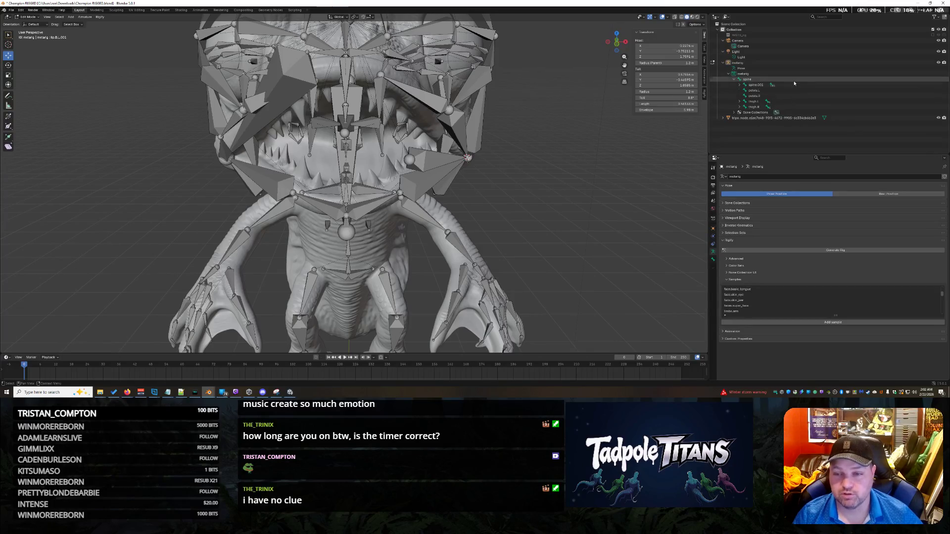
{"action": "mouse_move", "coordinate": [446, 186]}
{"action": "middle_mouse_down"}
{"action": "mouse_move", "coordinate": [508, 199]}
{"action": "mouse_move", "coordinate": [565, 239]}
{"action": "middle_mouse_up"}
{"action": "key", "text": "KP_Decimal"}
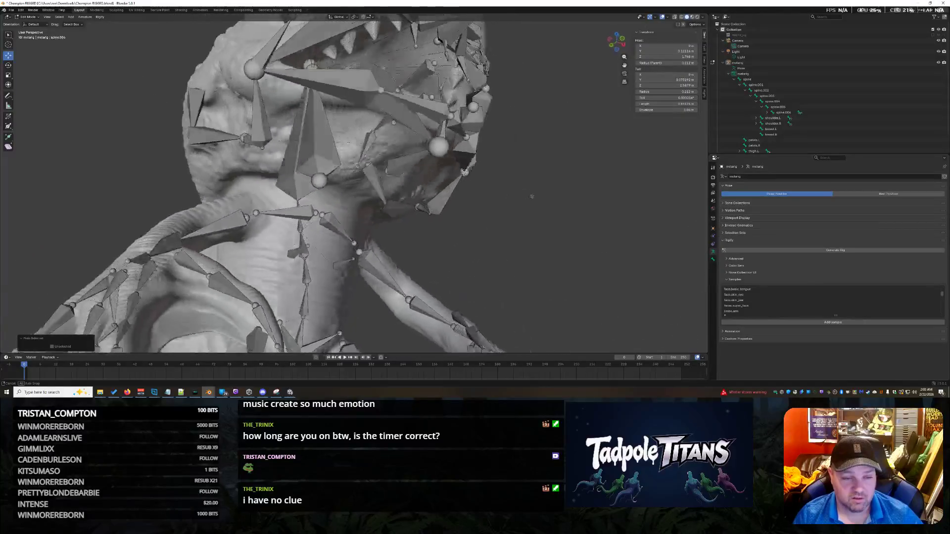
{"action": "scroll", "coordinate": [566, 239], "scroll_direction": "down", "scroll_amount": 3}
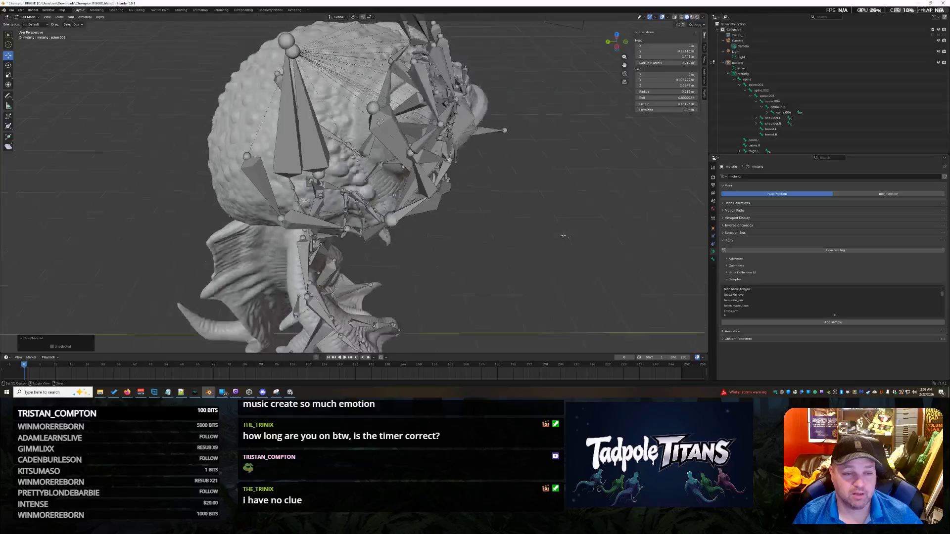
{"action": "left_click", "coordinate": [287, 116]}
{"action": "key", "text": "r"}
{"action": "key", "text": "h"}
Hide the bone on top of the head and select an upper-left head bone from the other side.
{"action": "mouse_move", "coordinate": [316, 139]}
{"action": "middle_mouse_down"}
{"action": "mouse_move", "coordinate": [367, 138]}
{"action": "mouse_move", "coordinate": [417, 95]}
{"action": "mouse_move", "coordinate": [376, 129]}
{"action": "middle_mouse_up"}
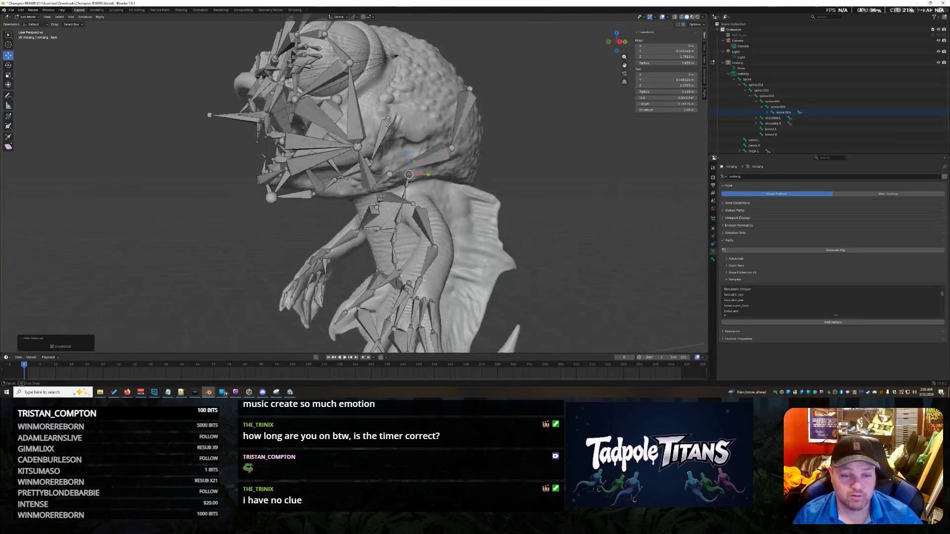
{"action": "left_click", "coordinate": [444, 103]}
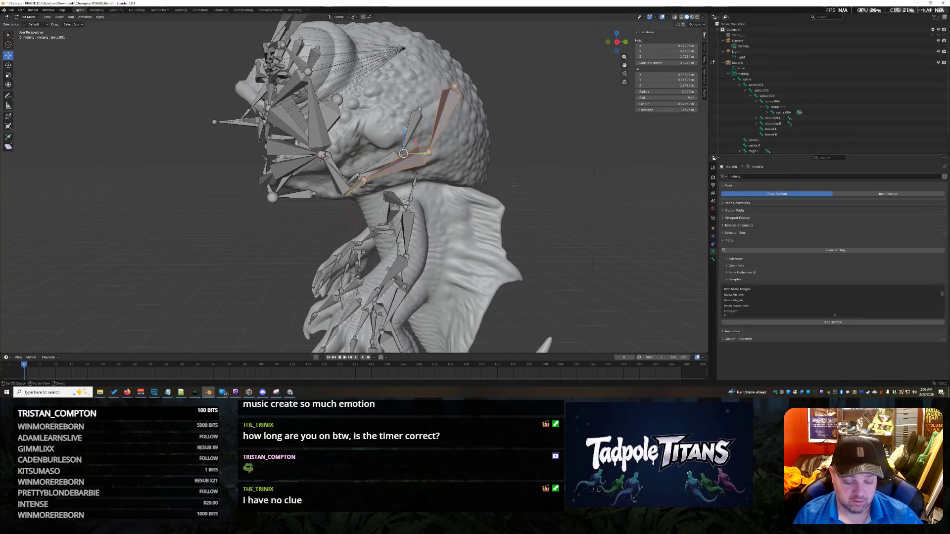
{"action": "key", "text": "h"}
{"action": "middle_click_drag", "start_coordinate": [515, 184], "coordinate": [362, 151]}
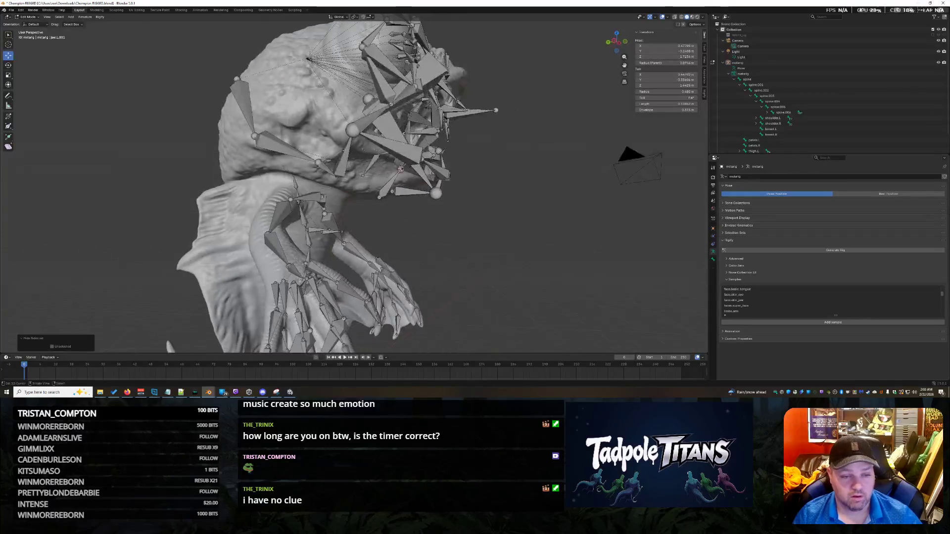
{"action": "left_click", "coordinate": [271, 139]}
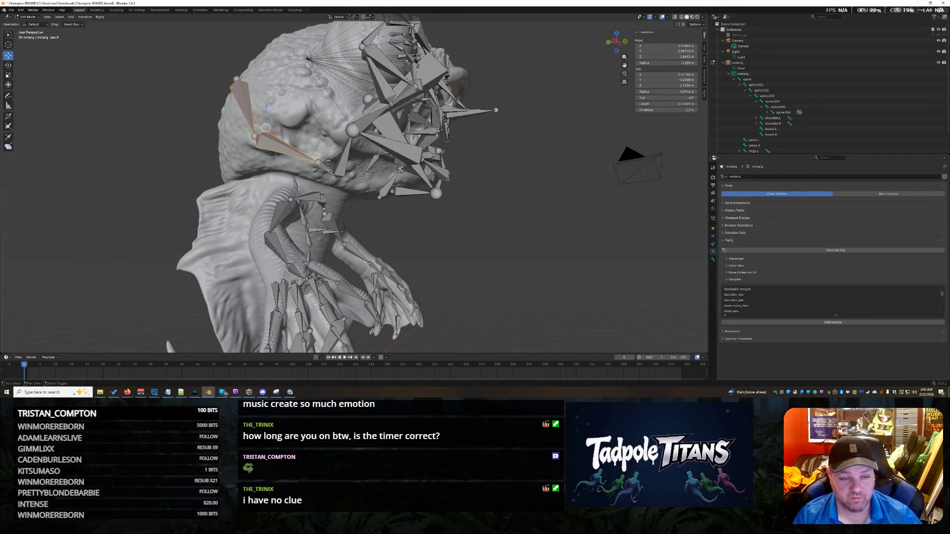
{"action": "mouse_move", "coordinate": [507, 226]}
{"action": "middle_mouse_down"}
{"action": "mouse_move", "coordinate": [518, 213]}
{"action": "mouse_move", "coordinate": [497, 211]}
{"action": "mouse_move", "coordinate": [551, 229]}
{"action": "mouse_move", "coordinate": [520, 222]}
{"action": "middle_mouse_up"}
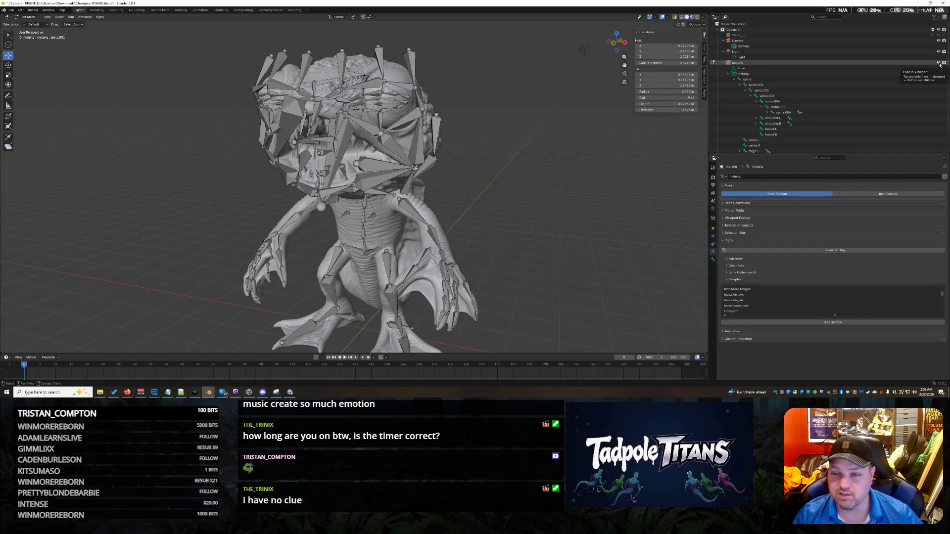
{"action": "mouse_move", "coordinate": [564, 149]}
{"action": "middle_mouse_down"}
{"action": "mouse_move", "coordinate": [581, 146]}
{"action": "mouse_move", "coordinate": [562, 125]}
{"action": "middle_mouse_up"}
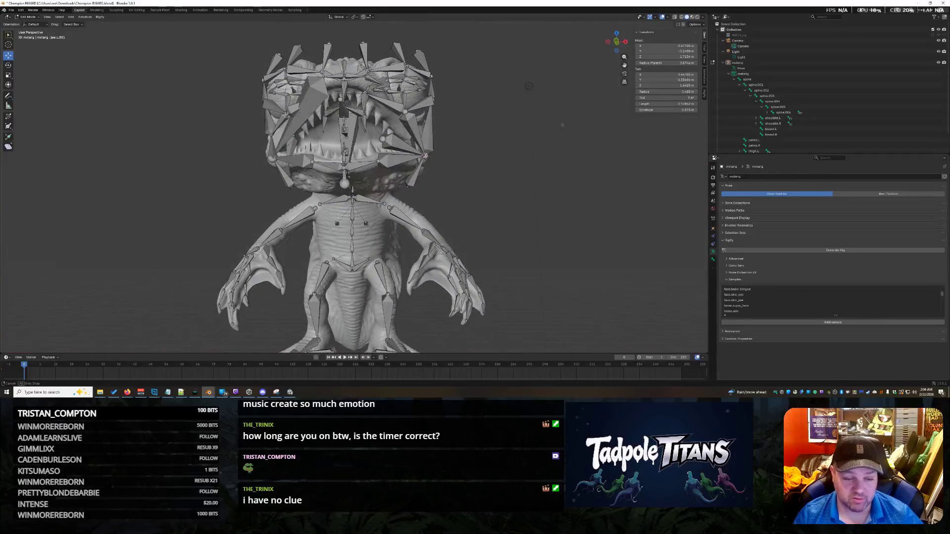
{"action": "middle_click_drag", "start_coordinate": [557, 181], "coordinate": [560, 174]}
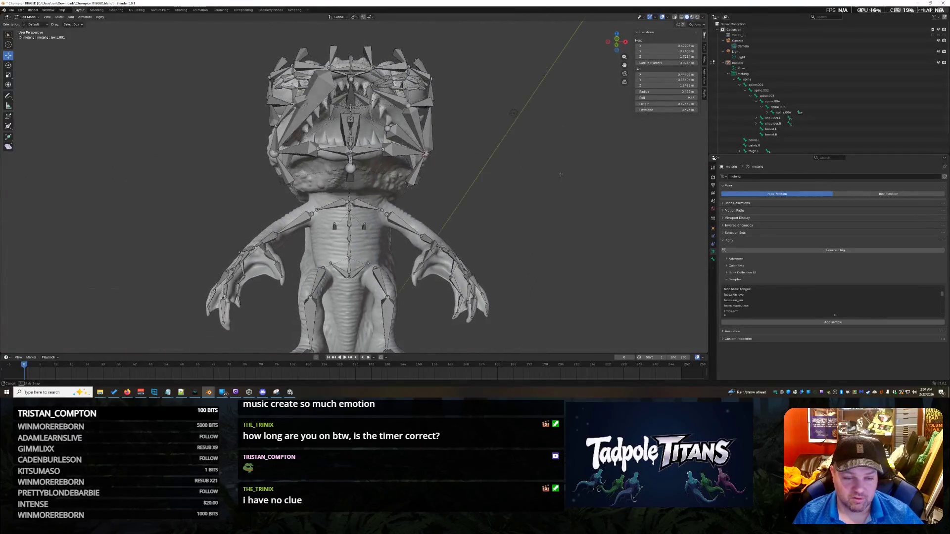
{"action": "left_click_drag", "start_coordinate": [152, 224], "coordinate": [514, 355]}
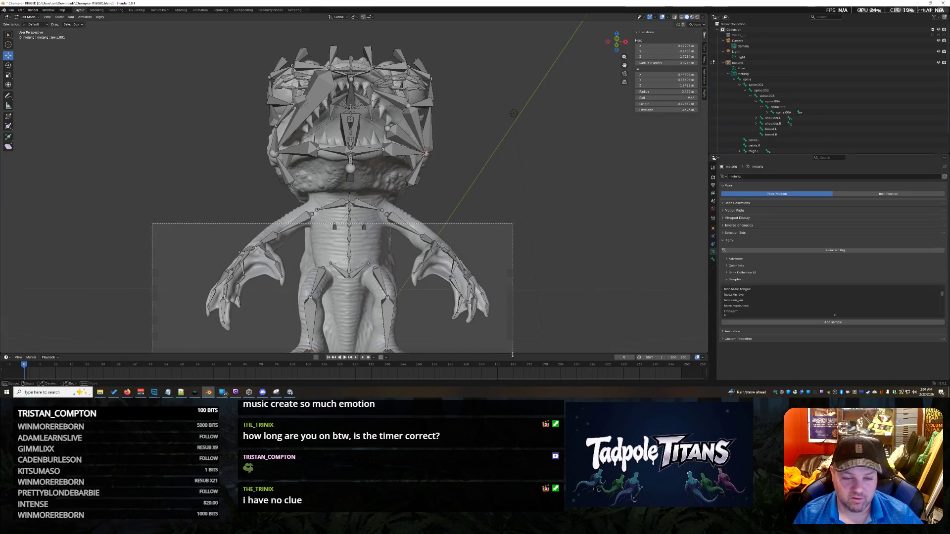
{"action": "scroll", "coordinate": [546, 296], "scroll_direction": "down", "scroll_amount": 2}
{"action": "scroll", "coordinate": [545, 296], "scroll_direction": "down", "scroll_amount": 2}
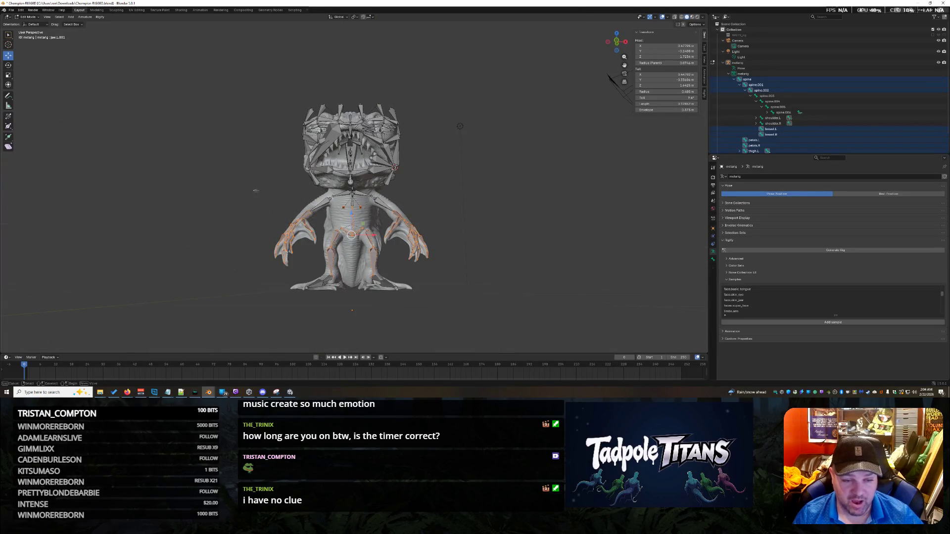
{"action": "left_click_drag", "start_coordinate": [254, 191], "coordinate": [487, 306]}
{"action": "scroll", "coordinate": [526, 284], "scroll_direction": "up", "scroll_amount": 3}
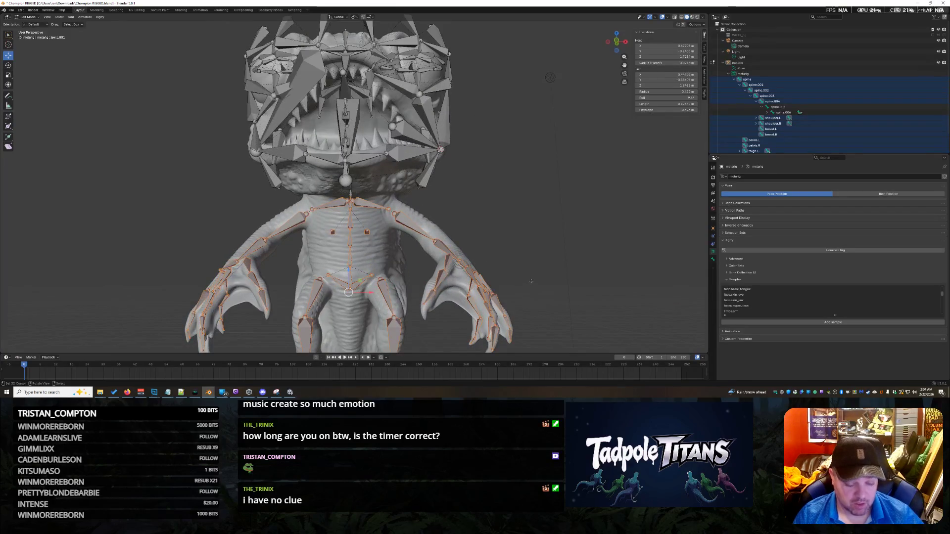
{"action": "key", "text": "alt+a"}
{"action": "scroll", "coordinate": [532, 281], "scroll_direction": "down", "scroll_amount": 1}
{"action": "mouse_move", "coordinate": [531, 280]}
{"action": "middle_mouse_down"}
{"action": "mouse_move", "coordinate": [558, 352]}
{"action": "mouse_move", "coordinate": [389, 242]}
{"action": "middle_mouse_up"}
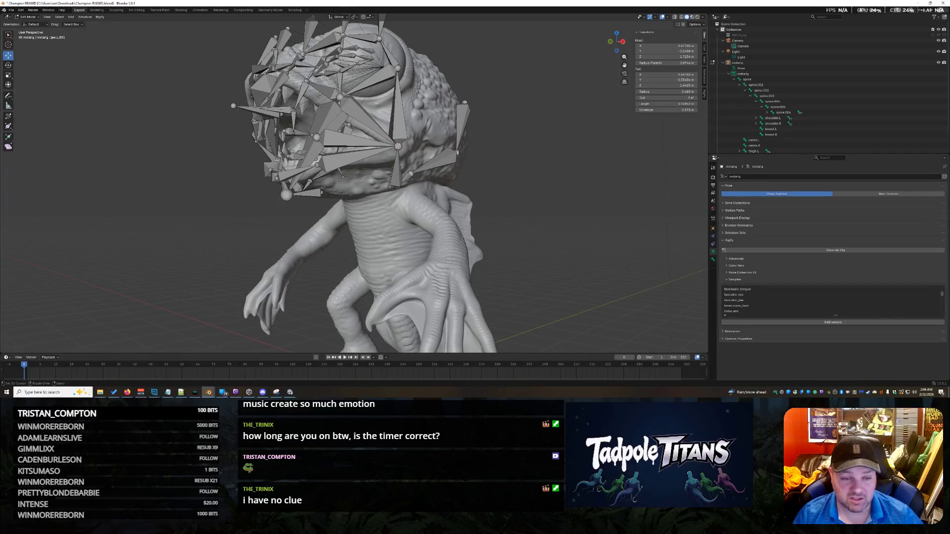
{"action": "middle_click_drag", "start_coordinate": [343, 176], "coordinate": [547, 273]}
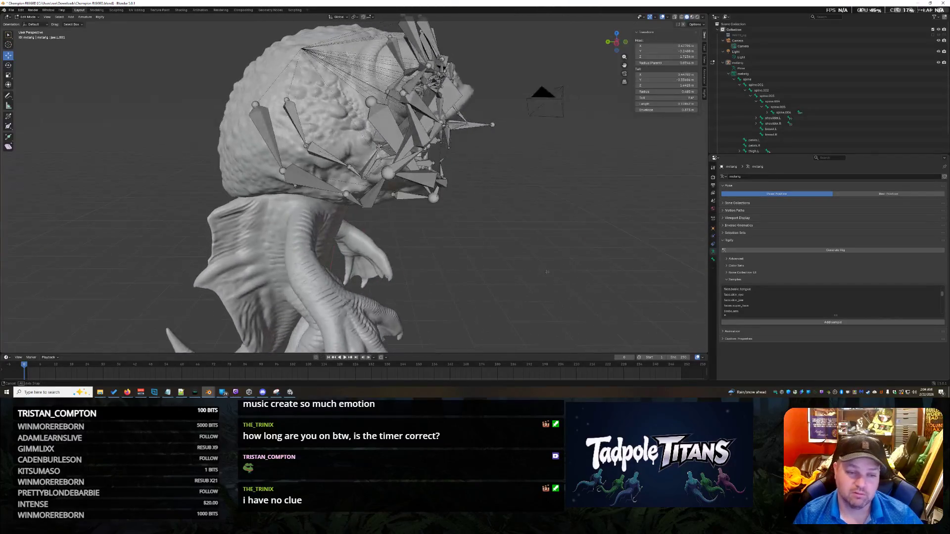
{"action": "middle_click_drag", "start_coordinate": [546, 272], "coordinate": [523, 261]}
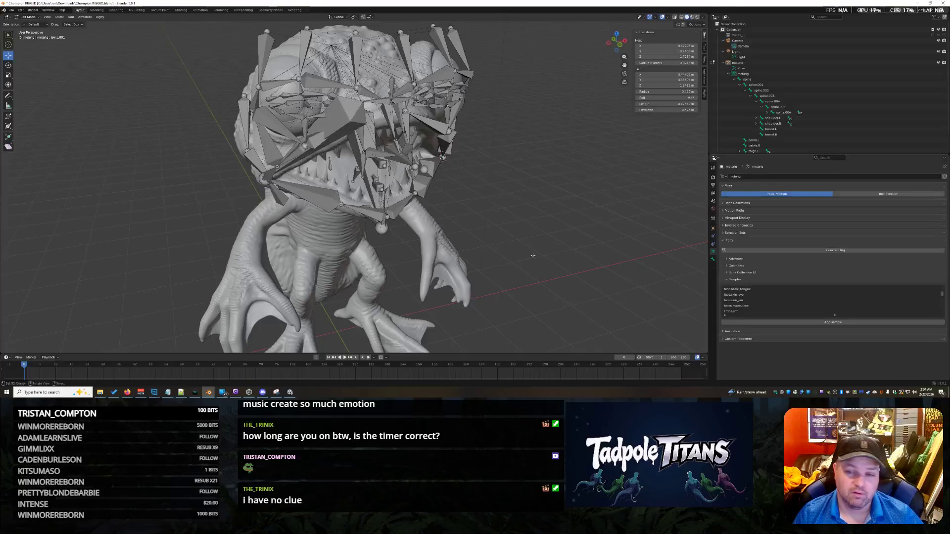
{"action": "scroll", "coordinate": [766, 94], "scroll_direction": "down", "scroll_amount": 3}
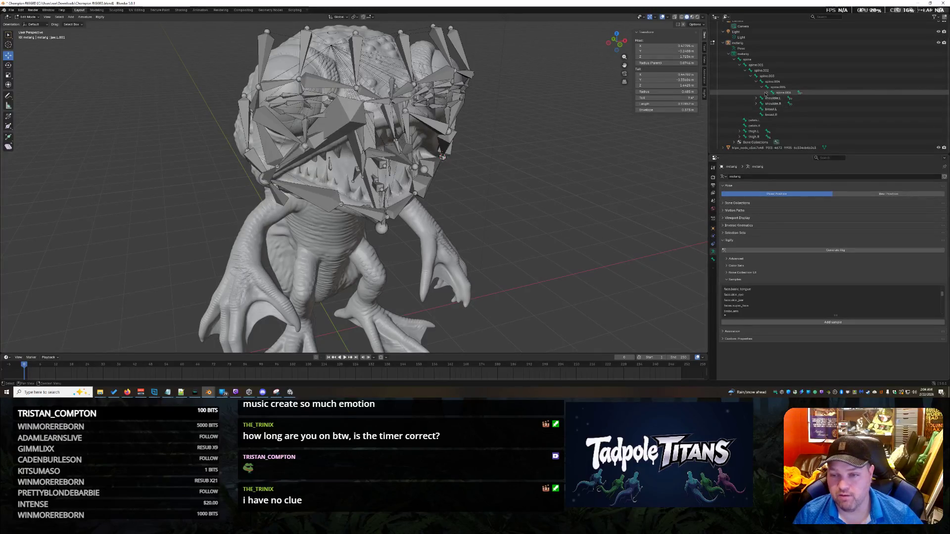
Reveal the face bones under spine.006 in the Outliner and select eye.L with its children.
{"action": "left_click", "coordinate": [767, 93]}
{"action": "scroll", "coordinate": [818, 121], "scroll_direction": "down", "scroll_amount": 2}
{"action": "scroll", "coordinate": [817, 117], "scroll_direction": "down", "scroll_amount": 2}
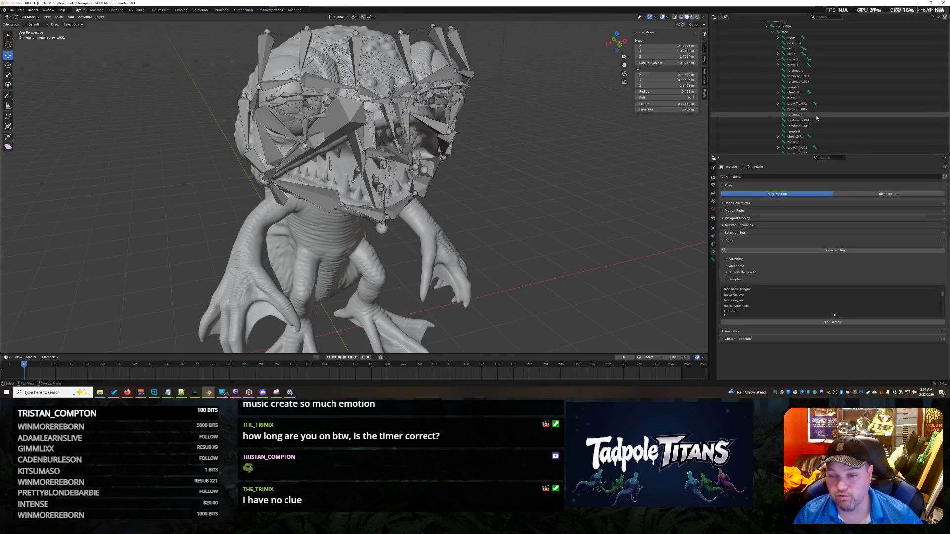
{"action": "scroll", "coordinate": [825, 118], "scroll_direction": "down", "scroll_amount": 3}
{"action": "left_click", "coordinate": [820, 77]}
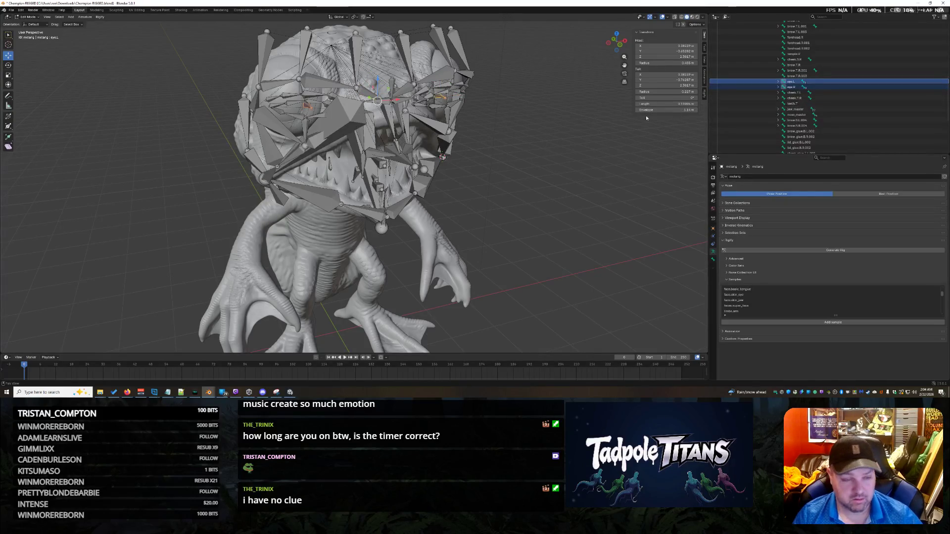
{"action": "left_click", "coordinate": [779, 87]}
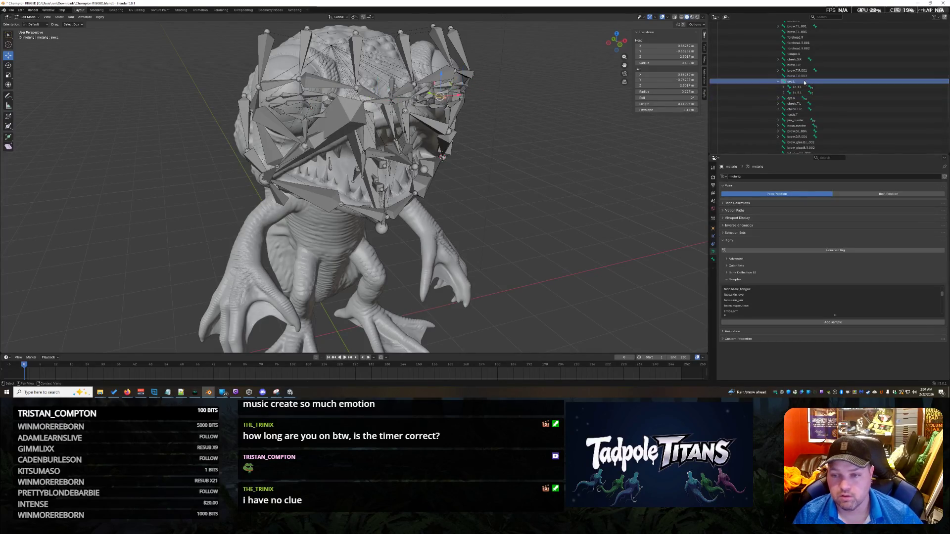
{"action": "right_click", "coordinate": [802, 82]}
{"action": "mouse_move", "coordinate": [478, 137]}
{"action": "middle_mouse_down"}
{"action": "mouse_move", "coordinate": [445, 149]}
{"action": "mouse_move", "coordinate": [476, 141]}
{"action": "middle_mouse_up"}
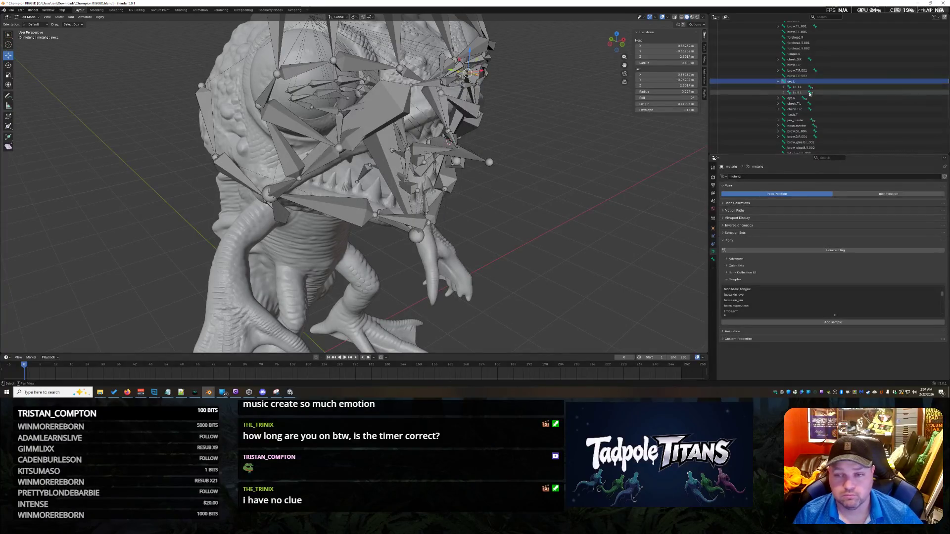
{"action": "left_click", "coordinate": [785, 98]}
{"action": "middle_click_drag", "start_coordinate": [609, 163], "coordinate": [654, 160]}
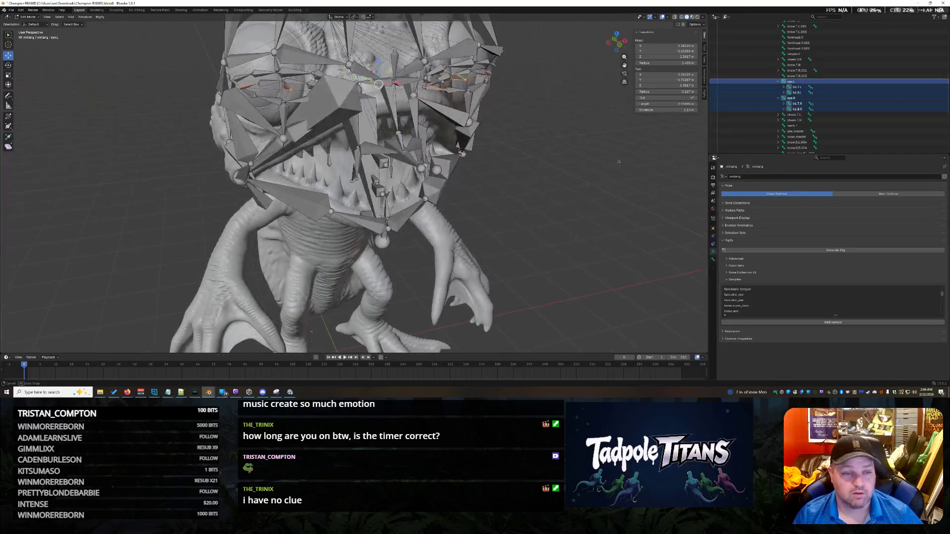
{"action": "scroll", "coordinate": [835, 90], "scroll_direction": "down", "scroll_amount": 1}
Expand the four eyelid chains down to lid.T.L.003, lid.B.L.003, lid.T.R.003 and lid.B.R.003.
{"action": "left_click", "coordinate": [784, 76]}
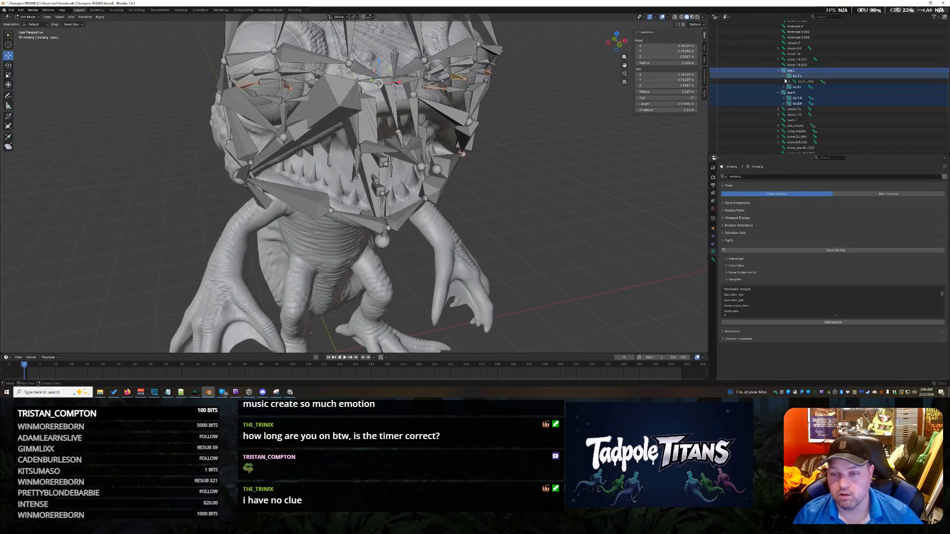
{"action": "left_click", "coordinate": [790, 81]}
{"action": "left_click", "coordinate": [837, 82]}
{"action": "left_click", "coordinate": [794, 87]}
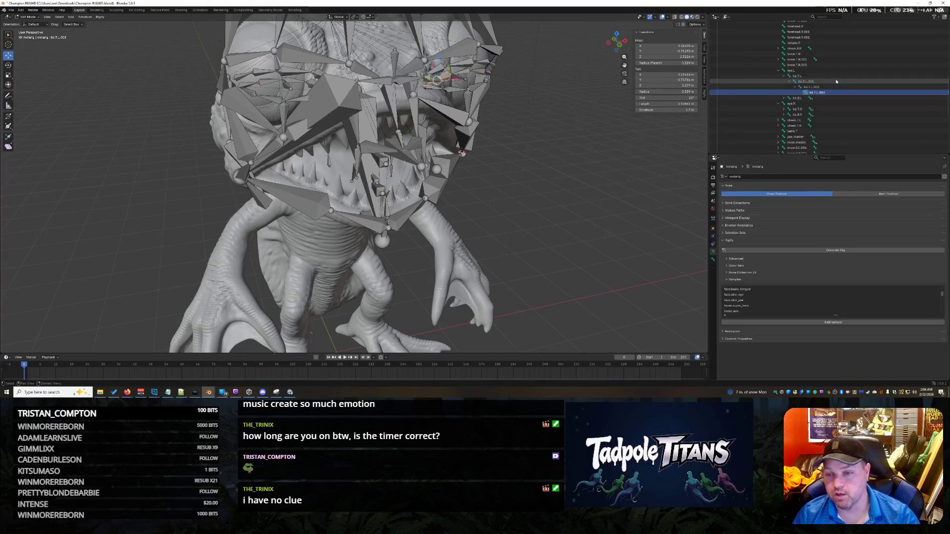
{"action": "left_click", "coordinate": [784, 97]}
{"action": "left_click", "coordinate": [795, 108]}
{"action": "left_click", "coordinate": [784, 124]}
{"action": "left_click", "coordinate": [800, 125]}
{"action": "left_click", "coordinate": [795, 136]}
{"action": "left_click", "coordinate": [840, 140]}
{"action": "scroll", "coordinate": [839, 141], "scroll_direction": "down", "scroll_amount": 1}
{"action": "left_click", "coordinate": [784, 136]}
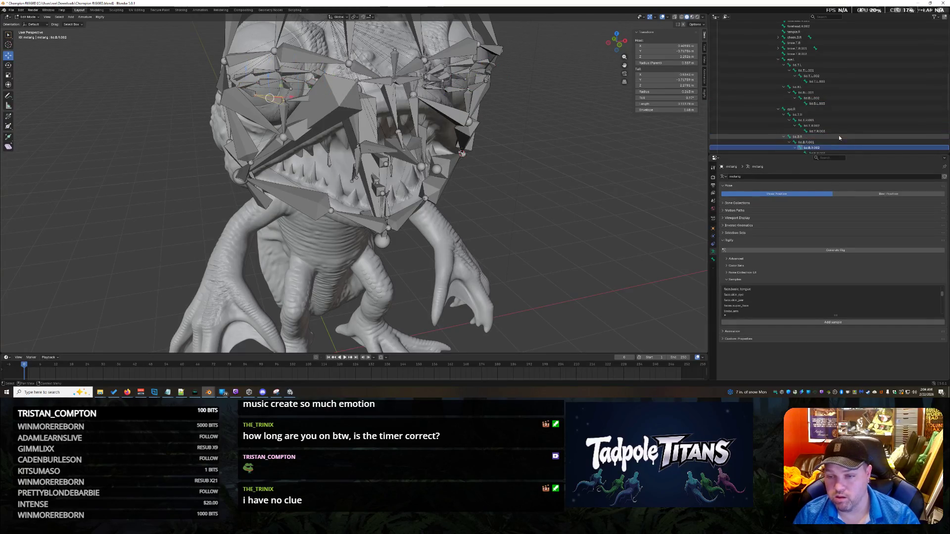
{"action": "left_click", "coordinate": [795, 145]}
{"action": "left_click", "coordinate": [833, 151]}
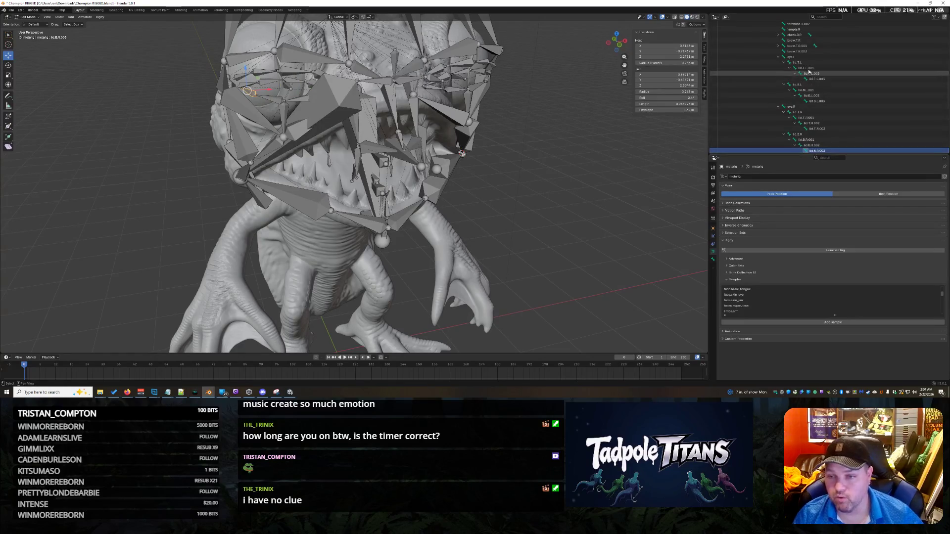
Select every bone from eye.L to lid.B.R.003 and hide them with H.
{"action": "left_click", "coordinate": [789, 57], "text": "shift"}
{"action": "middle_click_drag", "start_coordinate": [593, 156], "coordinate": [585, 154]}
{"action": "key", "text": "h"}
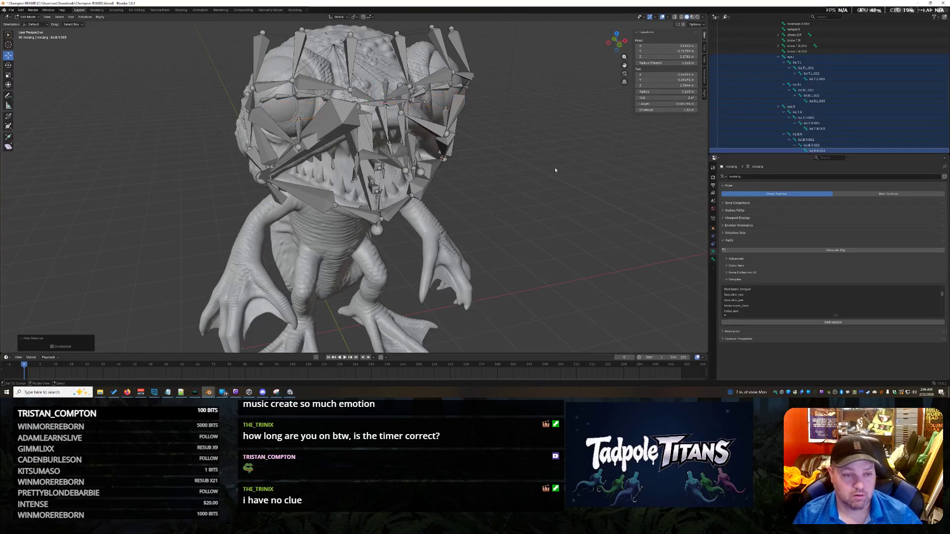
Briefly reveal the hidden eye bones with Alt+H, then hide them again.
{"action": "middle_click_drag", "start_coordinate": [536, 172], "coordinate": [542, 173]}
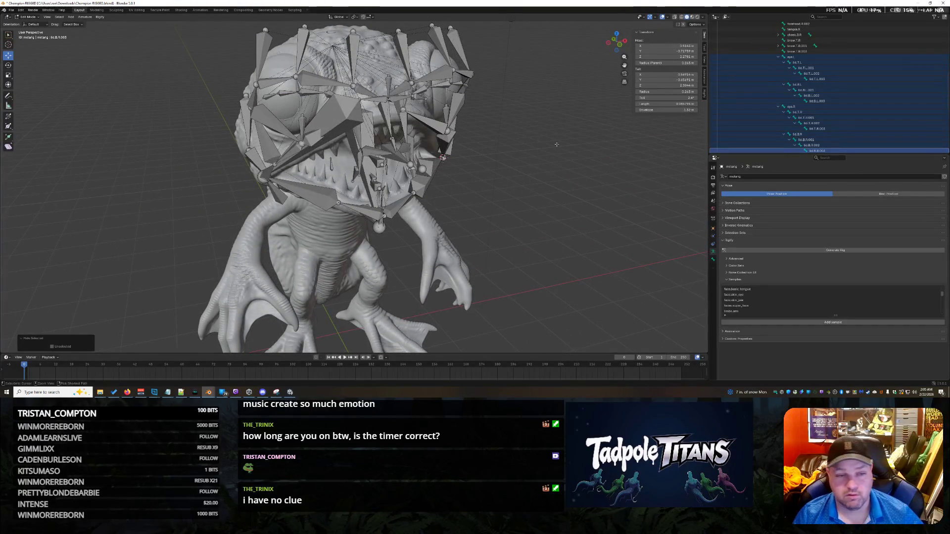
{"action": "key", "text": "alt+h"}
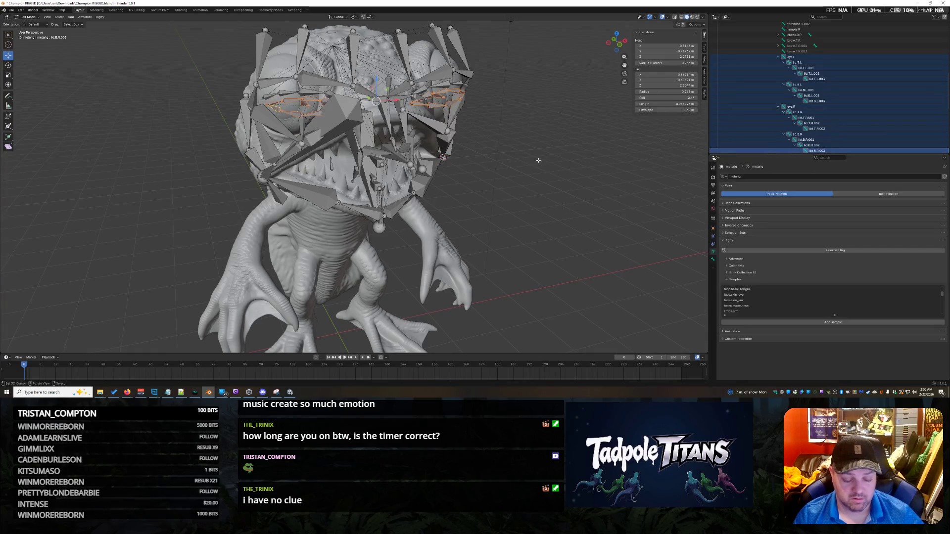
{"action": "key", "text": "h"}
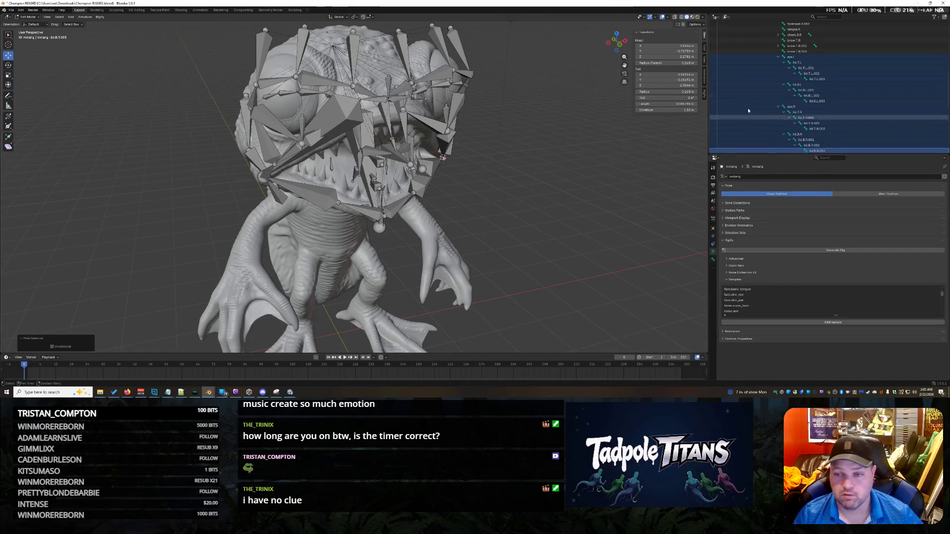
{"action": "scroll", "coordinate": [789, 105], "scroll_direction": "up", "scroll_amount": 3}
Select the whole brow.T.R chain in the Outliner and hide it.
{"action": "left_click", "coordinate": [795, 71]}
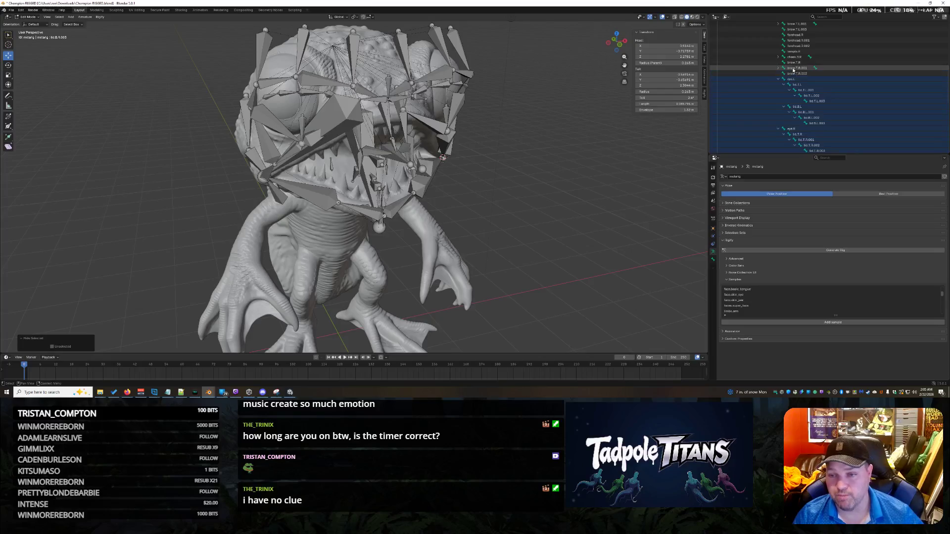
{"action": "scroll", "coordinate": [817, 67], "scroll_direction": "up", "scroll_amount": 2}
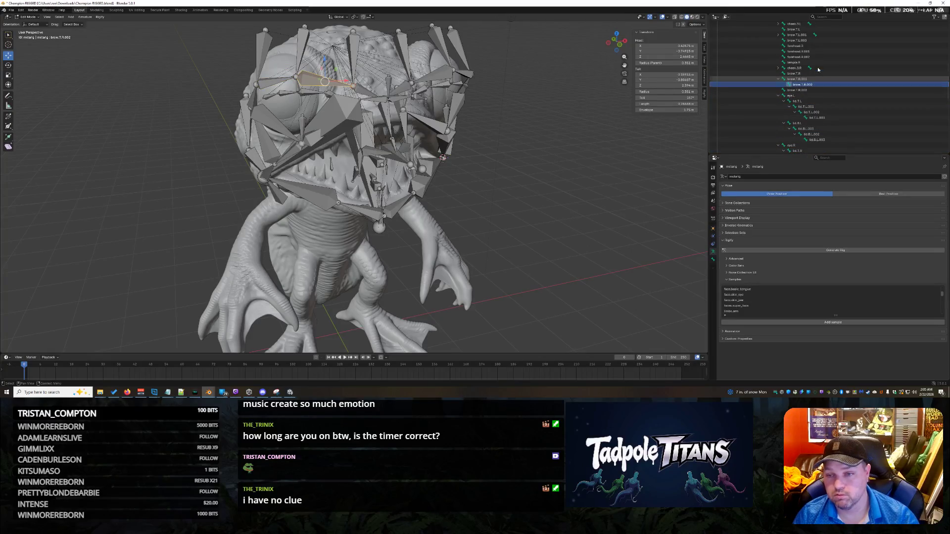
{"action": "left_click", "coordinate": [813, 73]}
{"action": "left_click", "coordinate": [811, 90], "text": "ctrl"}
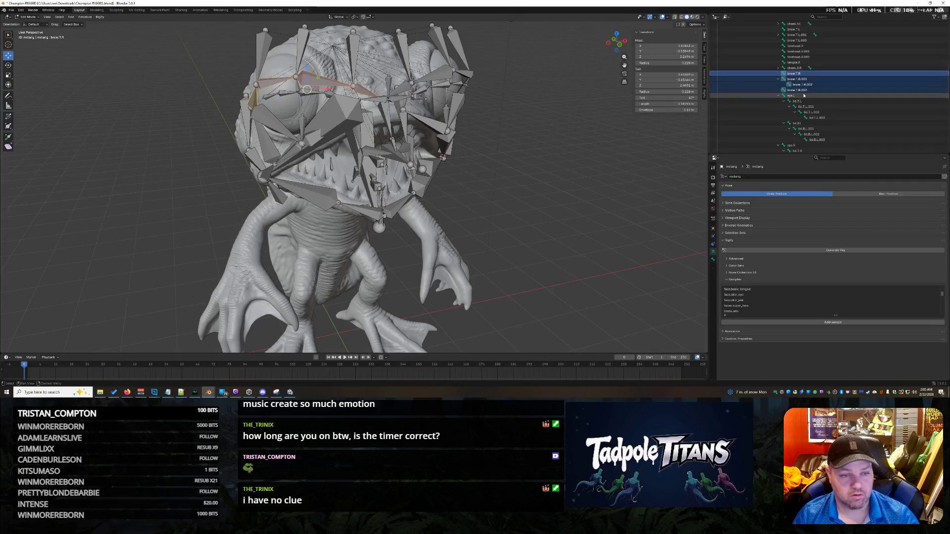
{"action": "key", "text": "h"}
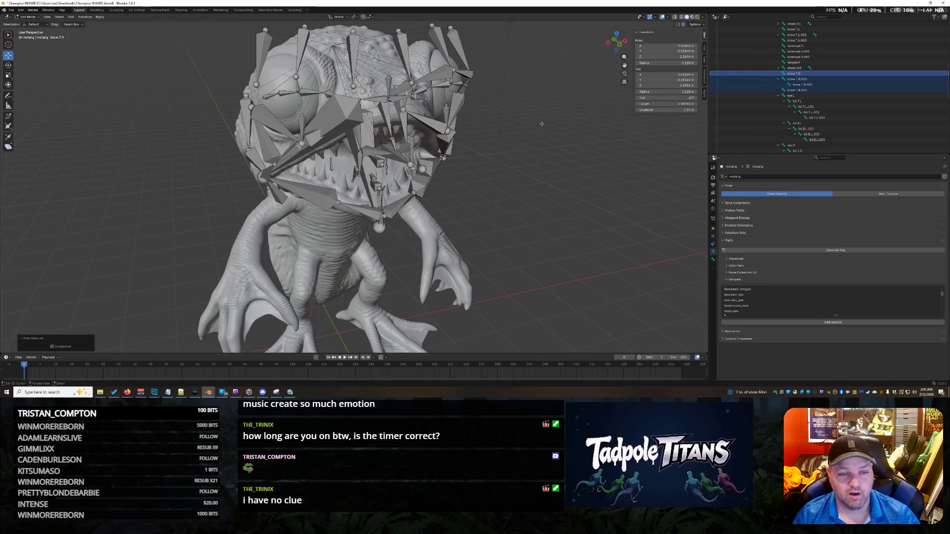
{"action": "scroll", "coordinate": [826, 116], "scroll_direction": "up", "scroll_amount": 3}
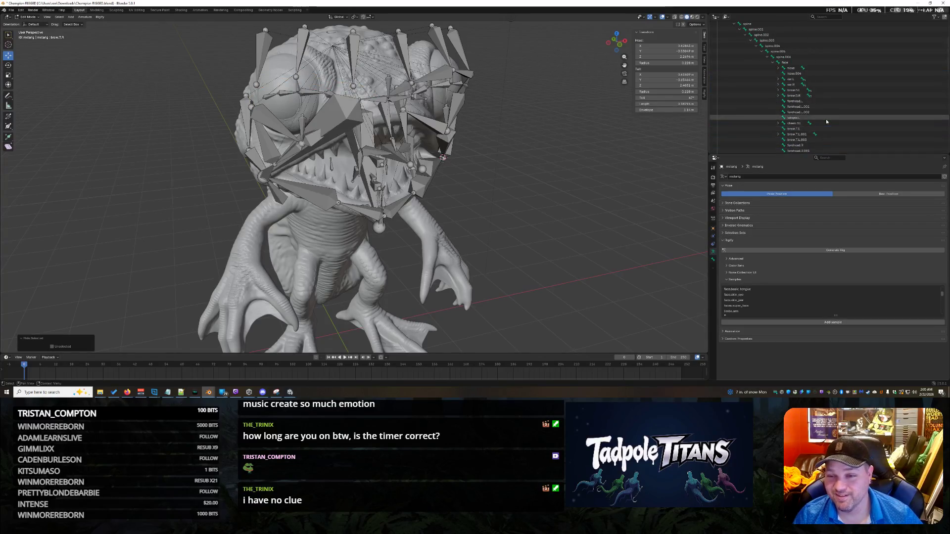
Inspect the brow.B.L and brow.B.R chains through brow.B.R.003, then clear the selection.
{"action": "left_click", "coordinate": [823, 96]}
{"action": "key", "text": "Right"}
{"action": "key", "text": "Right"}
{"action": "key", "text": "Right"}
{"action": "key", "text": "Right"}
{"action": "key", "text": "Right"}
{"action": "left_click", "coordinate": [822, 90]}
{"action": "key", "text": "Right"}
{"action": "key", "text": "Right"}
{"action": "key", "text": "Right"}
{"action": "key", "text": "Right"}
{"action": "key", "text": "Right"}
{"action": "key", "text": "Right"}
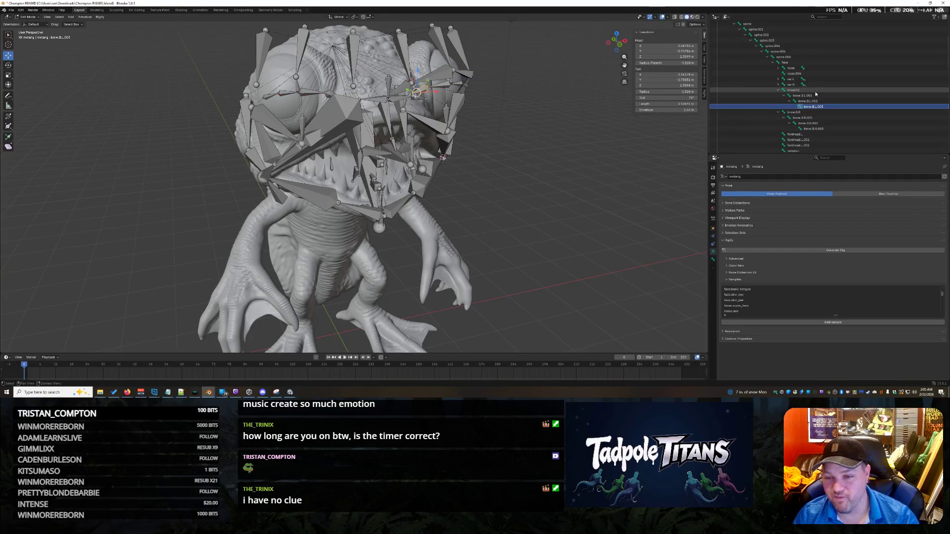
{"action": "left_click", "coordinate": [816, 91]}
{"action": "left_click", "coordinate": [813, 129], "text": "ctrl"}
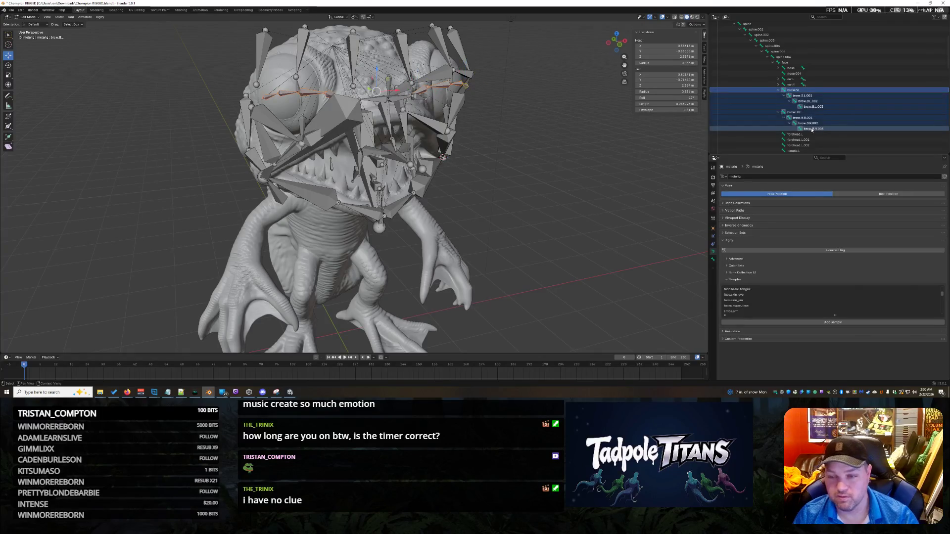
{"action": "left_click", "coordinate": [636, 154]}
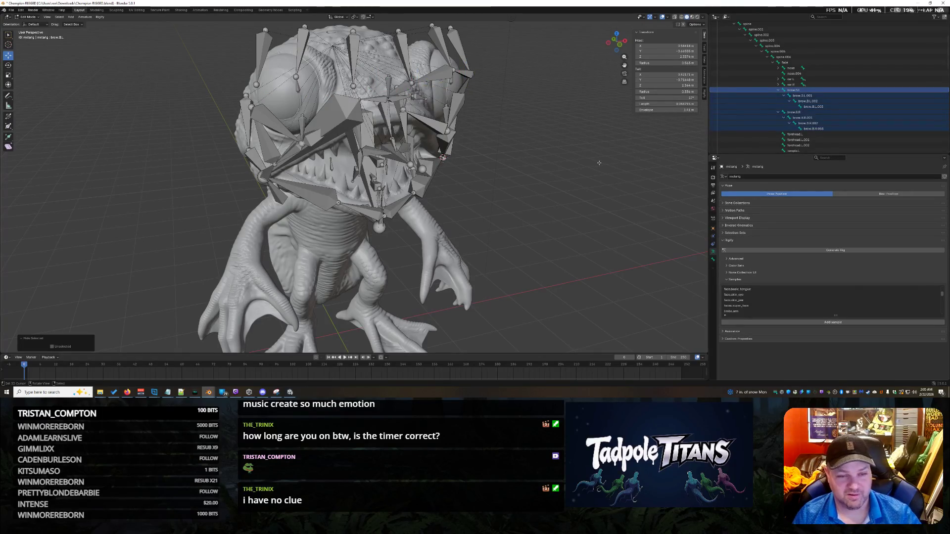
{"action": "mouse_move", "coordinate": [636, 154]}
{"action": "middle_mouse_down"}
{"action": "mouse_move", "coordinate": [602, 160]}
{"action": "mouse_move", "coordinate": [632, 172]}
{"action": "mouse_move", "coordinate": [597, 163]}
{"action": "mouse_move", "coordinate": [616, 165]}
{"action": "middle_mouse_up"}
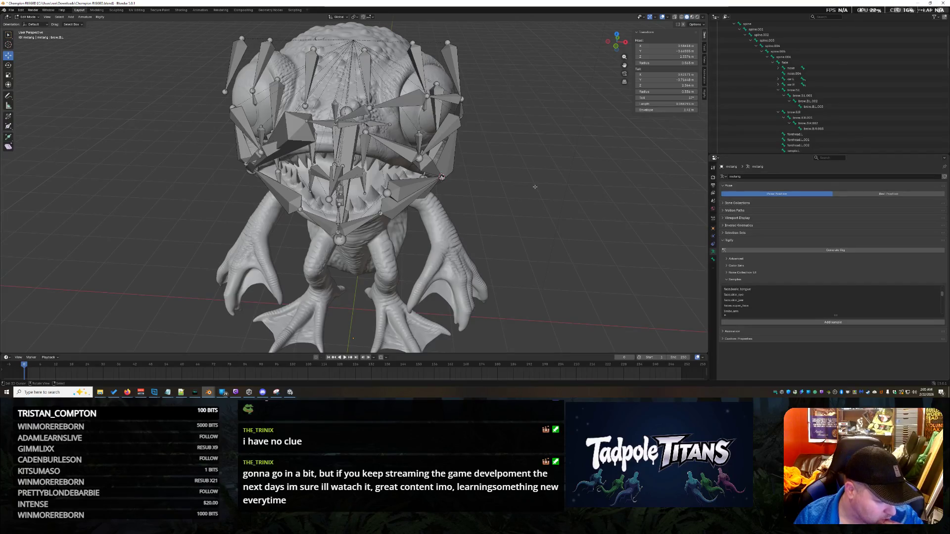
Undo the last two selection changes on the lower brow chains while orbiting the head.
{"action": "middle_click_drag", "start_coordinate": [526, 196], "coordinate": [543, 191]}
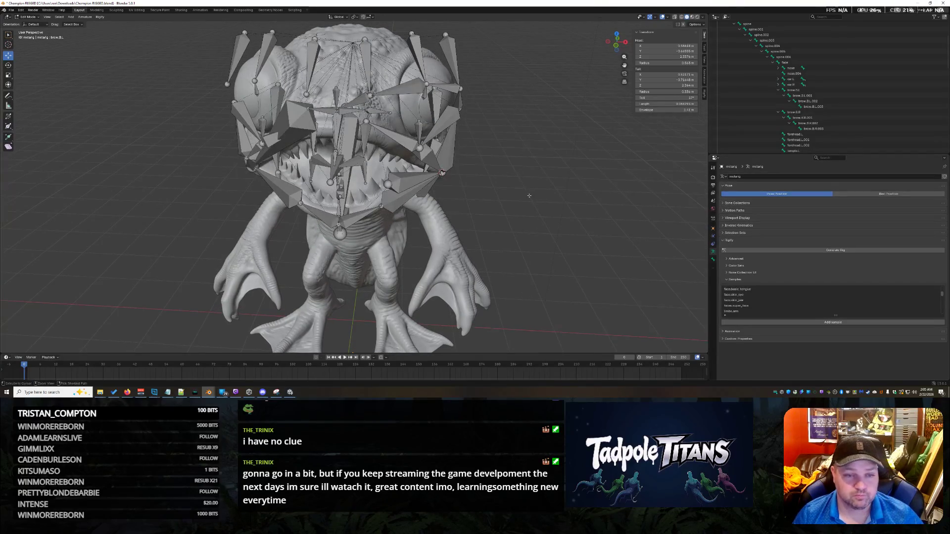
{"action": "key", "text": "ctrl+z"}
{"action": "key", "text": "ctrl+z"}
{"action": "middle_click_drag", "start_coordinate": [550, 172], "coordinate": [535, 192]}
{"action": "key", "text": "ctrl+z"}
{"action": "key", "text": "ctrl+z"}
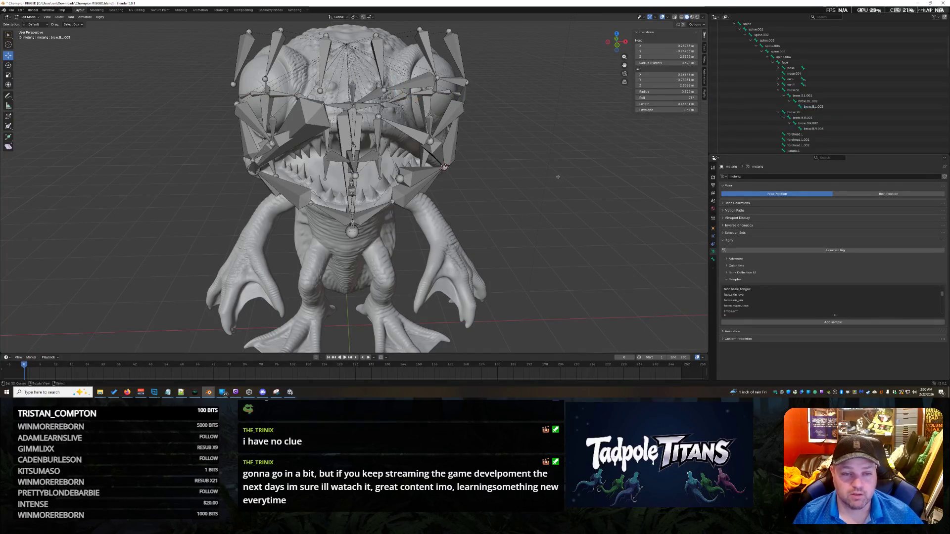
Step through brow.B.L and mirrored brow.B.R bones with bracket keys, then reveal all hidden bones.
{"action": "key", "text": "bracketleft"}
{"action": "key", "text": "bracketleft"}
{"action": "key", "text": "bracketleft"}
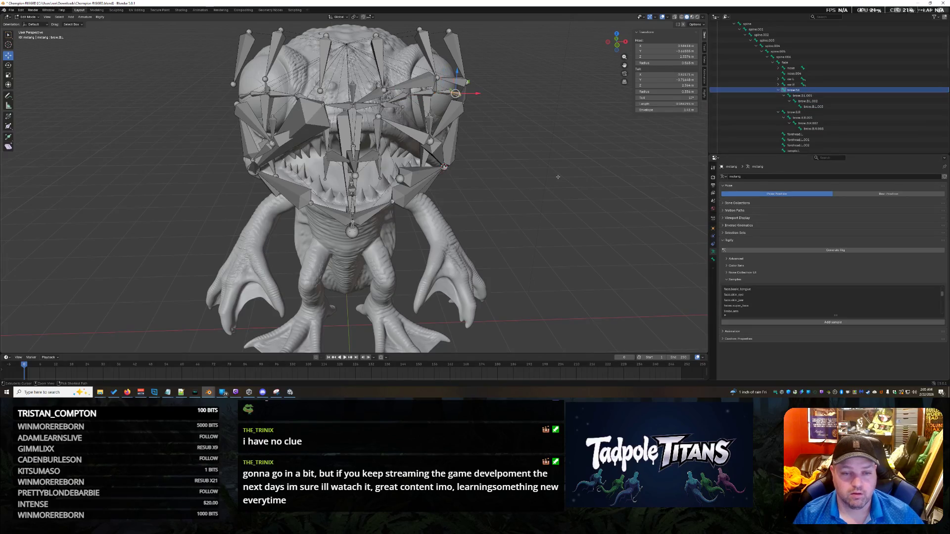
{"action": "key", "text": "ctrl+shift+m"}
{"action": "key", "text": "bracketright"}
{"action": "key", "text": "bracketright"}
{"action": "key", "text": "bracketright"}
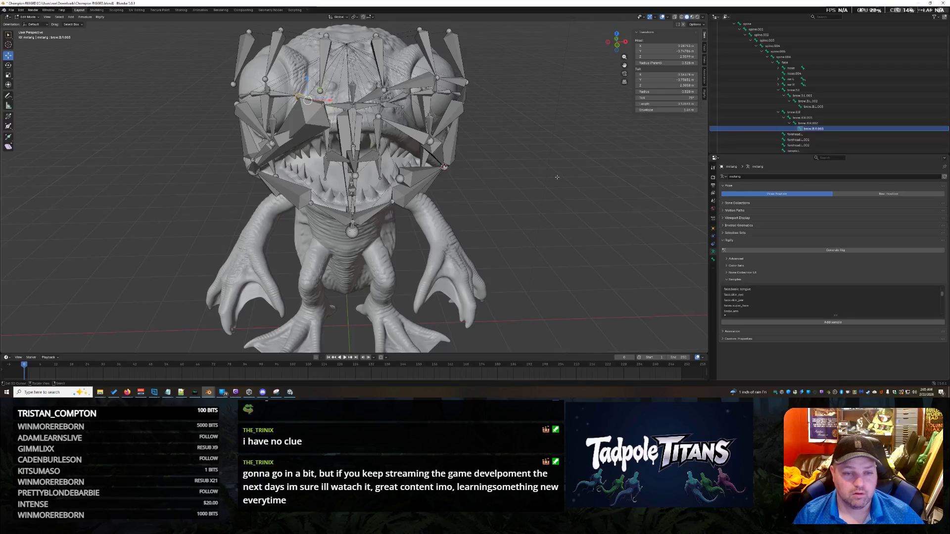
{"action": "middle_click_drag", "start_coordinate": [557, 177], "coordinate": [578, 179]}
{"action": "key", "text": "bracketleft"}
{"action": "key", "text": "bracketleft"}
{"action": "key", "text": "bracketleft"}
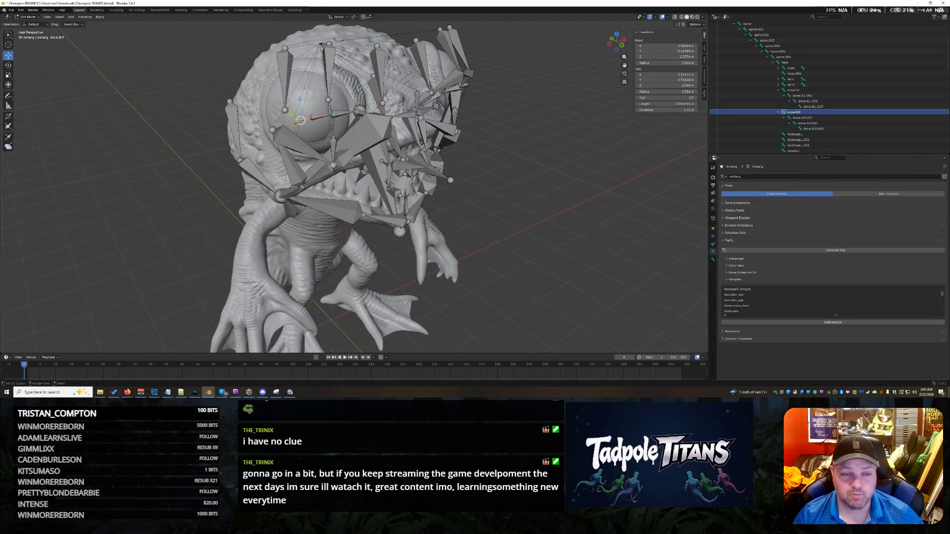
{"action": "key", "text": "bracketleft"}
{"action": "key", "text": "bracketleft"}
{"action": "key", "text": "bracketleft"}
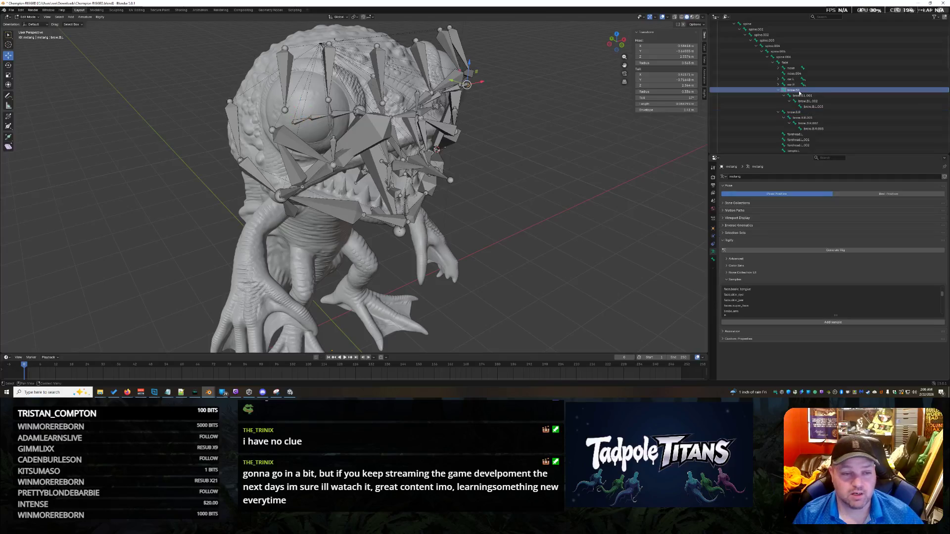
{"action": "key", "text": "bracketright"}
{"action": "key", "text": "bracketright"}
{"action": "key", "text": "bracketright"}
{"action": "scroll", "coordinate": [812, 127], "scroll_direction": "down", "scroll_amount": 5}
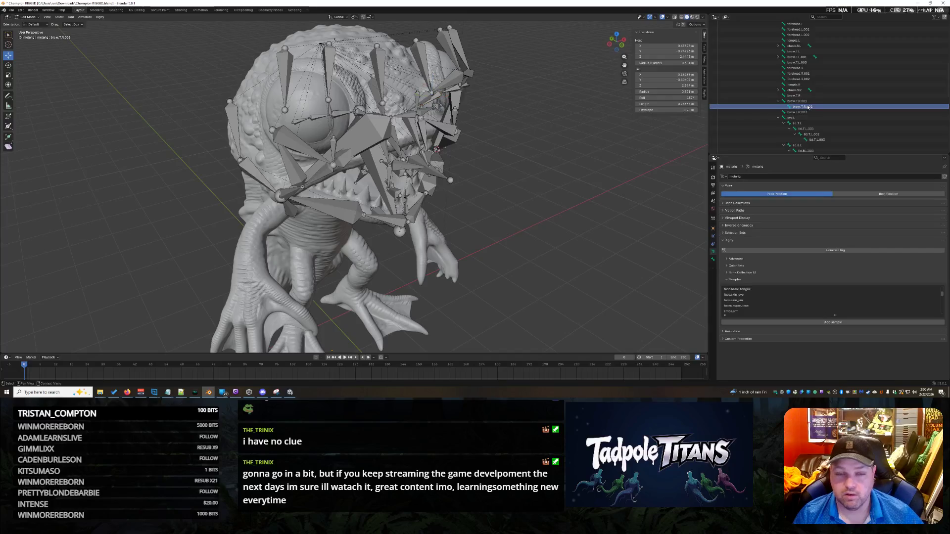
{"action": "left_click", "coordinate": [803, 106]}
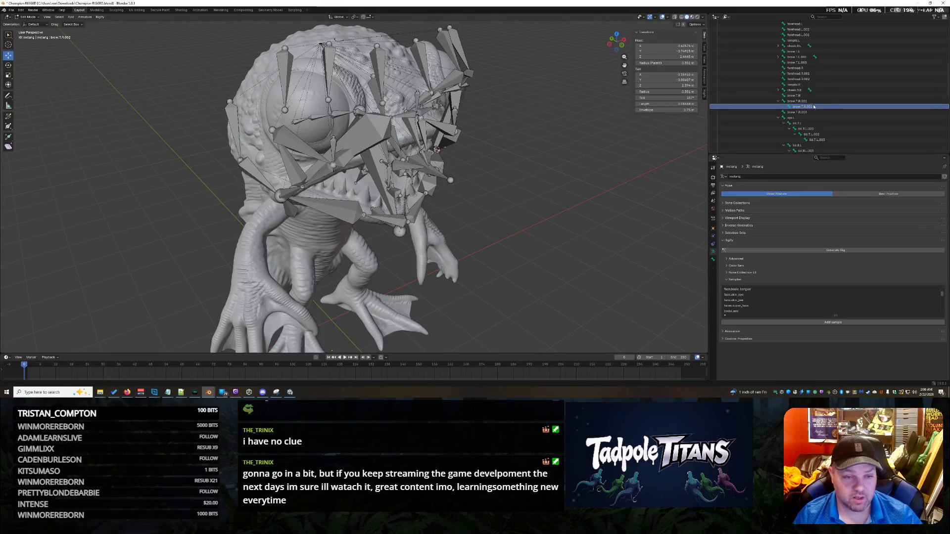
{"action": "key", "text": "alt+h"}
Box-select all body and limb bones from a front view and hide them, leaving only the head.
{"action": "left_click", "coordinate": [544, 178]}
{"action": "middle_click_drag", "start_coordinate": [543, 178], "coordinate": [520, 153]}
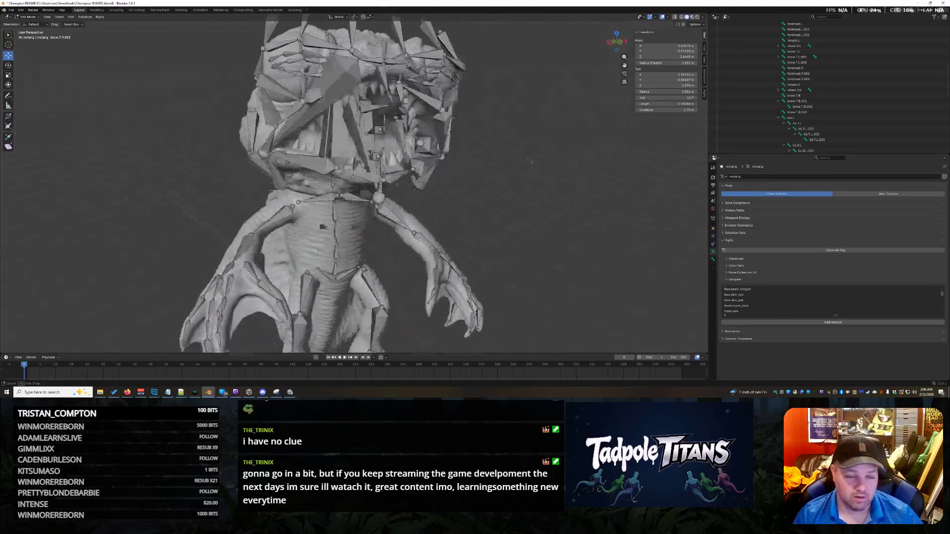
{"action": "left_click_drag", "start_coordinate": [125, 198], "coordinate": [567, 354]}
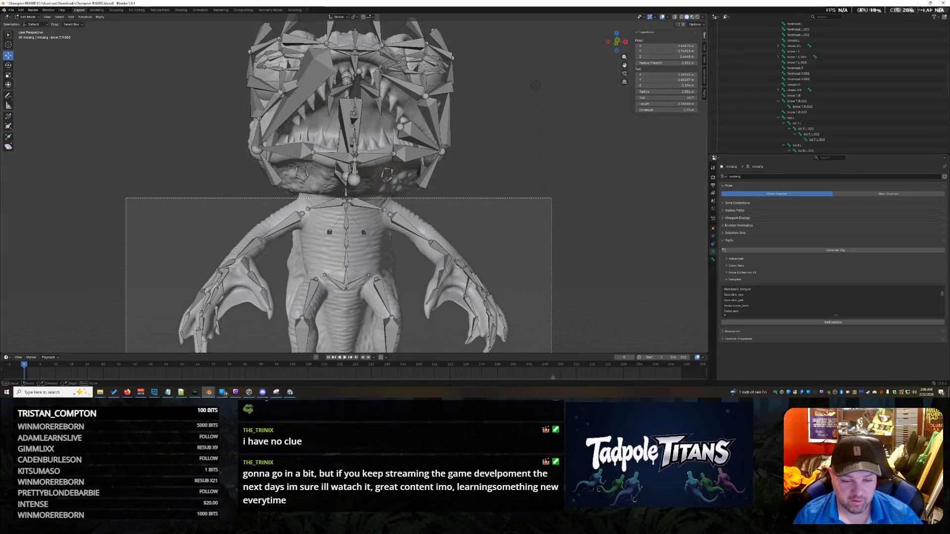
{"action": "scroll", "coordinate": [578, 298], "scroll_direction": "down", "scroll_amount": 3}
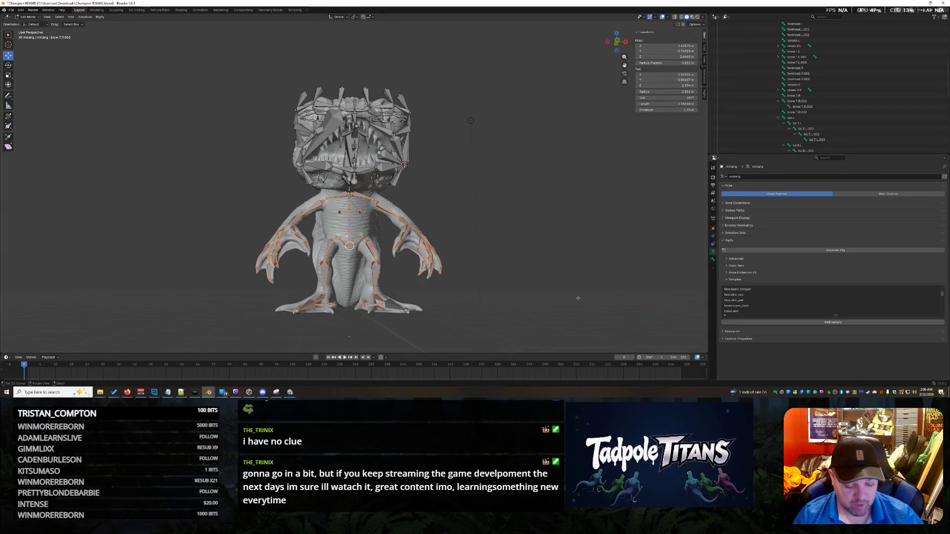
{"action": "key", "text": "h"}
{"action": "mouse_move", "coordinate": [498, 225]}
{"action": "middle_mouse_down"}
{"action": "mouse_move", "coordinate": [511, 243]}
{"action": "mouse_move", "coordinate": [497, 231]}
{"action": "mouse_move", "coordinate": [543, 236]}
{"action": "middle_mouse_up"}
{"action": "scroll", "coordinate": [504, 232], "scroll_direction": "up", "scroll_amount": 3}
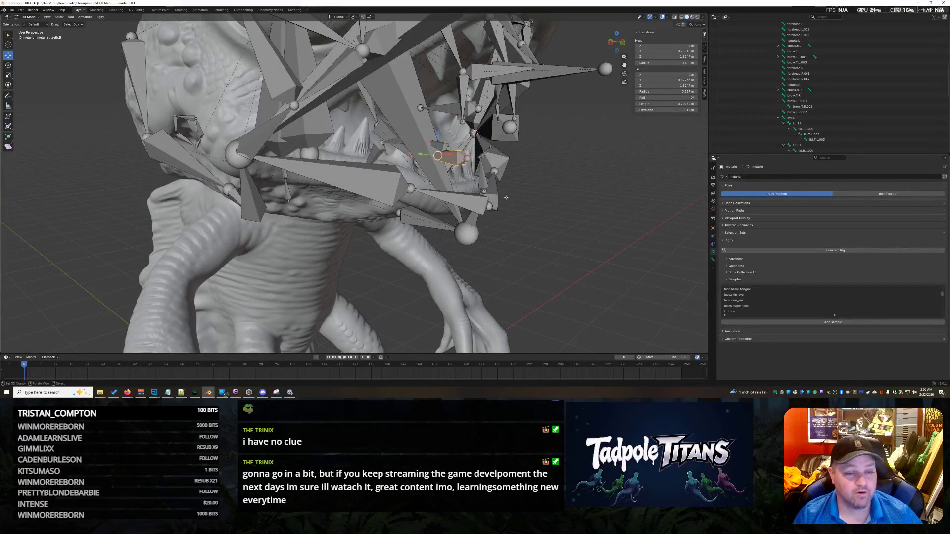
Nudge the selected mouth bone down then up along Z, and hide a neighbouring face bone.
{"action": "key", "text": "g"}
{"action": "key", "text": "z"}
{"action": "left_click", "coordinate": [552, 174]}
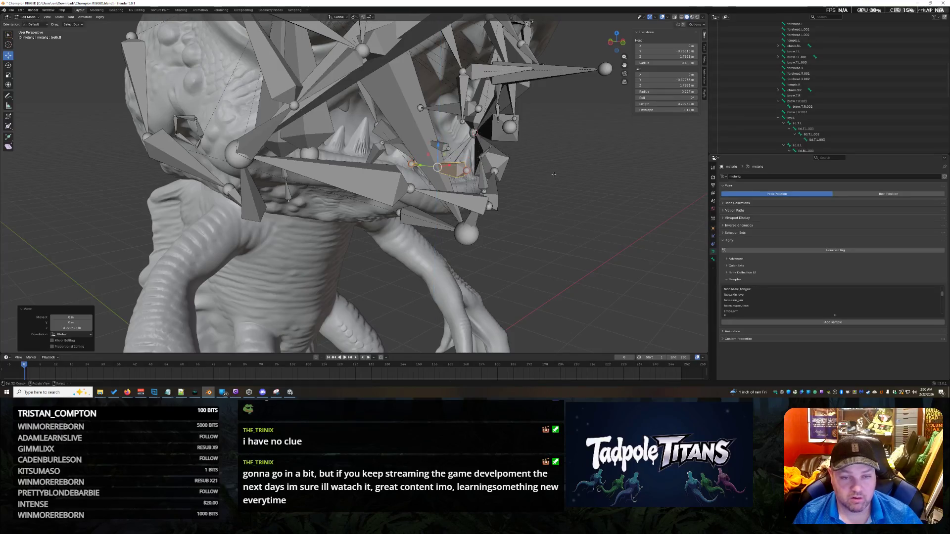
{"action": "key", "text": "g"}
{"action": "key", "text": "z"}
{"action": "left_click", "coordinate": [461, 151]}
{"action": "left_click", "coordinate": [454, 169]}
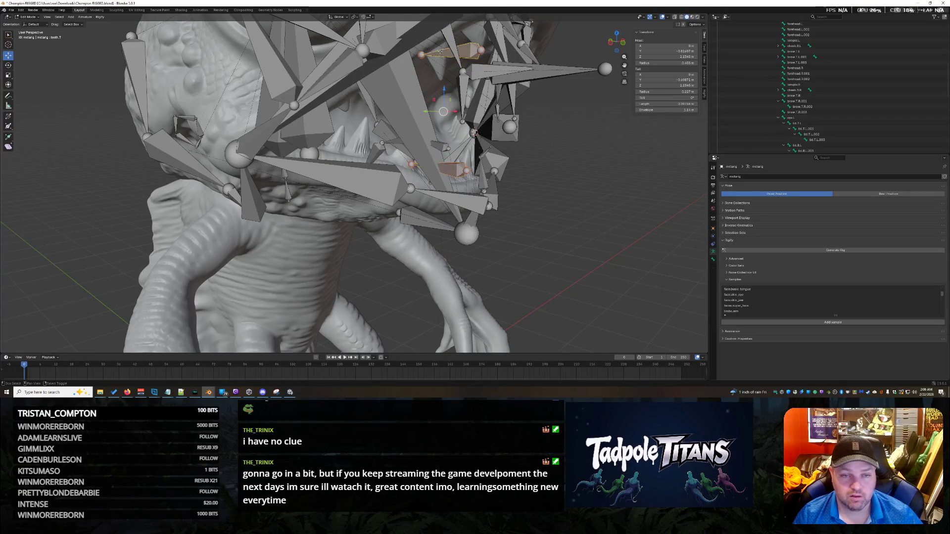
{"action": "key", "text": "h"}
Raise a small bone near the mouth along Z, then hide the mouth bones in the way.
{"action": "middle_click_drag", "start_coordinate": [455, 170], "coordinate": [550, 170]}
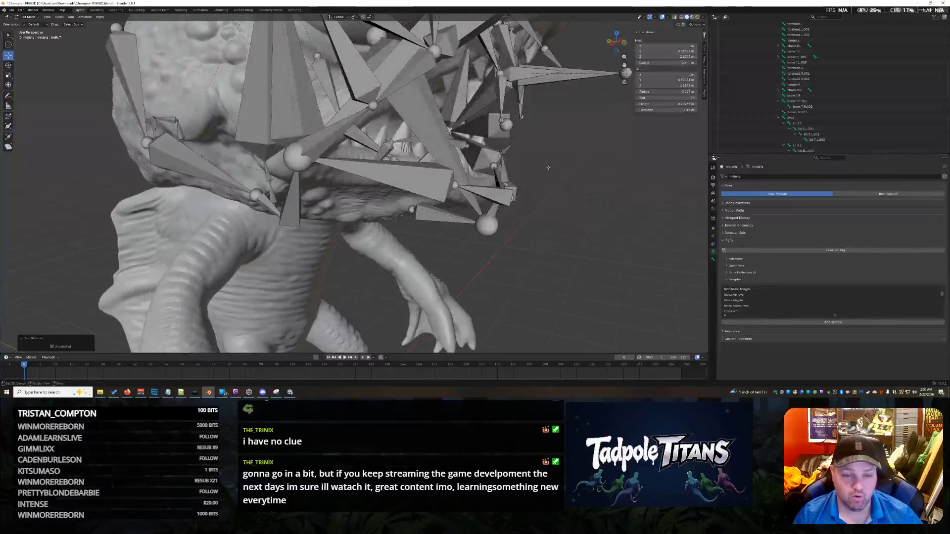
{"action": "left_click", "coordinate": [456, 142], "text": "shift"}
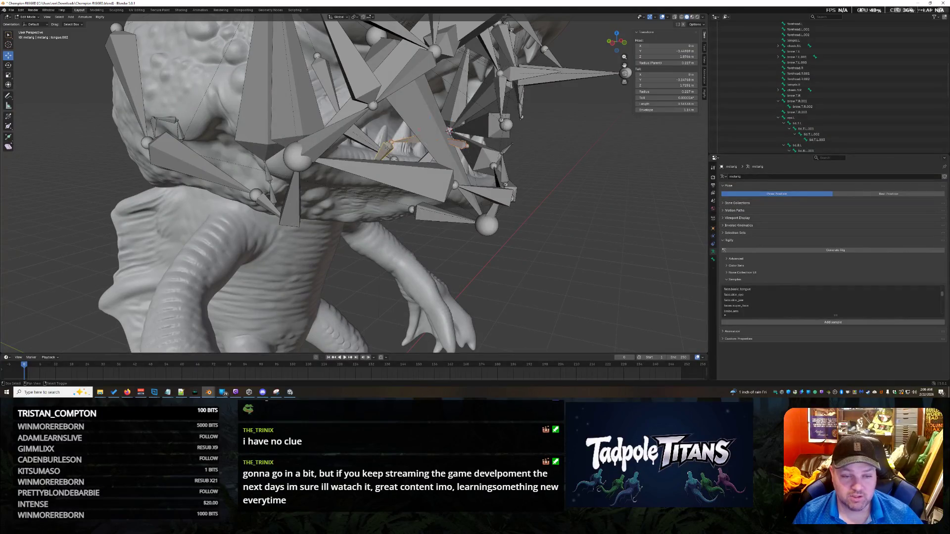
{"action": "key", "text": "g"}
{"action": "key", "text": "z"}
{"action": "left_click", "coordinate": [389, 171]}
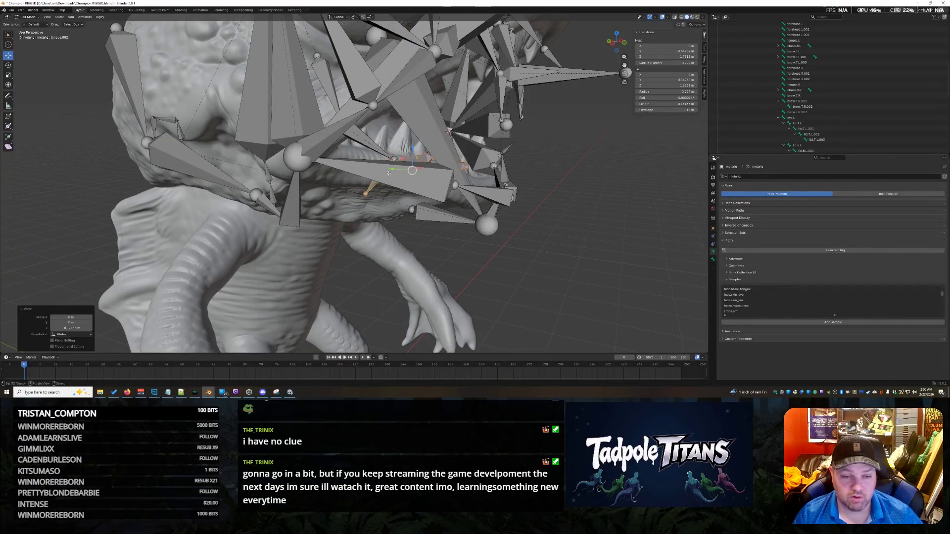
{"action": "key", "text": "g"}
{"action": "key", "text": "x"}
{"action": "key", "text": "Escape"}
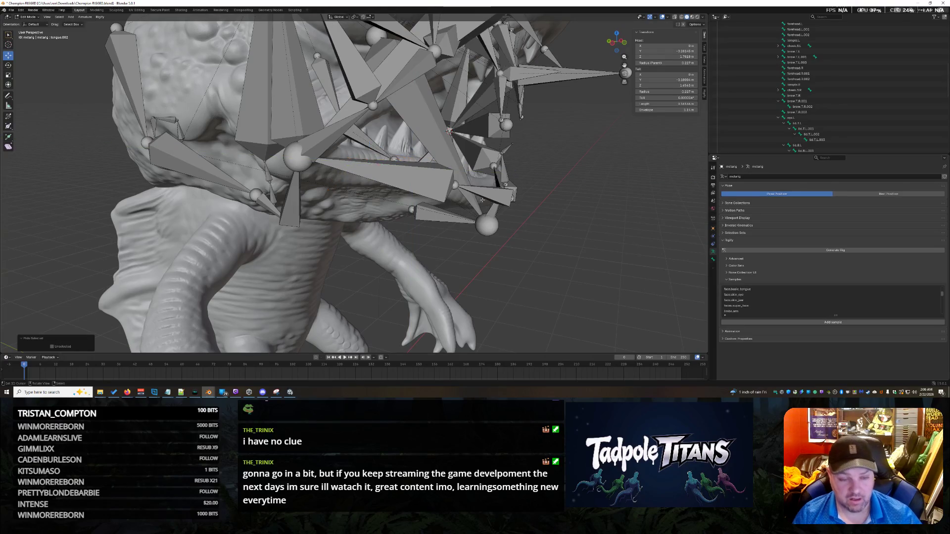
{"action": "key", "text": "h"}
From a front view, select a bone inside the creature's mouth.
{"action": "middle_click_drag", "start_coordinate": [600, 224], "coordinate": [284, 129]}
{"action": "left_click", "coordinate": [341, 149]}
{"action": "mouse_move", "coordinate": [341, 149]}
{"action": "middle_mouse_down"}
{"action": "mouse_move", "coordinate": [223, 149]}
{"action": "mouse_move", "coordinate": [509, 183]}
{"action": "mouse_move", "coordinate": [398, 123]}
{"action": "middle_mouse_up"}
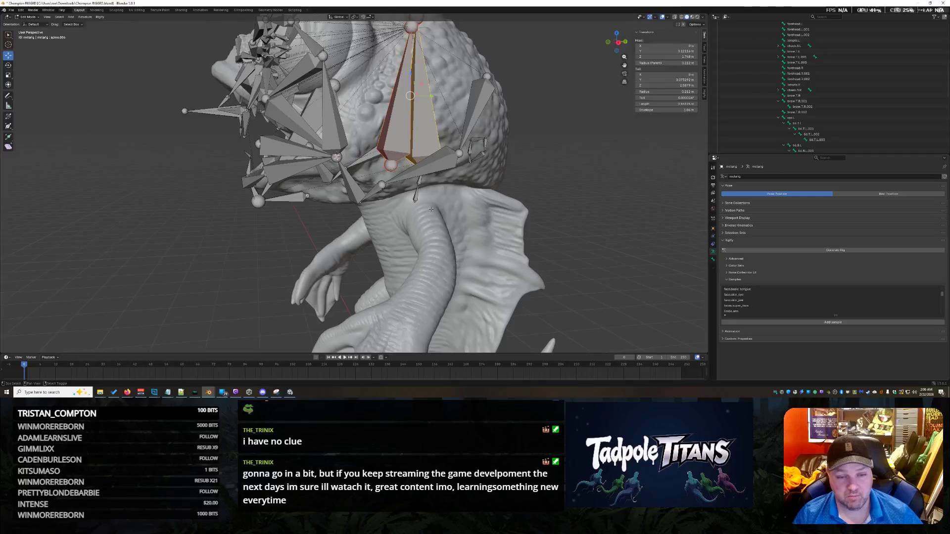
Hide the two small stray objects near the creature's head.
{"action": "mouse_move", "coordinate": [489, 216]}
{"action": "middle_mouse_down"}
{"action": "mouse_move", "coordinate": [585, 211]}
{"action": "mouse_move", "coordinate": [526, 121]}
{"action": "mouse_move", "coordinate": [107, 47]}
{"action": "mouse_move", "coordinate": [572, 240]}
{"action": "mouse_move", "coordinate": [593, 232]}
{"action": "mouse_move", "coordinate": [558, 280]}
{"action": "mouse_move", "coordinate": [530, 276]}
{"action": "mouse_move", "coordinate": [570, 231]}
{"action": "mouse_move", "coordinate": [268, 283]}
{"action": "middle_mouse_up"}
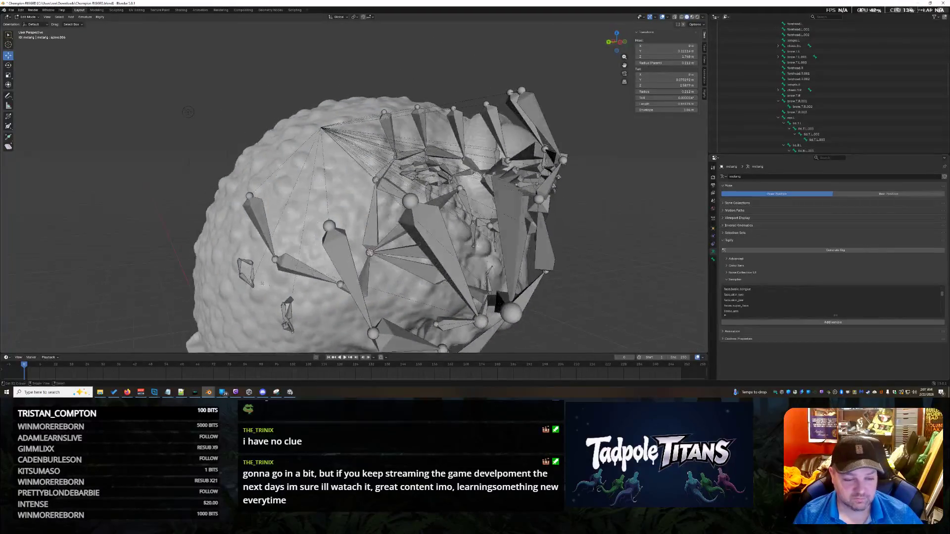
{"action": "key", "text": "h"}
{"action": "left_click", "coordinate": [285, 315]}
{"action": "key", "text": "h"}
Undo an accidental move of the small bone and hide the small axis object.
{"action": "key", "text": "g"}
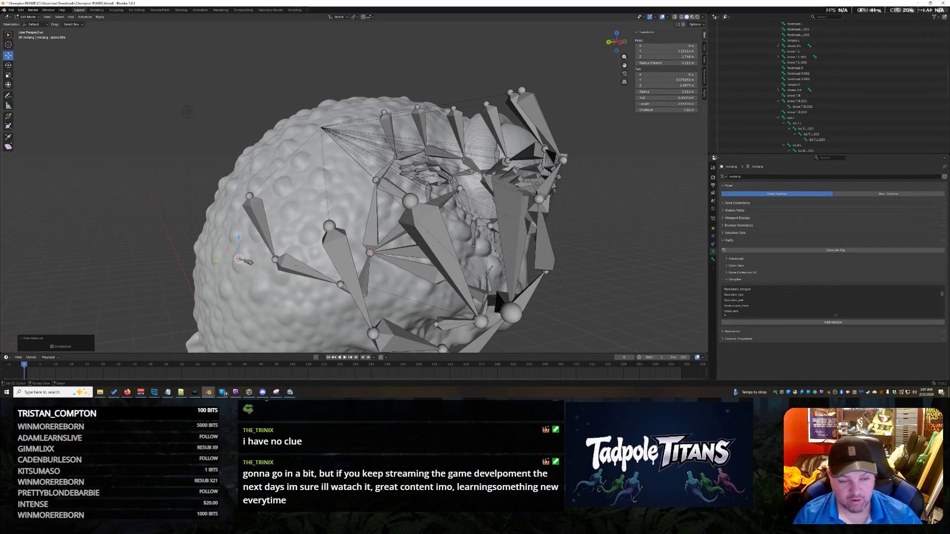
{"action": "left_click", "coordinate": [250, 276]}
{"action": "key", "text": "ctrl+z"}
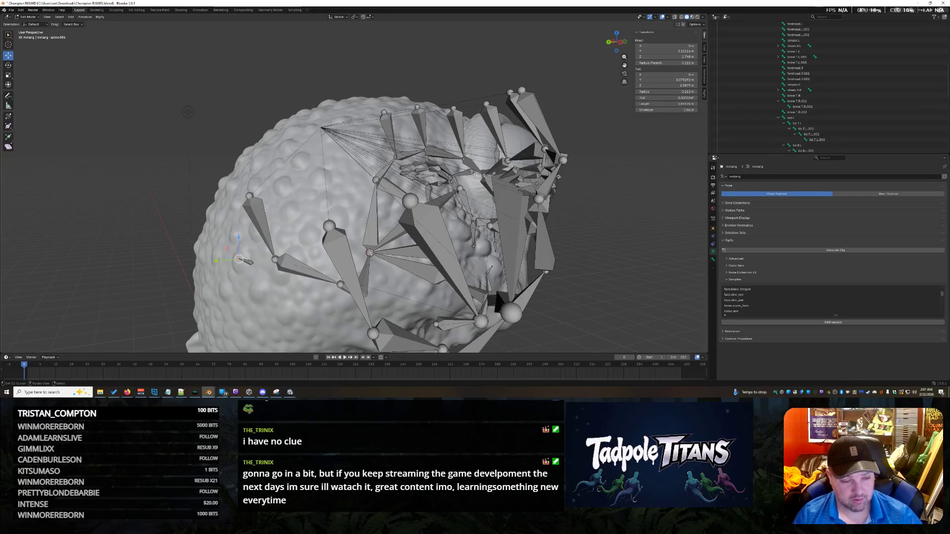
{"action": "key", "text": "h"}
{"action": "mouse_move", "coordinate": [608, 219]}
{"action": "middle_mouse_down"}
{"action": "mouse_move", "coordinate": [524, 224]}
{"action": "mouse_move", "coordinate": [422, 195]}
{"action": "middle_mouse_up"}
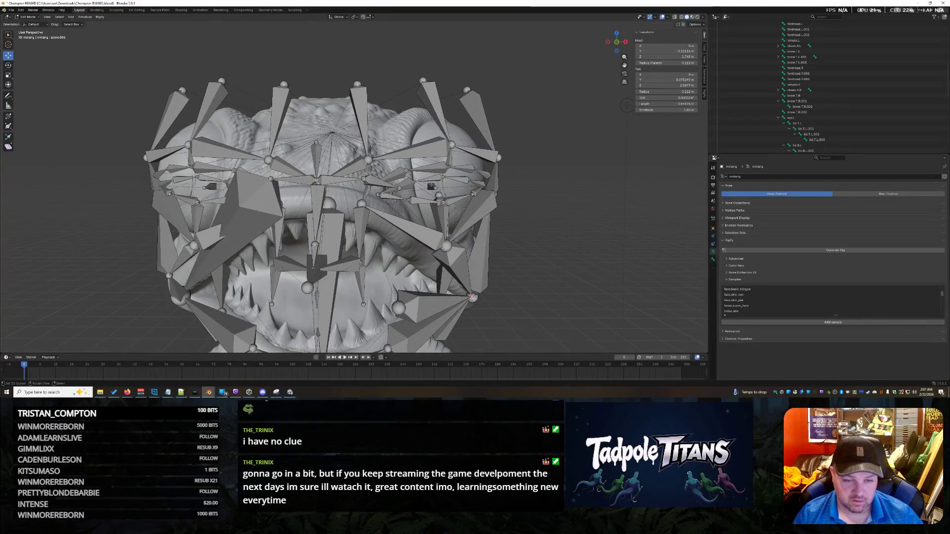
Select the eye bone and raise it along Z to the creature's eye.
{"action": "middle_click_drag", "start_coordinate": [422, 194], "coordinate": [341, 197]}
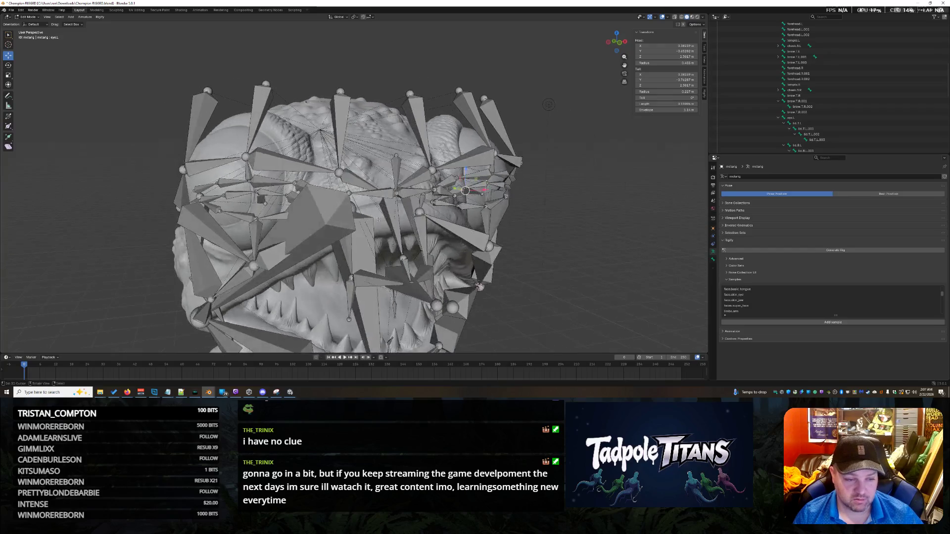
{"action": "left_click", "coordinate": [473, 192]}
{"action": "left_click", "coordinate": [407, 195]}
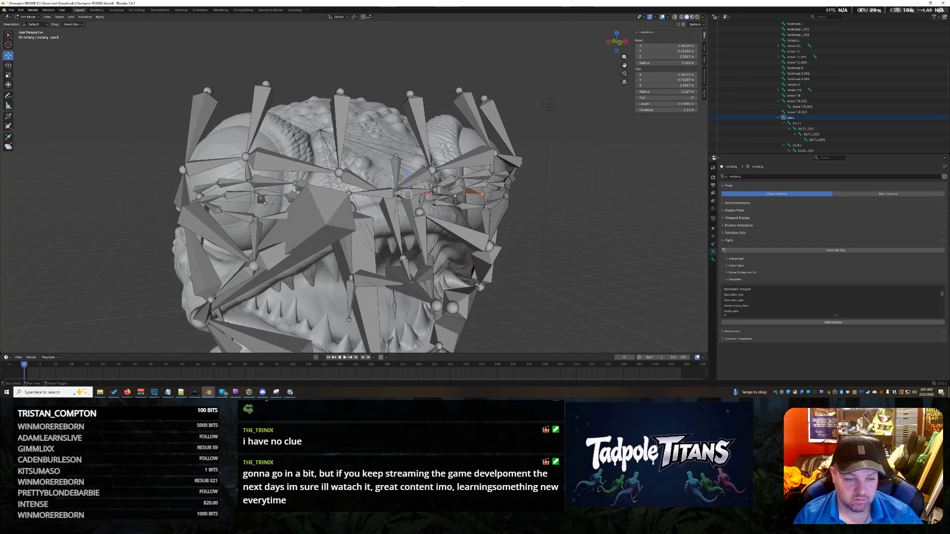
{"action": "middle_click_drag", "start_coordinate": [261, 199], "coordinate": [379, 216]}
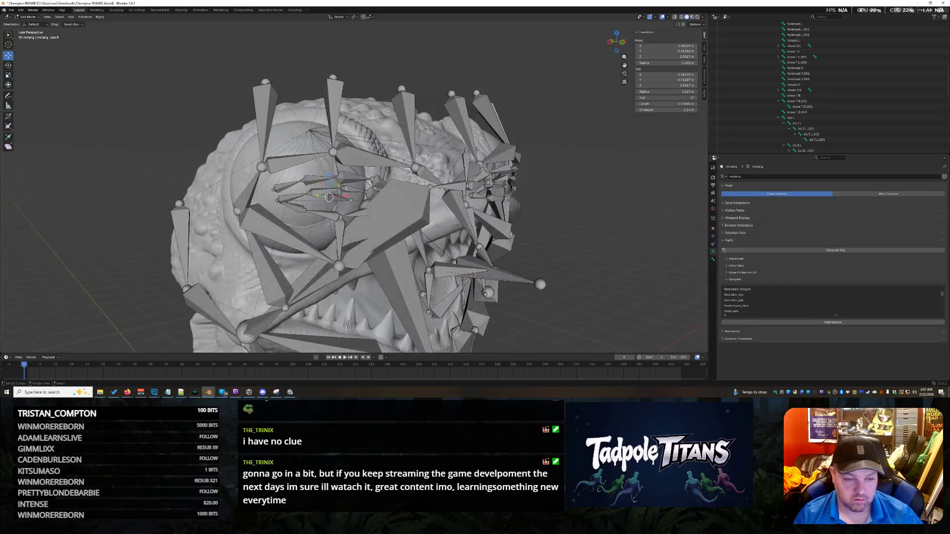
{"action": "middle_click_drag", "start_coordinate": [544, 228], "coordinate": [522, 230]}
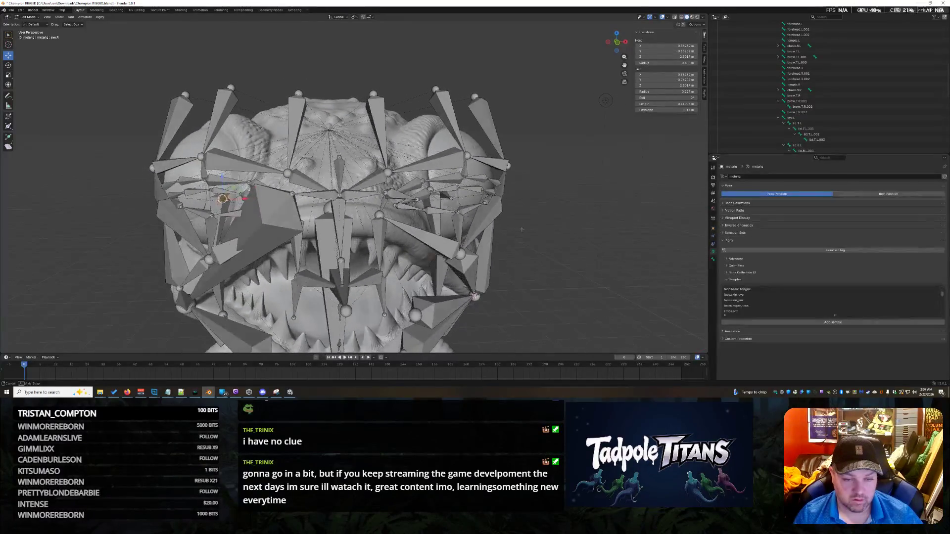
{"action": "middle_click_drag", "start_coordinate": [607, 100], "coordinate": [512, 104]}
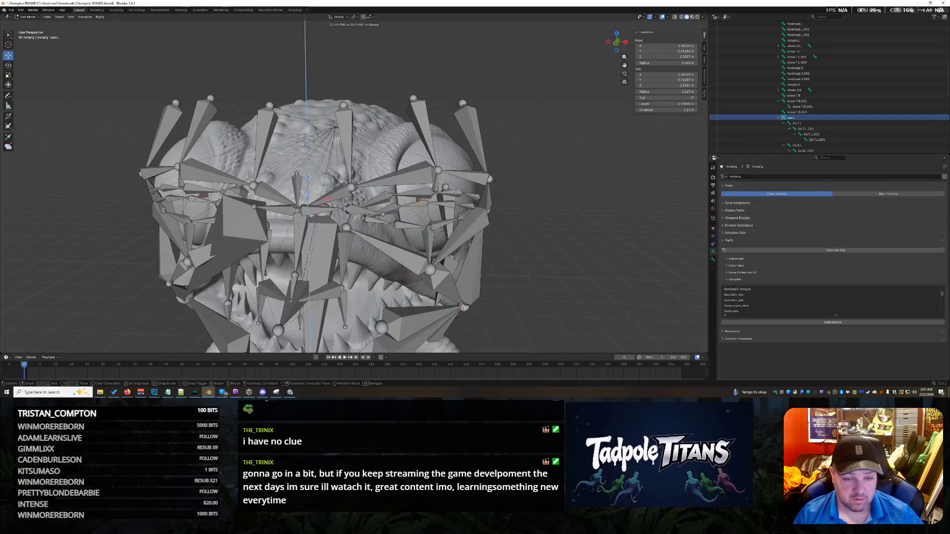
{"action": "left_click_drag", "start_coordinate": [307, 195], "coordinate": [307, 172]}
Scale the eye bone up in two passes and rotate it to fit the eye.
{"action": "key", "text": "s"}
{"action": "left_click", "coordinate": [464, 307]}
{"action": "mouse_move", "coordinate": [463, 307]}
{"action": "middle_mouse_down"}
{"action": "mouse_move", "coordinate": [599, 275]}
{"action": "mouse_move", "coordinate": [529, 269]}
{"action": "middle_mouse_up"}
{"action": "key", "text": "s"}
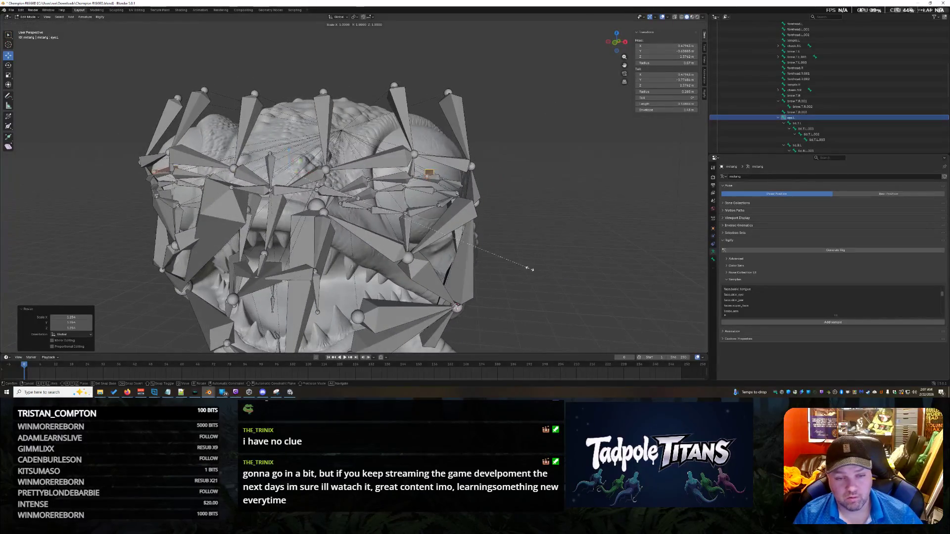
{"action": "left_click", "coordinate": [548, 274]}
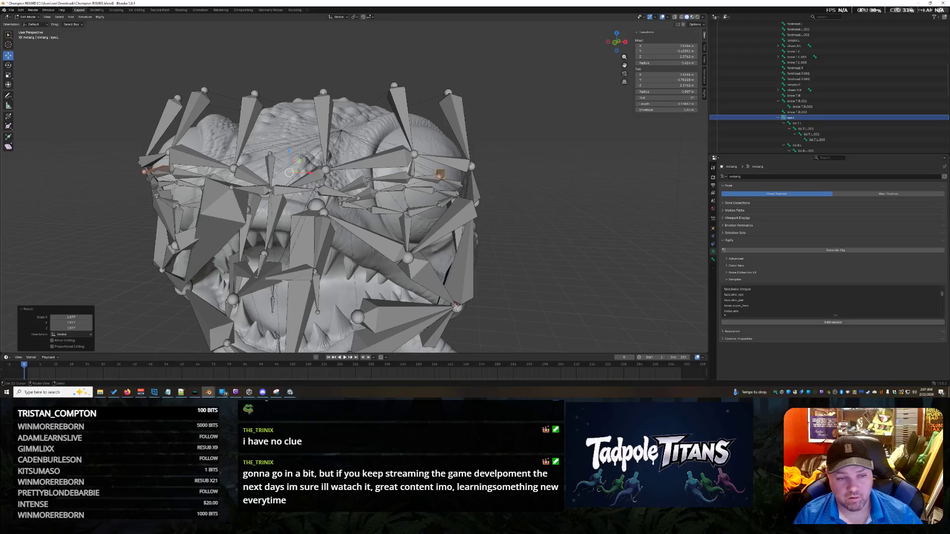
{"action": "key", "text": "r"}
{"action": "left_click", "coordinate": [548, 273]}
Shift the eye bone along Y, then clear the selection.
{"action": "middle_click_drag", "start_coordinate": [548, 273], "coordinate": [421, 266]}
{"action": "key", "text": "g"}
{"action": "key", "text": "y"}
{"action": "left_click", "coordinate": [243, 187]}
{"action": "mouse_move", "coordinate": [242, 188]}
{"action": "middle_mouse_down"}
{"action": "mouse_move", "coordinate": [598, 98]}
{"action": "mouse_move", "coordinate": [560, 242]}
{"action": "mouse_move", "coordinate": [531, 228]}
{"action": "mouse_move", "coordinate": [556, 227]}
{"action": "mouse_move", "coordinate": [483, 257]}
{"action": "middle_mouse_up"}
{"action": "left_click", "coordinate": [598, 98]}
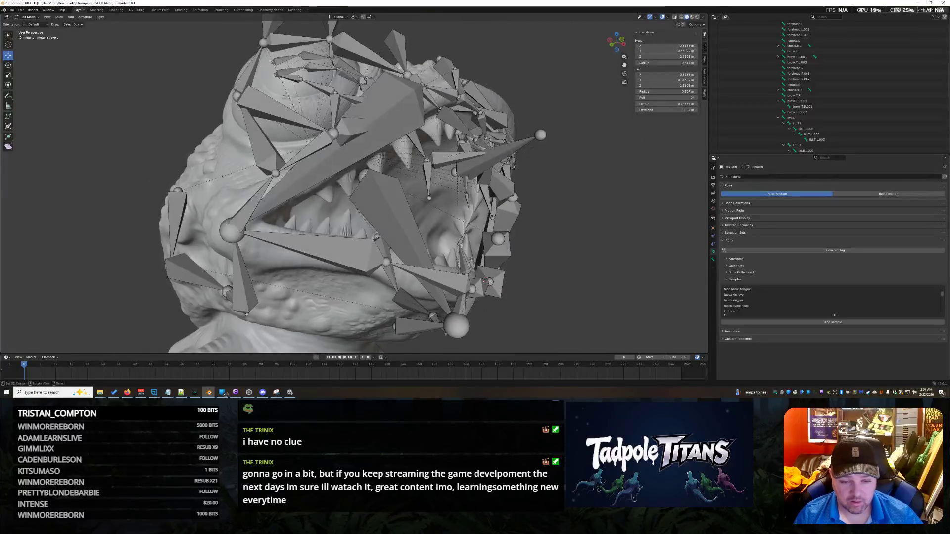
{"action": "mouse_move", "coordinate": [535, 277]}
{"action": "middle_mouse_down"}
{"action": "mouse_move", "coordinate": [567, 267]}
{"action": "mouse_move", "coordinate": [566, 280]}
{"action": "mouse_move", "coordinate": [554, 275]}
{"action": "middle_mouse_up"}
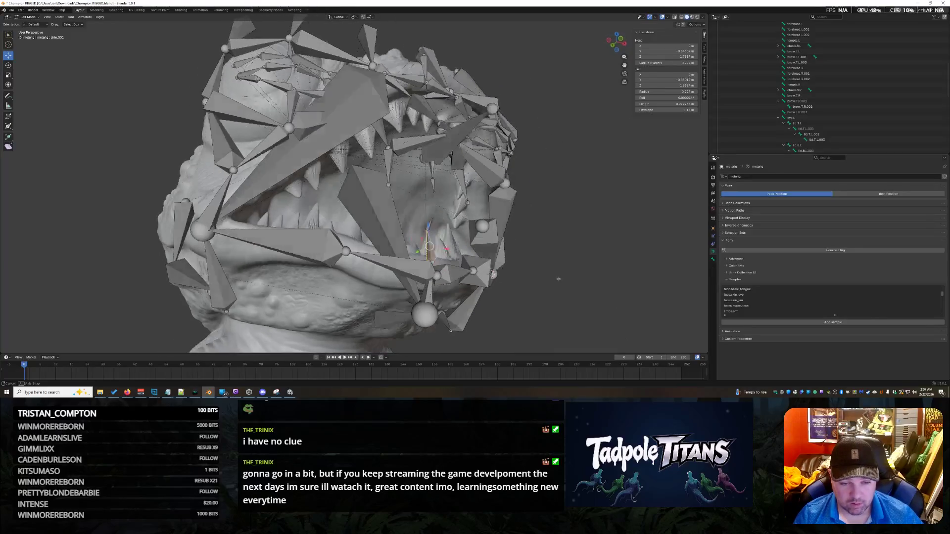
{"action": "scroll", "coordinate": [554, 275], "scroll_direction": "up", "scroll_amount": 2}
{"action": "scroll", "coordinate": [568, 316], "scroll_direction": "up", "scroll_amount": 2}
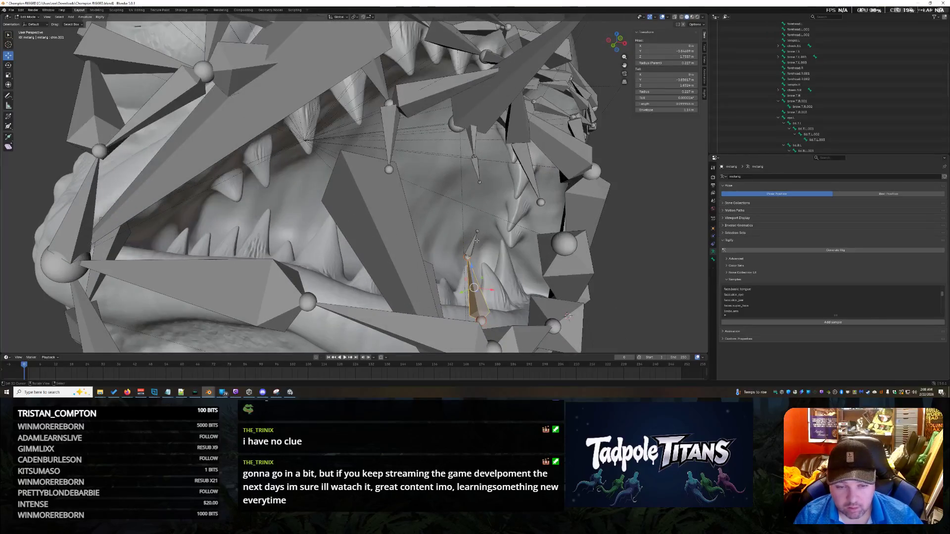
{"action": "scroll", "coordinate": [568, 316], "scroll_direction": "down", "scroll_amount": 4}
{"action": "scroll", "coordinate": [569, 316], "scroll_direction": "up", "scroll_amount": 4}
{"action": "mouse_move", "coordinate": [568, 316]}
{"action": "middle_mouse_down"}
{"action": "mouse_move", "coordinate": [584, 251]}
{"action": "mouse_move", "coordinate": [570, 260]}
{"action": "middle_mouse_up"}
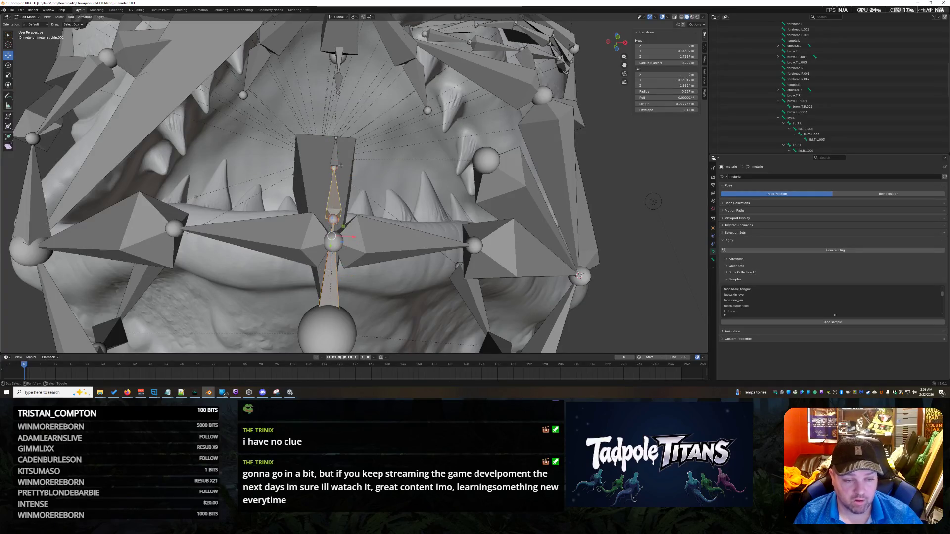
{"action": "mouse_move", "coordinate": [579, 276]}
{"action": "middle_mouse_down"}
{"action": "mouse_move", "coordinate": [572, 310]}
{"action": "mouse_move", "coordinate": [530, 288]}
{"action": "middle_mouse_up"}
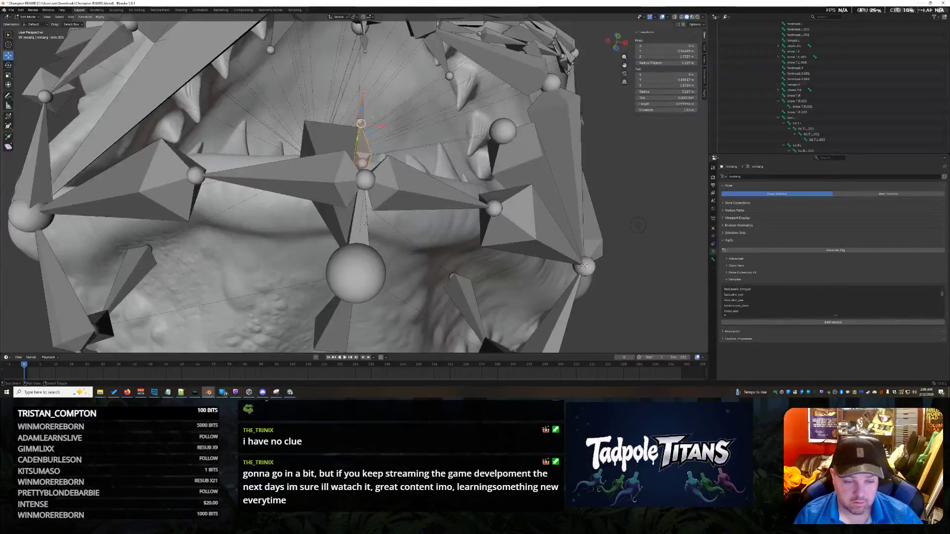
{"action": "left_click", "coordinate": [355, 300]}
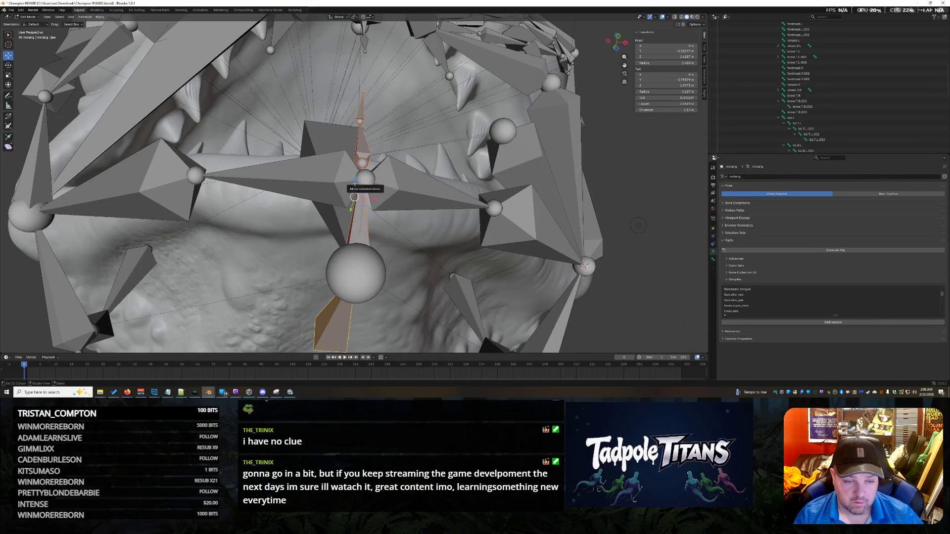
Lower the jaw bone along Z toward the chin with a few nudges, cancelling the last move.
{"action": "middle_click_drag", "start_coordinate": [354, 192], "coordinate": [592, 295]}
{"action": "key", "text": "g"}
{"action": "left_click", "coordinate": [592, 295]}
{"action": "scroll", "coordinate": [592, 295], "scroll_direction": "down", "scroll_amount": 5}
{"action": "key", "text": "g"}
{"action": "key", "text": "z"}
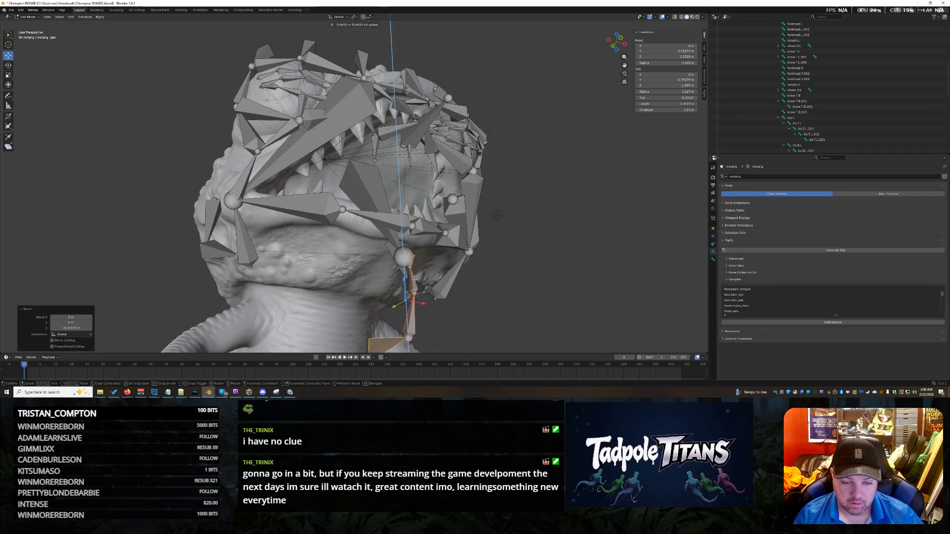
{"action": "left_click", "coordinate": [416, 251]}
{"action": "key", "text": "g"}
{"action": "left_click", "coordinate": [415, 251]}
{"action": "key", "text": "g"}
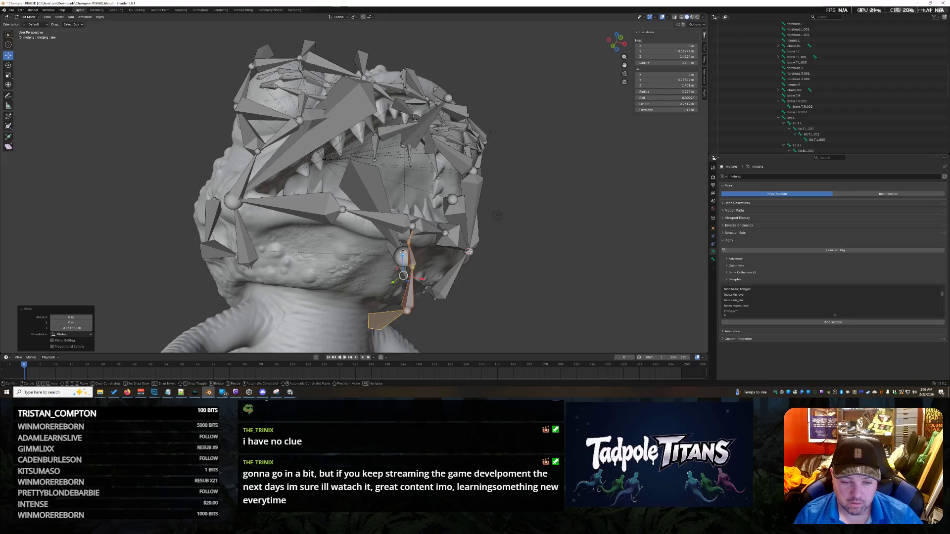
{"action": "right_click", "coordinate": [405, 276]}
Slide the bone's head below the chin along Y into place.
{"action": "mouse_move", "coordinate": [405, 277]}
{"action": "middle_mouse_down"}
{"action": "mouse_move", "coordinate": [520, 307]}
{"action": "mouse_move", "coordinate": [481, 198]}
{"action": "mouse_move", "coordinate": [551, 205]}
{"action": "middle_mouse_up"}
{"action": "scroll", "coordinate": [481, 198], "scroll_direction": "up", "scroll_amount": 3}
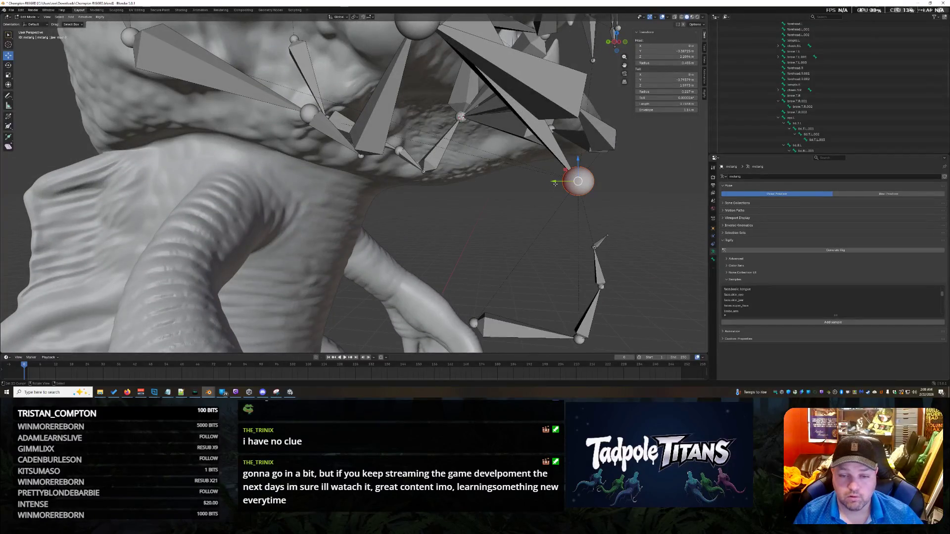
{"action": "left_click_drag", "start_coordinate": [555, 182], "coordinate": [444, 170]}
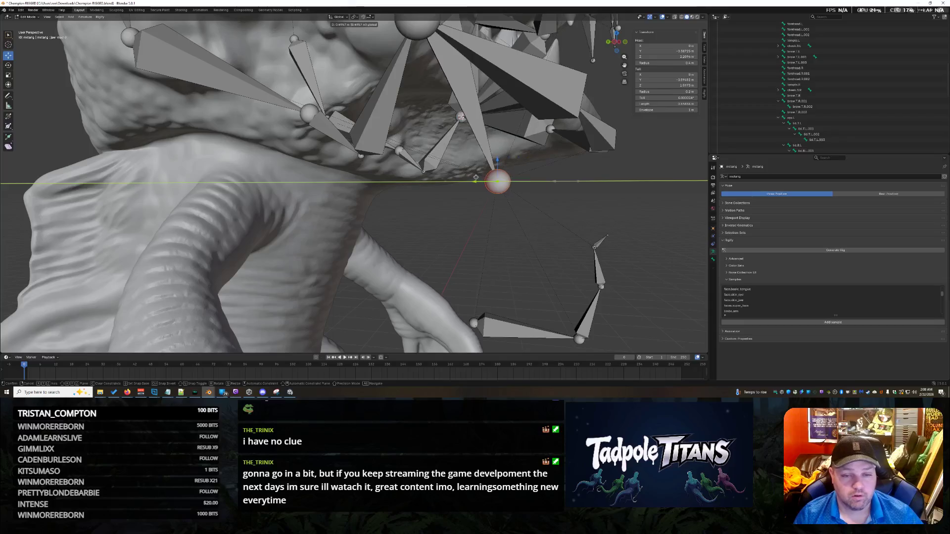
{"action": "left_click", "coordinate": [443, 171]}
{"action": "middle_click_drag", "start_coordinate": [444, 172], "coordinate": [561, 201]}
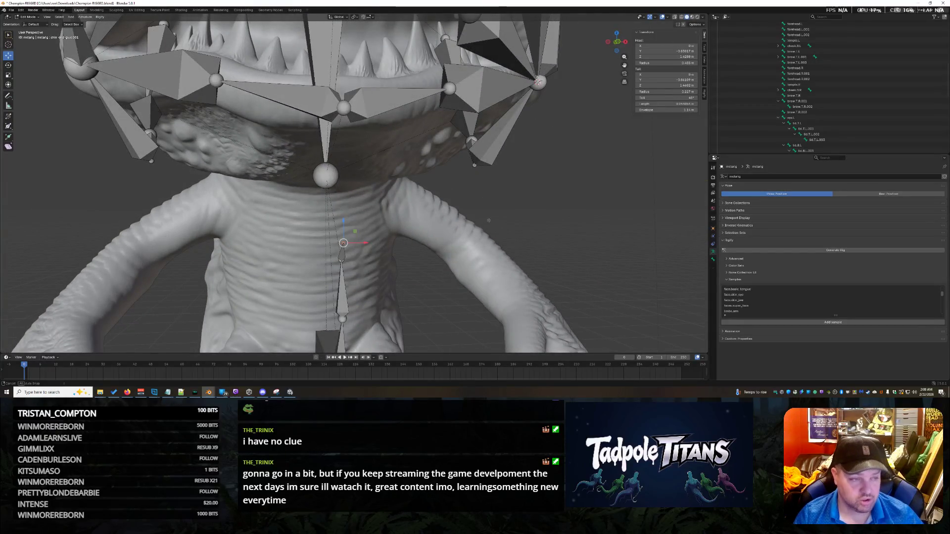
{"action": "middle_click_drag", "start_coordinate": [489, 220], "coordinate": [274, 149]}
{"action": "middle_click_drag", "start_coordinate": [384, 178], "coordinate": [389, 177]}
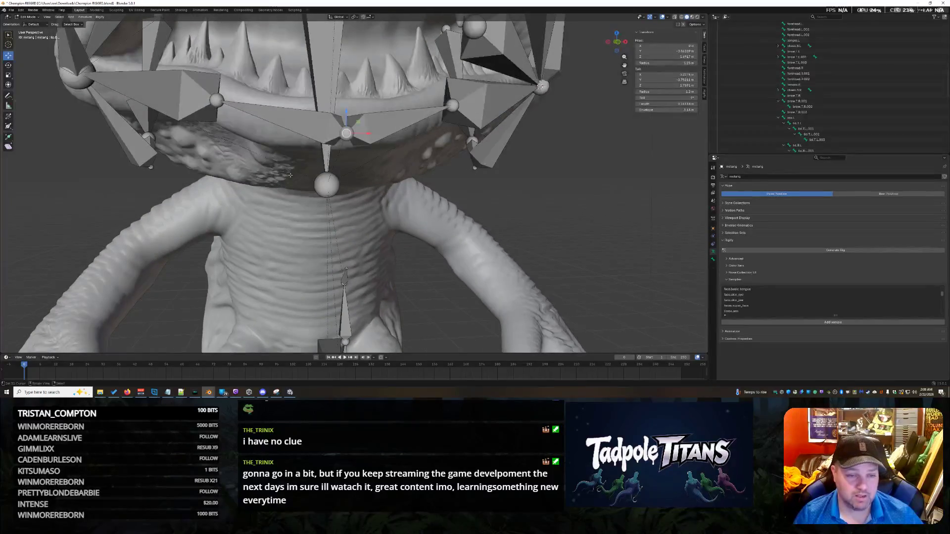
{"action": "key", "text": "shift+s"}
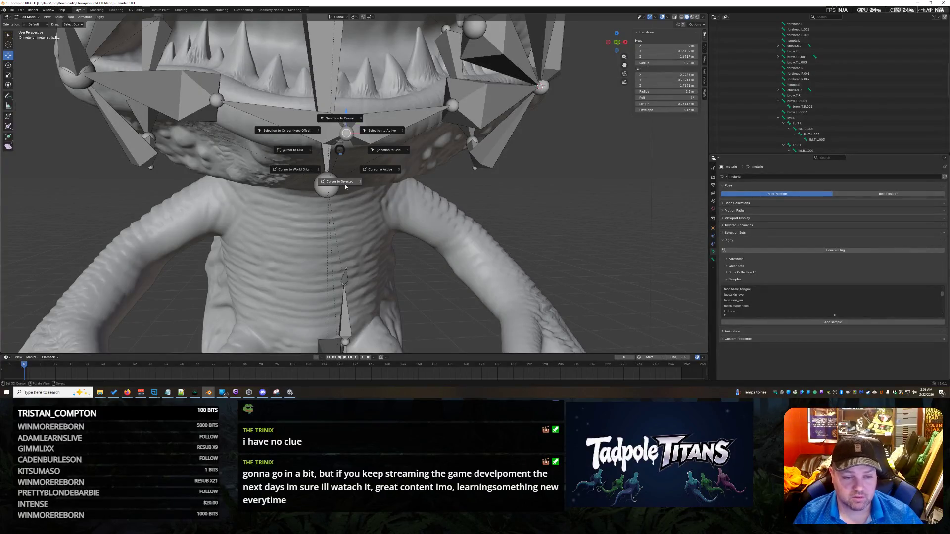
Snap the neck bone joint onto the 3D cursor via Shift+S Selection to Cursor.
{"action": "left_click", "coordinate": [344, 120]}
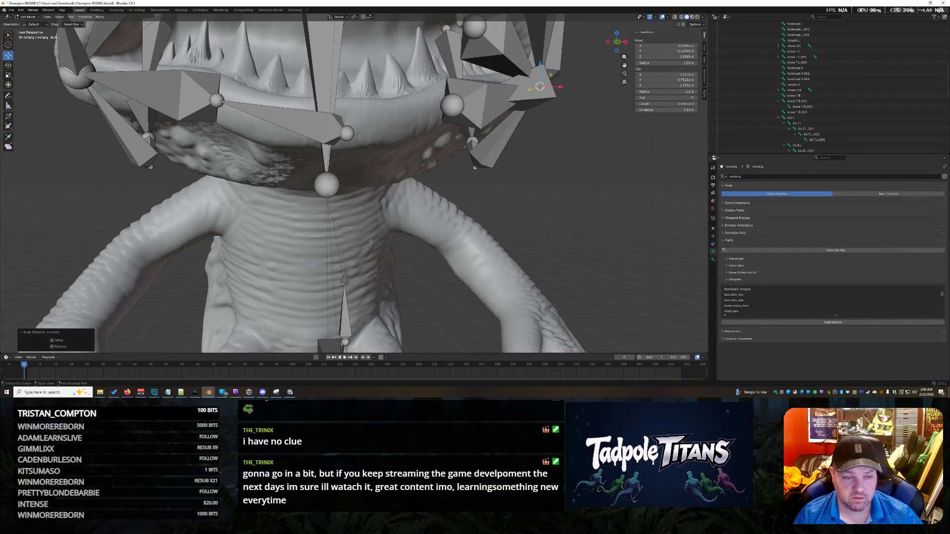
{"action": "key", "text": "shift+s"}
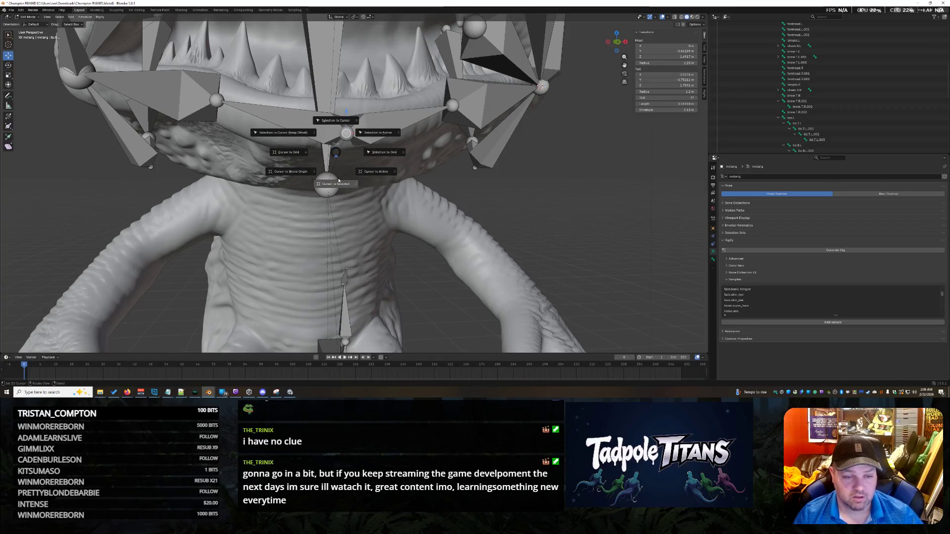
{"action": "left_click", "coordinate": [339, 180]}
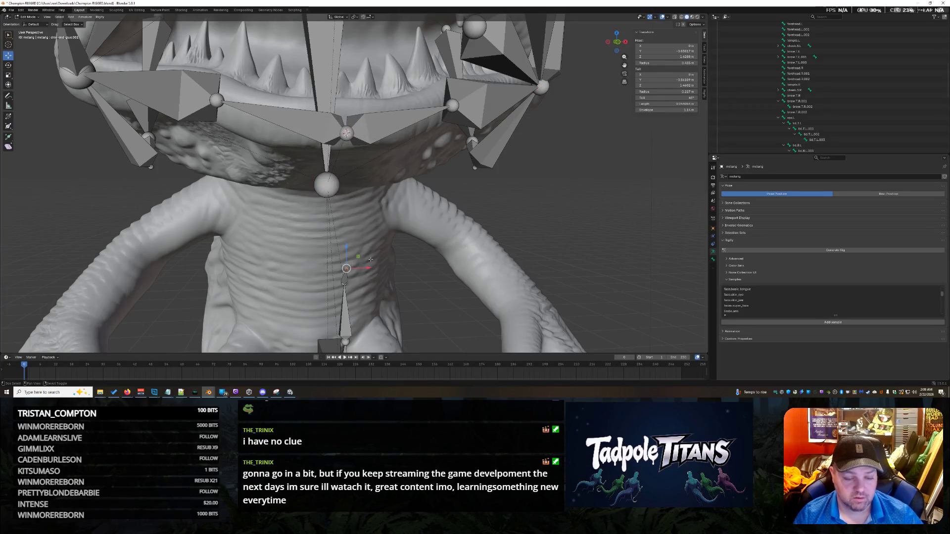
{"action": "key", "text": "shift+s"}
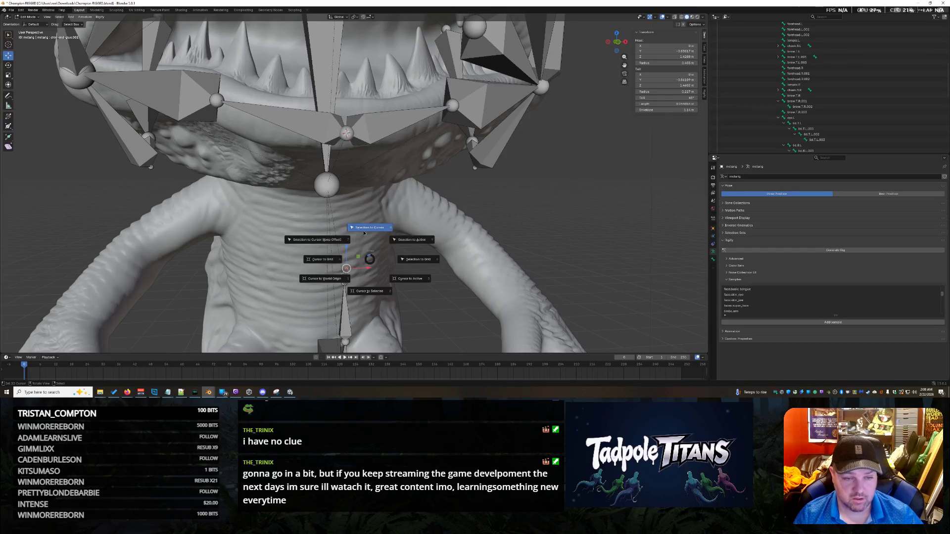
{"action": "left_click", "coordinate": [364, 232]}
{"action": "mouse_move", "coordinate": [365, 232]}
{"action": "middle_mouse_down"}
{"action": "mouse_move", "coordinate": [563, 245]}
{"action": "mouse_move", "coordinate": [629, 221]}
{"action": "mouse_move", "coordinate": [556, 215]}
{"action": "middle_mouse_up"}
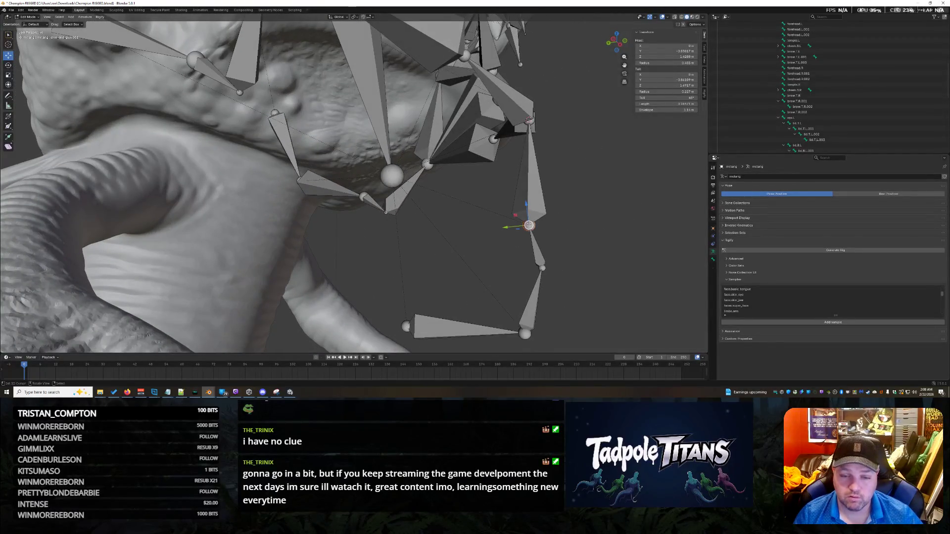
Nudge the selected jaw joint up along Z and then along Y to sit against the mesh.
{"action": "key", "text": "g"}
{"action": "key", "text": "z"}
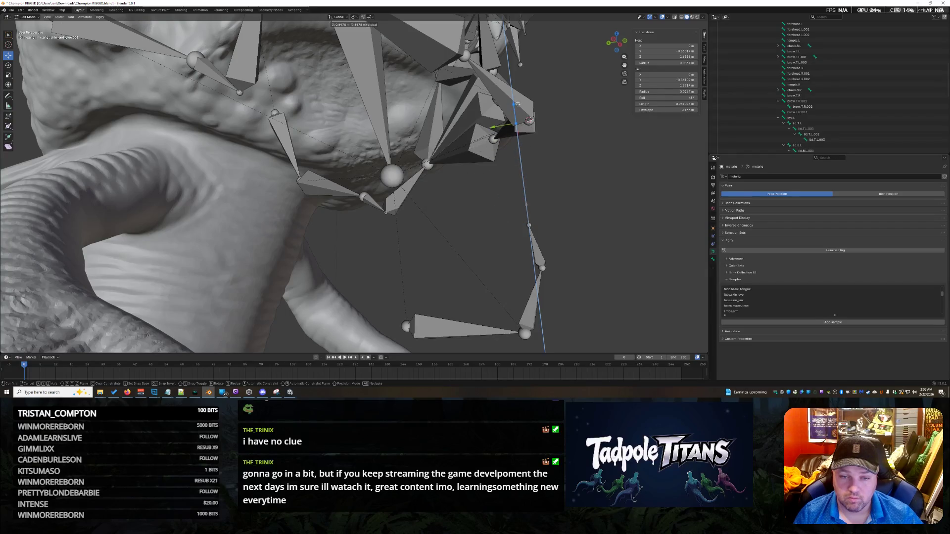
{"action": "left_click", "coordinate": [517, 103]}
{"action": "mouse_move", "coordinate": [518, 103]}
{"action": "middle_mouse_down"}
{"action": "mouse_move", "coordinate": [503, 302]}
{"action": "mouse_move", "coordinate": [592, 265]}
{"action": "middle_mouse_up"}
{"action": "scroll", "coordinate": [503, 301], "scroll_direction": "up", "scroll_amount": 2}
{"action": "scroll", "coordinate": [591, 265], "scroll_direction": "up", "scroll_amount": 3}
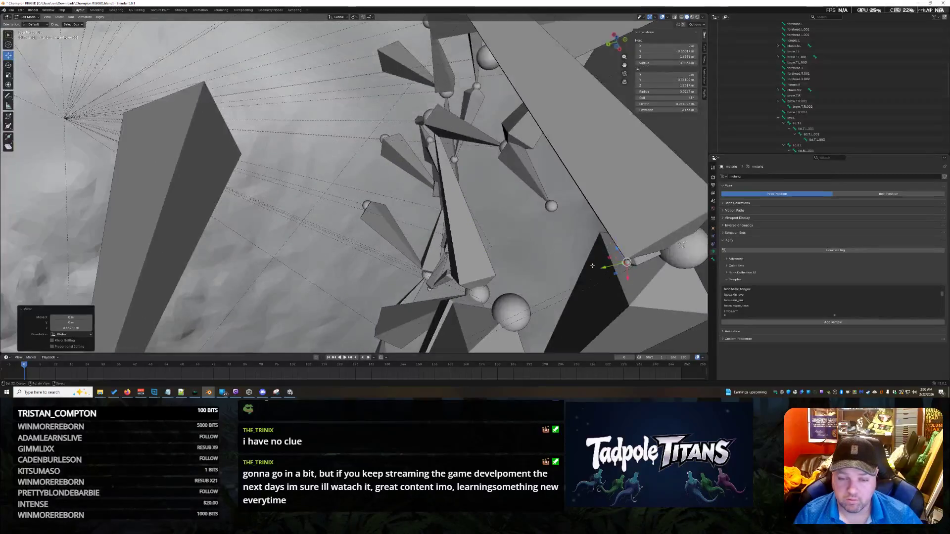
{"action": "key", "text": "g"}
{"action": "key", "text": "y"}
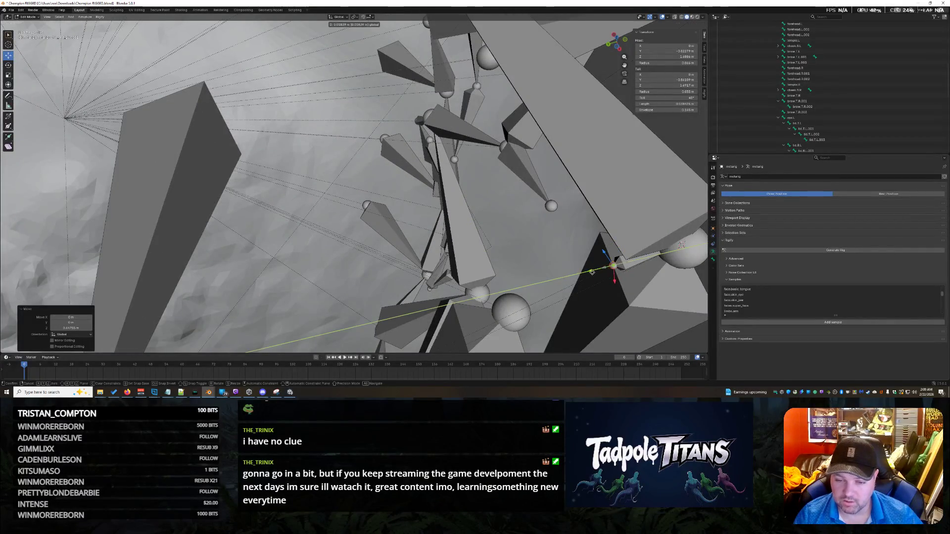
{"action": "left_click", "coordinate": [581, 275]}
{"action": "middle_click_drag", "start_coordinate": [581, 275], "coordinate": [636, 320]}
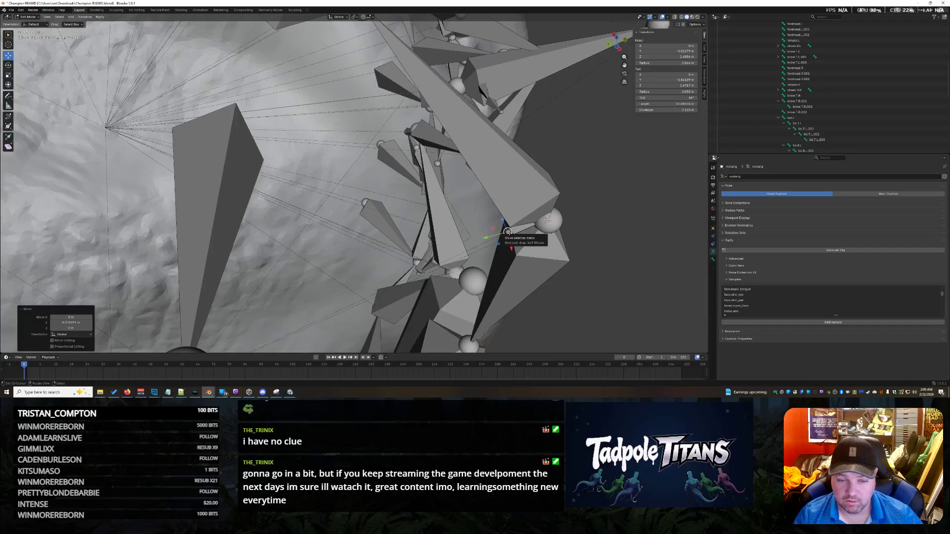
Snap the 3D cursor to that joint and snap the neighbouring bone onto the cursor (Shift+S).
{"action": "key", "text": "shift+s"}
{"action": "left_click", "coordinate": [508, 264]}
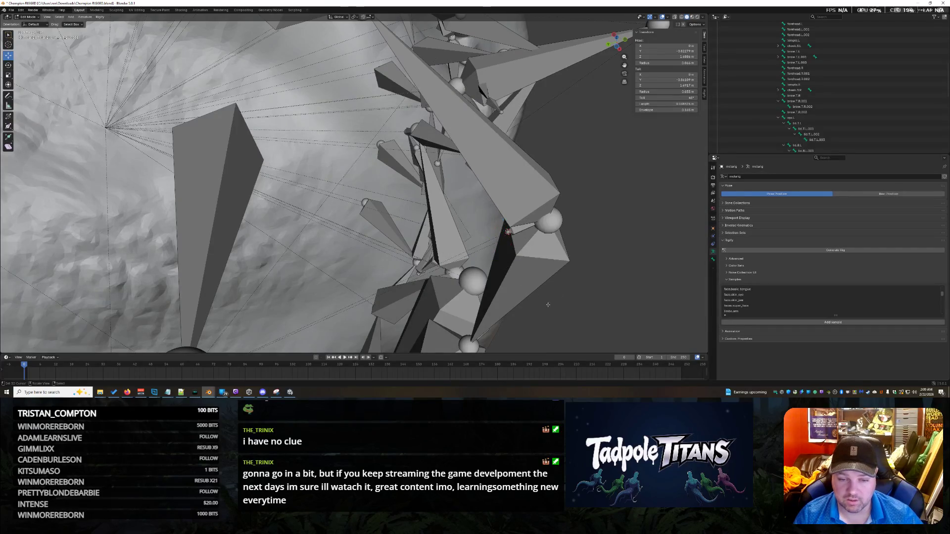
{"action": "middle_click_drag", "start_coordinate": [506, 267], "coordinate": [487, 260]}
{"action": "scroll", "coordinate": [486, 260], "scroll_direction": "down", "scroll_amount": 3}
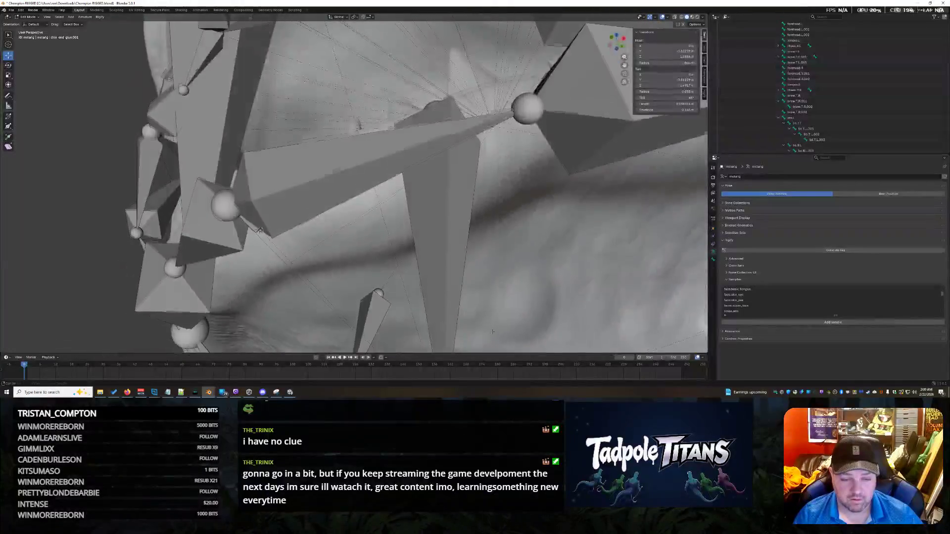
{"action": "scroll", "coordinate": [490, 258], "scroll_direction": "down", "scroll_amount": 3}
{"action": "scroll", "coordinate": [498, 254], "scroll_direction": "down", "scroll_amount": 3}
{"action": "middle_click_drag", "start_coordinate": [503, 251], "coordinate": [471, 272]}
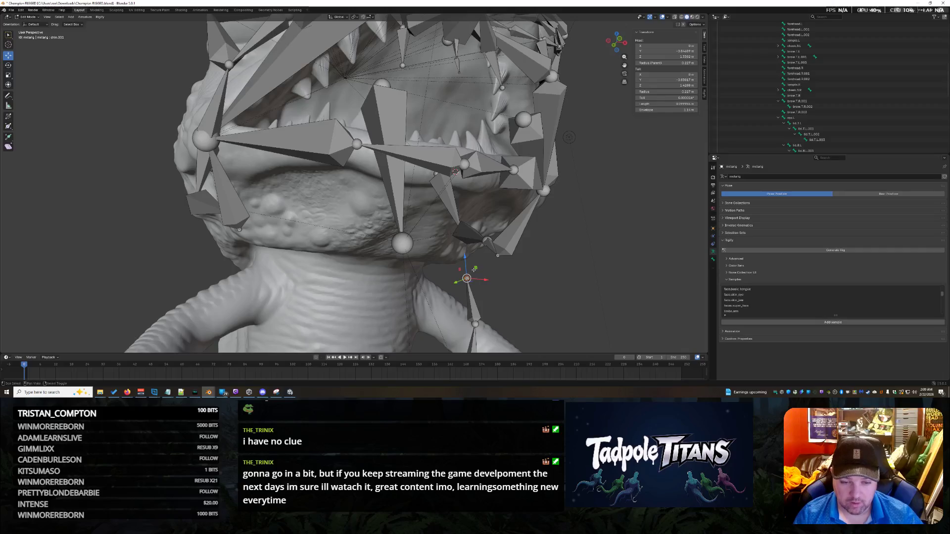
{"action": "key", "text": "shift+s"}
{"action": "left_click", "coordinate": [472, 238]}
{"action": "middle_click_drag", "start_coordinate": [481, 242], "coordinate": [558, 259]}
Slide the bone below the jaw along Y to follow the neck.
{"action": "left_click", "coordinate": [456, 342]}
{"action": "middle_click_drag", "start_coordinate": [456, 342], "coordinate": [500, 334]}
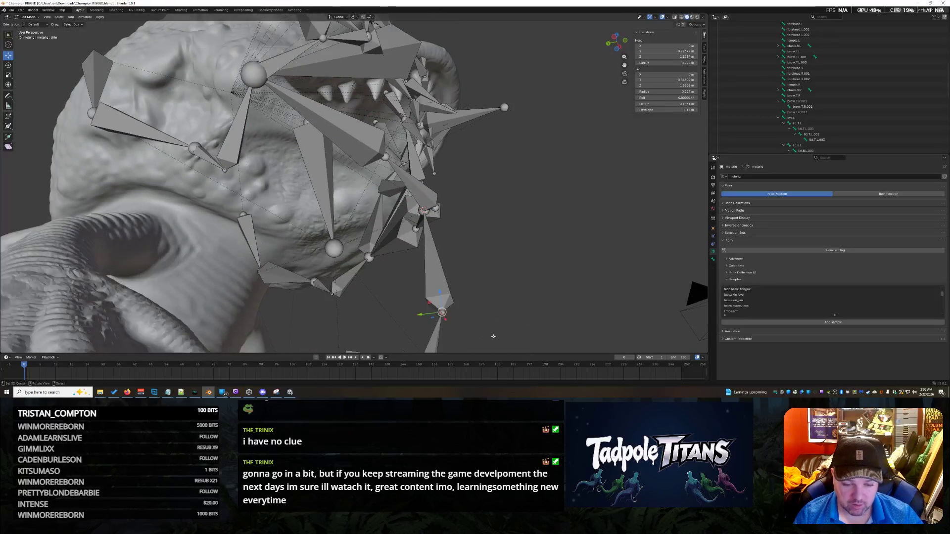
{"action": "key", "text": "g"}
{"action": "key", "text": "y"}
{"action": "key", "text": "Return"}
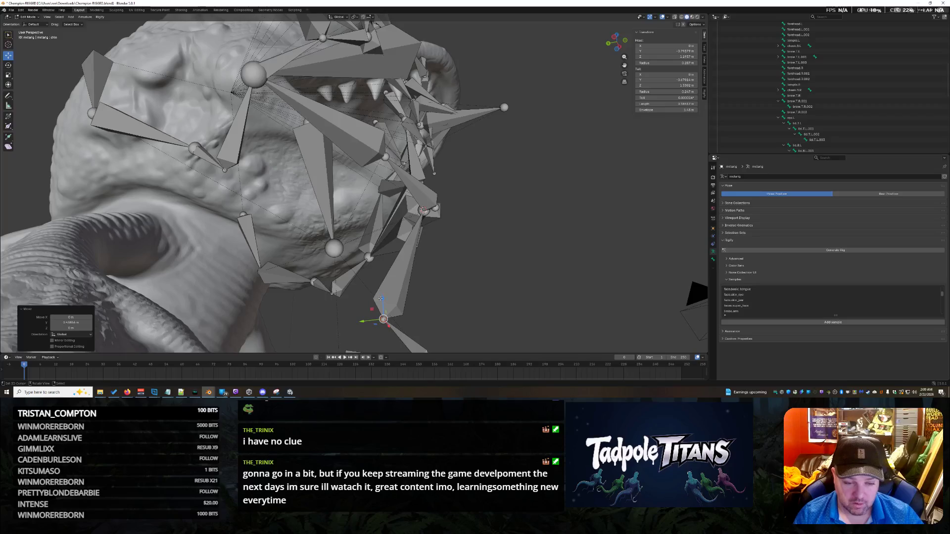
{"action": "middle_click_drag", "start_coordinate": [475, 297], "coordinate": [503, 294]}
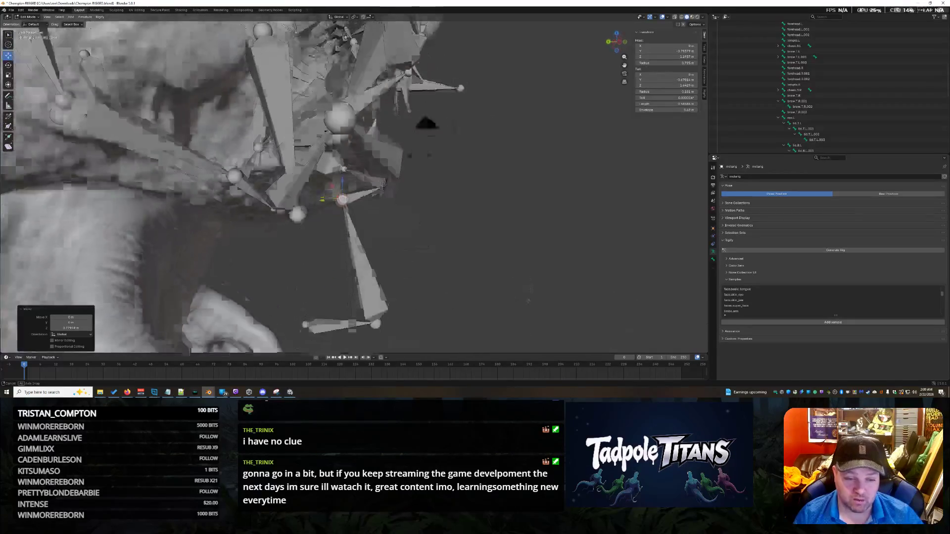
{"action": "scroll", "coordinate": [503, 294], "scroll_direction": "up", "scroll_amount": 2}
{"action": "scroll", "coordinate": [504, 292], "scroll_direction": "up", "scroll_amount": 2}
{"action": "scroll", "coordinate": [504, 288], "scroll_direction": "up", "scroll_amount": 2}
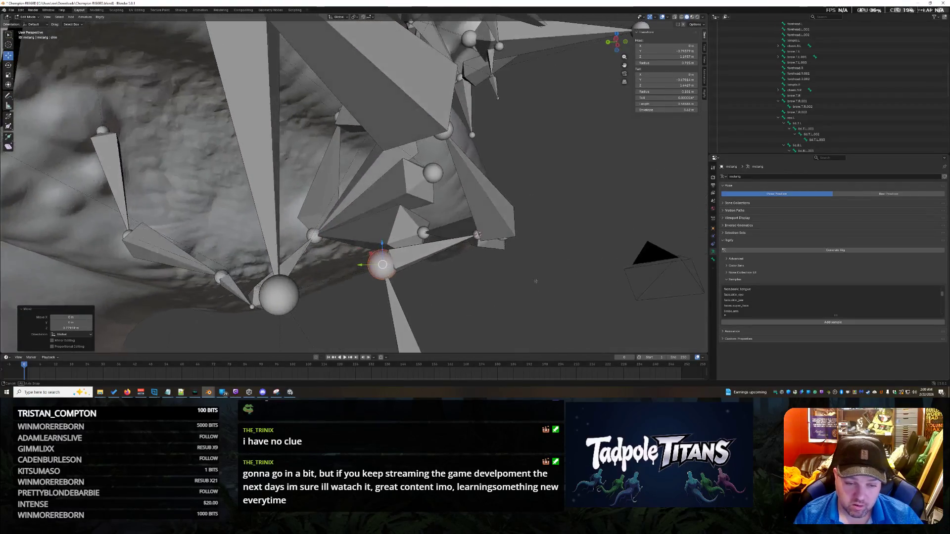
{"action": "scroll", "coordinate": [505, 282], "scroll_direction": "up", "scroll_amount": 1}
{"action": "middle_click_drag", "start_coordinate": [504, 283], "coordinate": [527, 299]}
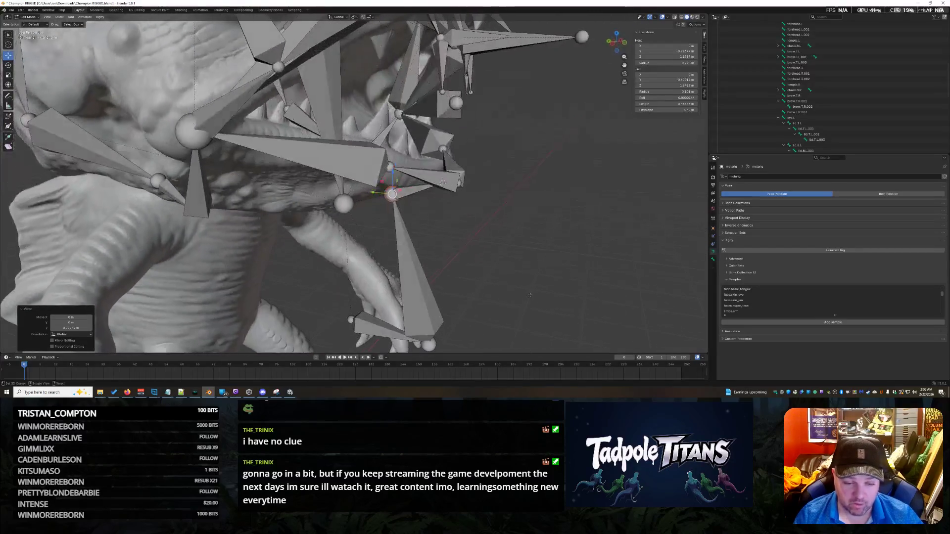
Reposition the lower chin bone freely, then shift it upward along Y.
{"action": "left_click", "coordinate": [388, 331]}
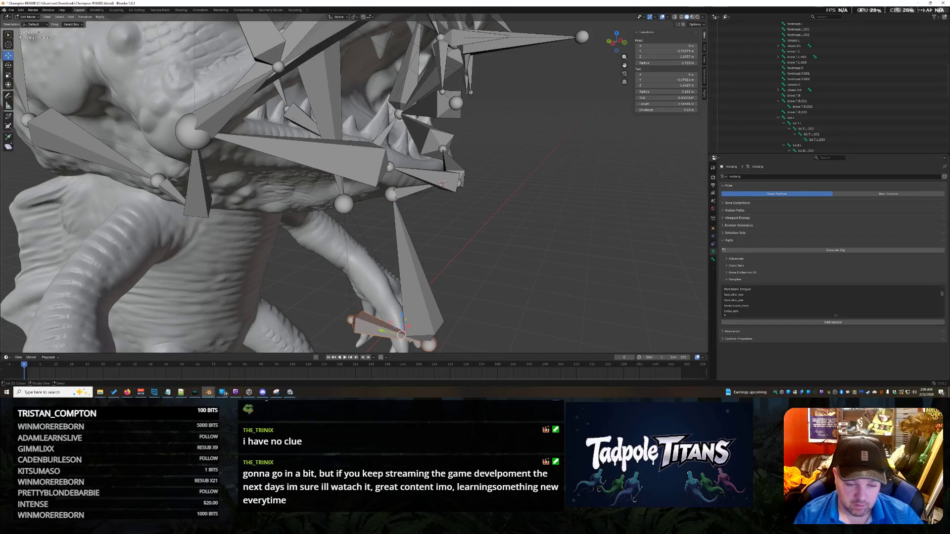
{"action": "key", "text": "g"}
{"action": "left_click", "coordinate": [379, 319]}
{"action": "middle_click_drag", "start_coordinate": [379, 320], "coordinate": [352, 297]}
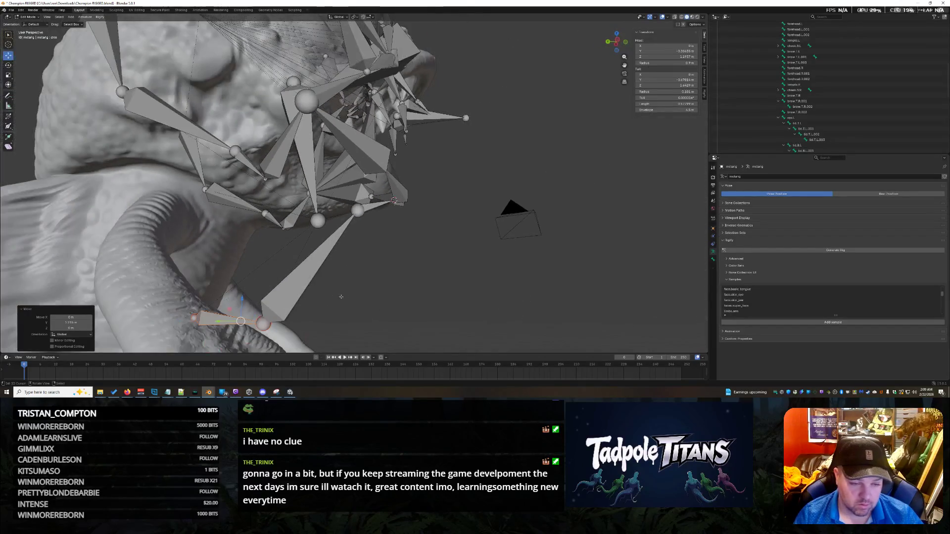
{"action": "key", "text": "g"}
{"action": "key", "text": "y"}
{"action": "left_click", "coordinate": [254, 228]}
{"action": "mouse_move", "coordinate": [254, 228]}
{"action": "middle_mouse_down"}
{"action": "mouse_move", "coordinate": [350, 281]}
{"action": "mouse_move", "coordinate": [391, 260]}
{"action": "middle_mouse_up"}
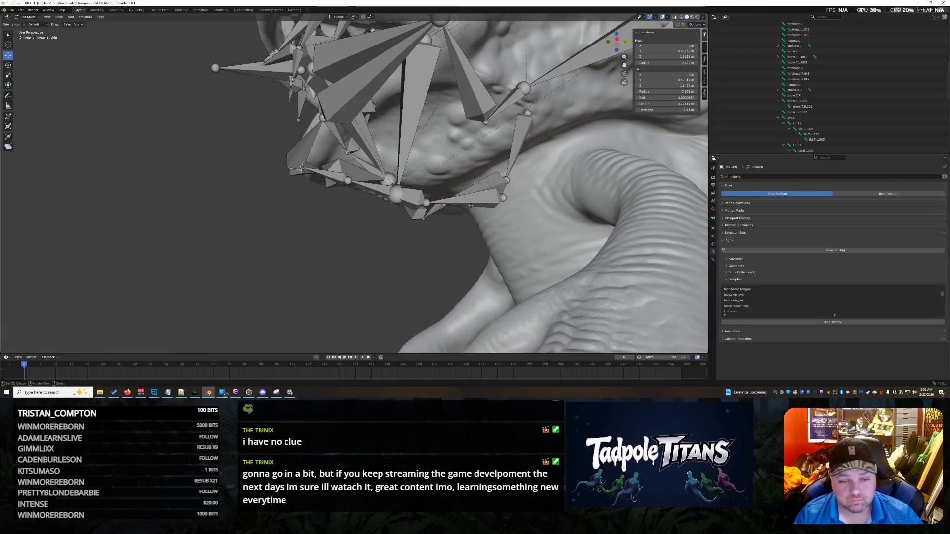
Move the jaw bone along Z and Y, then lower another bone under the jaw along Z.
{"action": "key", "text": "g"}
{"action": "key", "text": "z"}
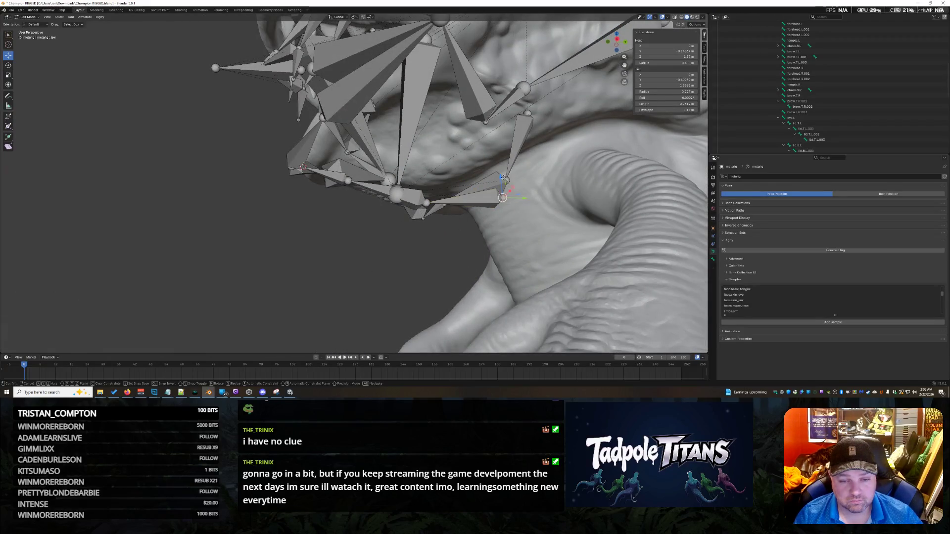
{"action": "left_click", "coordinate": [502, 186]}
{"action": "key", "text": "g"}
{"action": "key", "text": "y"}
{"action": "left_click", "coordinate": [508, 172]}
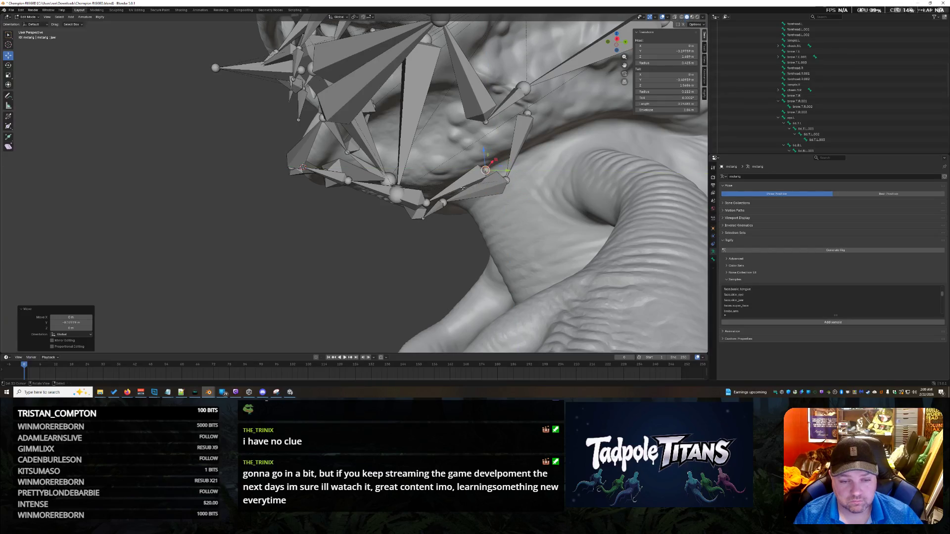
{"action": "left_click", "coordinate": [425, 199]}
{"action": "key", "text": "g"}
{"action": "key", "text": "z"}
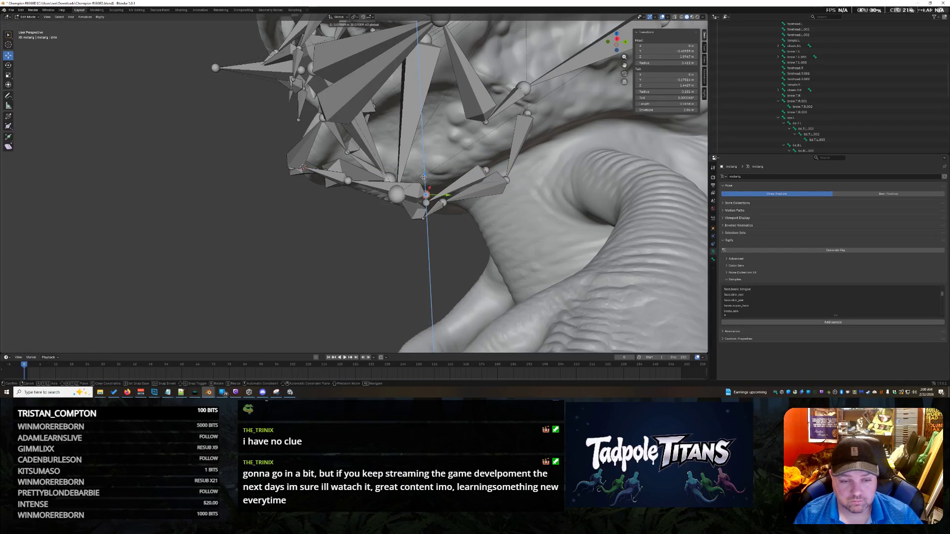
{"action": "left_click", "coordinate": [424, 177]}
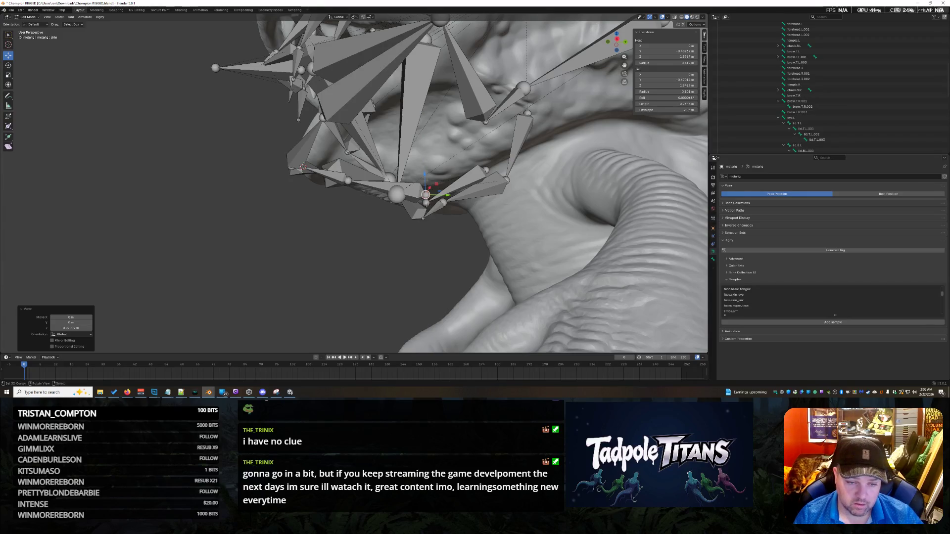
{"action": "left_click", "coordinate": [426, 200], "text": "shift"}
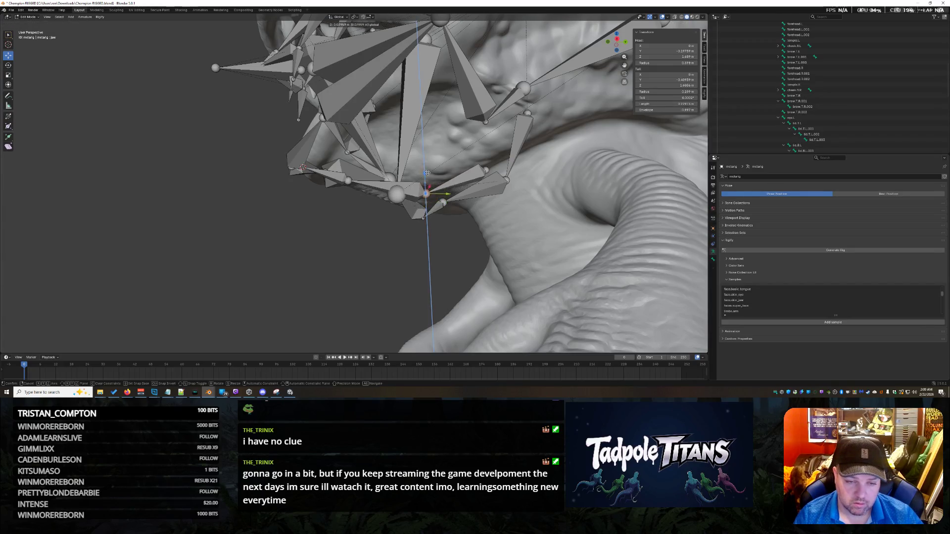
{"action": "mouse_move", "coordinate": [425, 200]}
{"action": "middle_mouse_down"}
{"action": "mouse_move", "coordinate": [349, 186]}
{"action": "mouse_move", "coordinate": [417, 276]}
{"action": "mouse_move", "coordinate": [421, 259]}
{"action": "middle_mouse_up"}
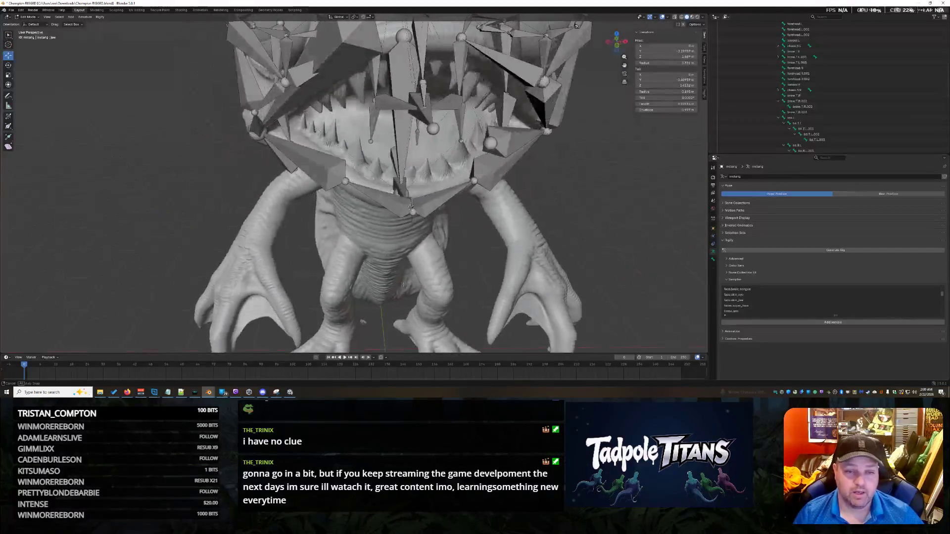
{"action": "scroll", "coordinate": [436, 239], "scroll_direction": "up", "scroll_amount": 2}
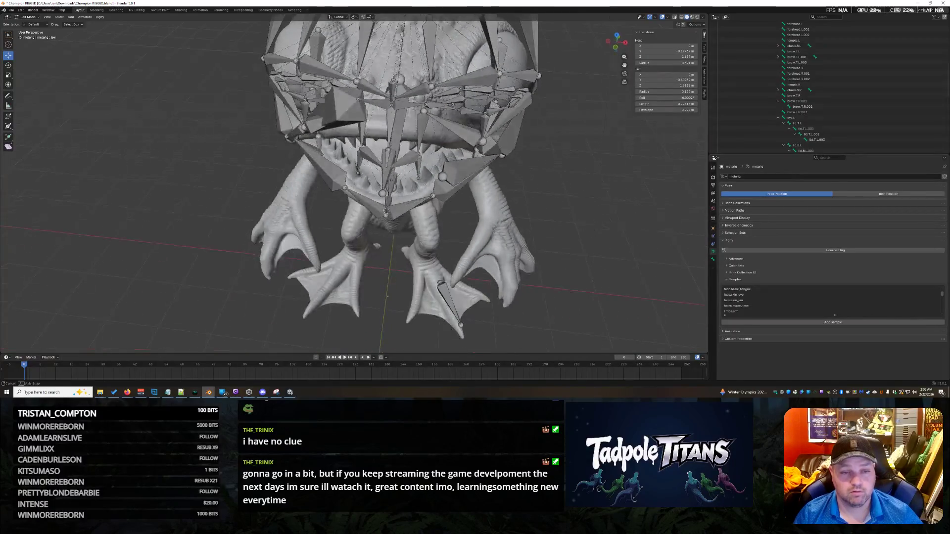
{"action": "mouse_move", "coordinate": [435, 240]}
{"action": "middle_mouse_down"}
{"action": "mouse_move", "coordinate": [468, 246]}
{"action": "mouse_move", "coordinate": [435, 318]}
{"action": "middle_mouse_up"}
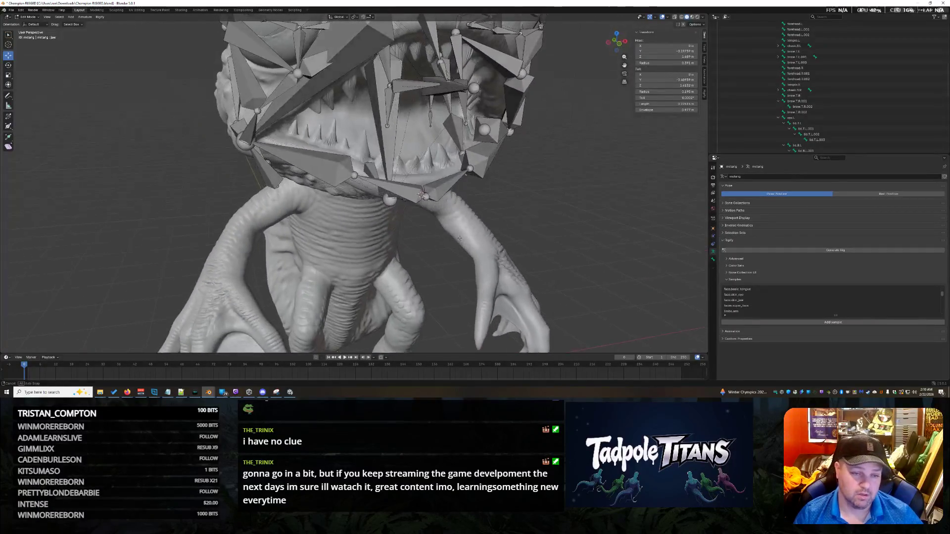
{"action": "scroll", "coordinate": [434, 318], "scroll_direction": "up", "scroll_amount": 3}
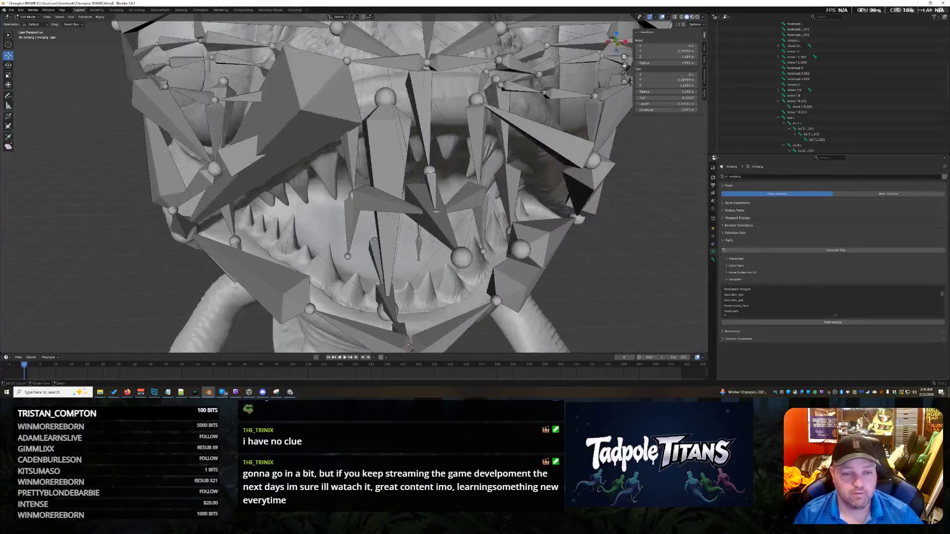
{"action": "scroll", "coordinate": [435, 318], "scroll_direction": "up", "scroll_amount": 2}
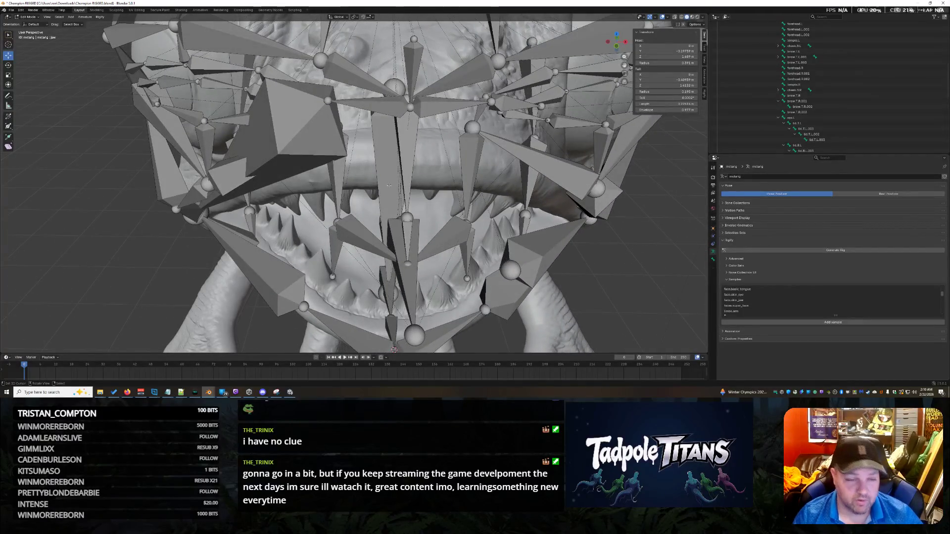
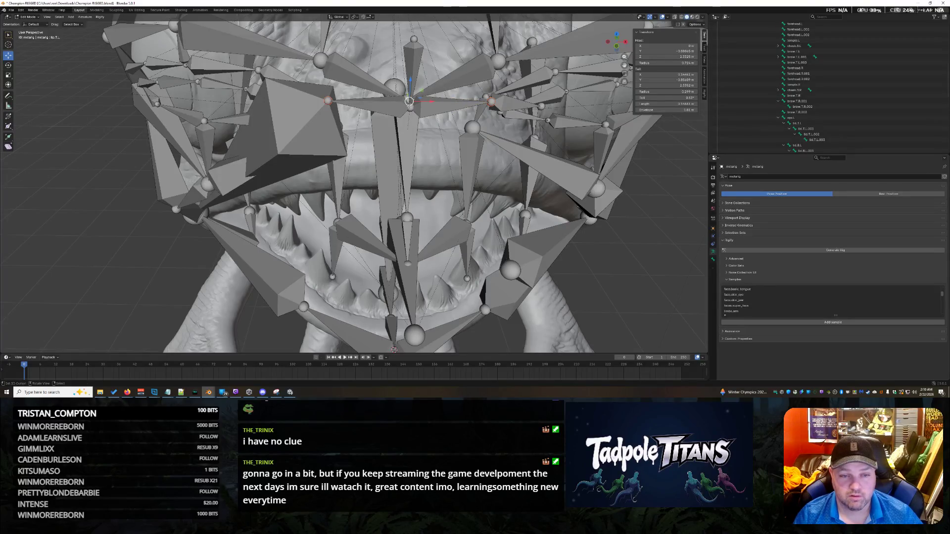
Lower one lip bone along Z and reposition a neighbouring face bone freely.
{"action": "key", "text": "g"}
{"action": "key", "text": "z"}
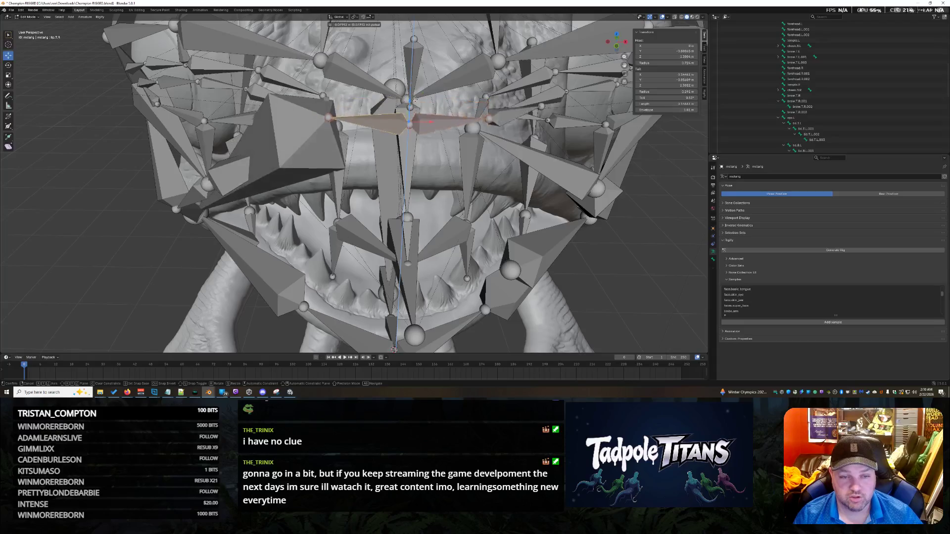
{"action": "left_click", "coordinate": [416, 138]}
{"action": "left_click", "coordinate": [522, 214]}
{"action": "key", "text": "g"}
{"action": "left_click", "coordinate": [522, 214]}
{"action": "mouse_move", "coordinate": [522, 214]}
{"action": "middle_mouse_down"}
{"action": "mouse_move", "coordinate": [488, 201]}
{"action": "mouse_move", "coordinate": [483, 216]}
{"action": "middle_mouse_up"}
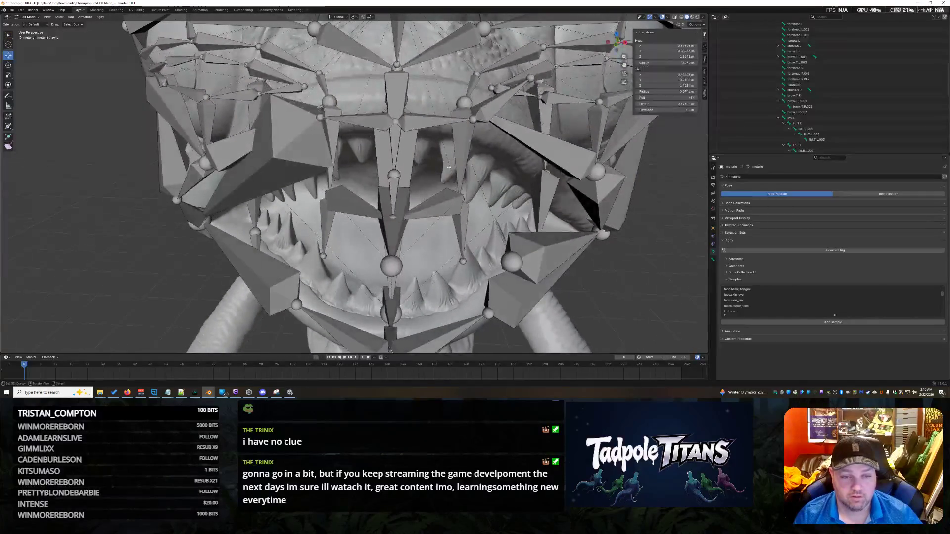
Raise the horizontal lip bone slightly and move the mouth-corner bone into place.
{"action": "left_click_drag", "start_coordinate": [396, 100], "coordinate": [395, 84]}
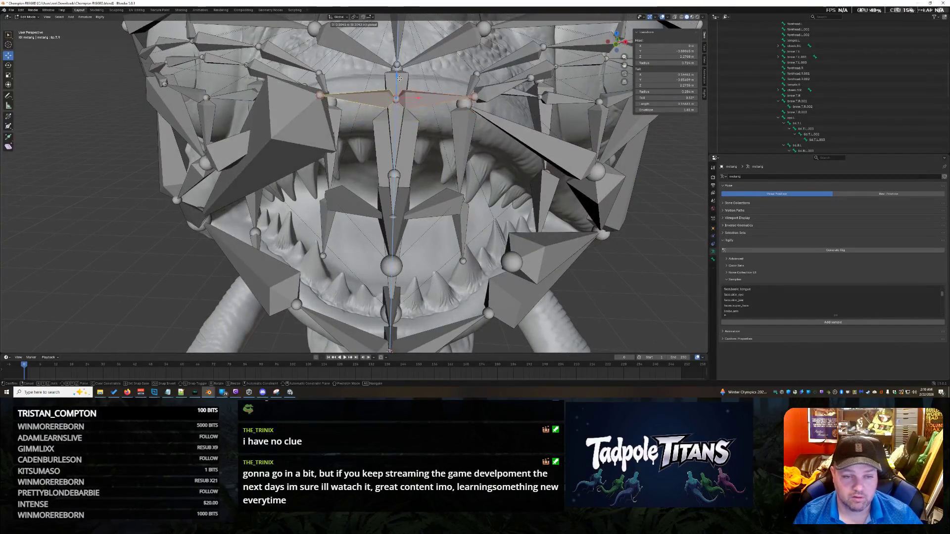
{"action": "left_click", "coordinate": [333, 104]}
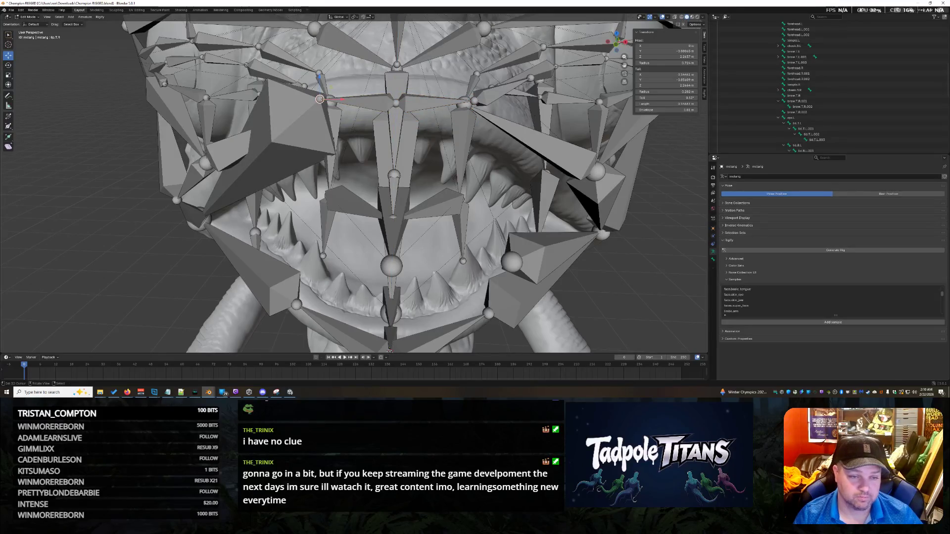
{"action": "left_click", "coordinate": [321, 99]}
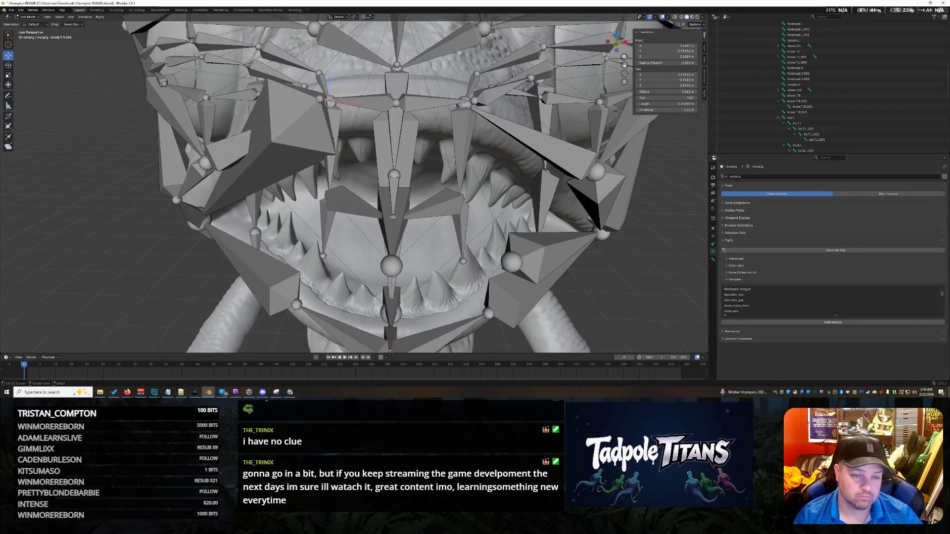
{"action": "left_click_drag", "start_coordinate": [319, 99], "coordinate": [308, 134]}
{"action": "mouse_move", "coordinate": [309, 133]}
{"action": "middle_mouse_down"}
{"action": "mouse_move", "coordinate": [387, 149]}
{"action": "mouse_move", "coordinate": [380, 182]}
{"action": "mouse_move", "coordinate": [319, 194]}
{"action": "middle_mouse_up"}
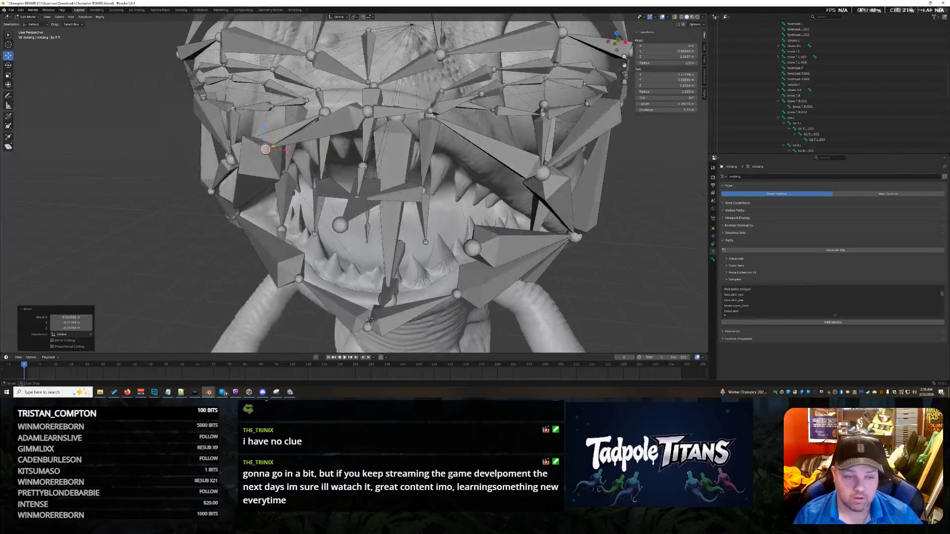
{"action": "middle_click_drag", "start_coordinate": [546, 220], "coordinate": [595, 227]}
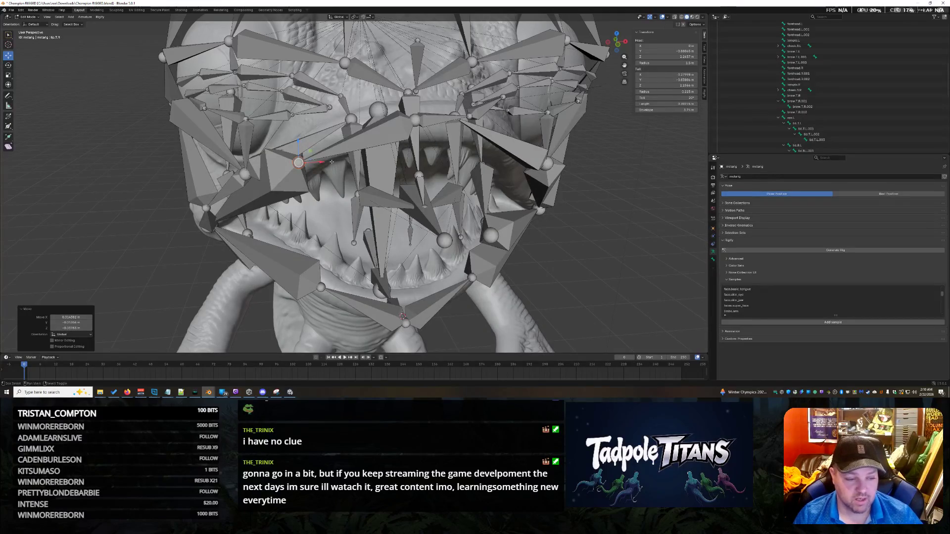
Snap the 3D cursor to one bone, snap another bone onto it, and adjust its Tail X.
{"action": "key", "text": "shift+s"}
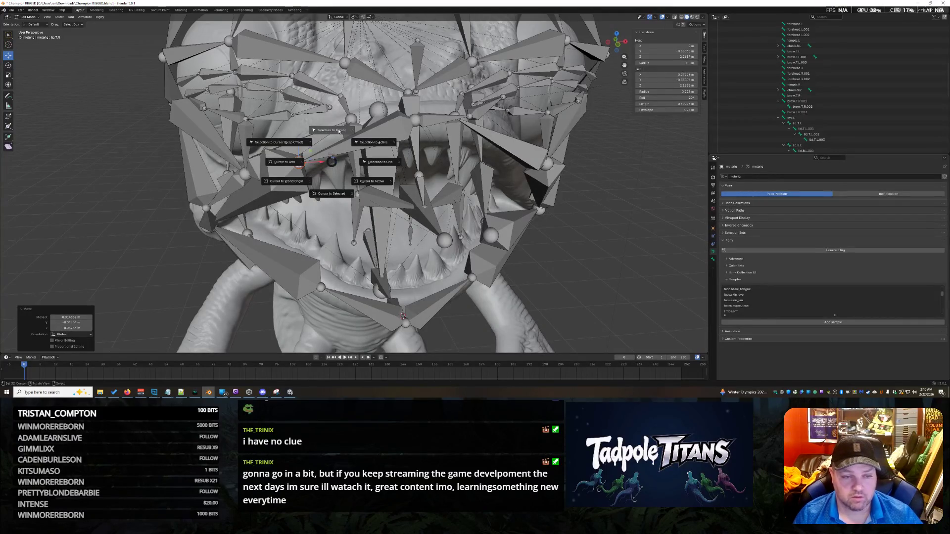
{"action": "left_click", "coordinate": [339, 187]}
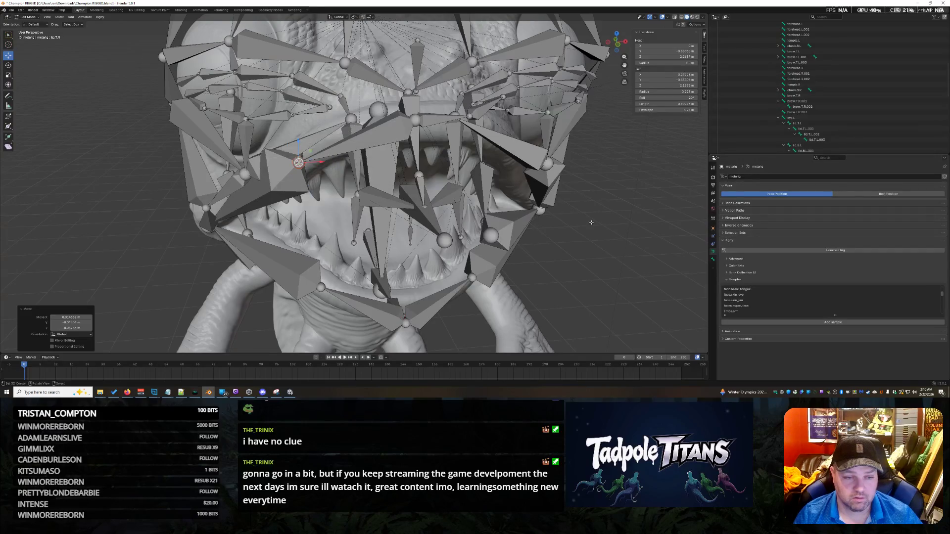
{"action": "middle_click_drag", "start_coordinate": [338, 187], "coordinate": [590, 218]}
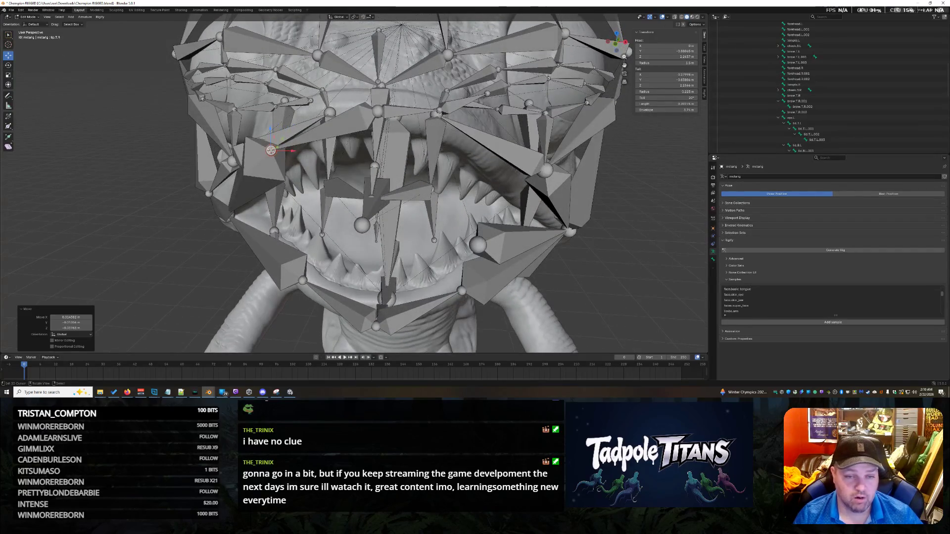
{"action": "middle_click_drag", "start_coordinate": [440, 109], "coordinate": [538, 224]}
{"action": "key", "text": "shift+s"}
{"action": "left_click", "coordinate": [547, 196]}
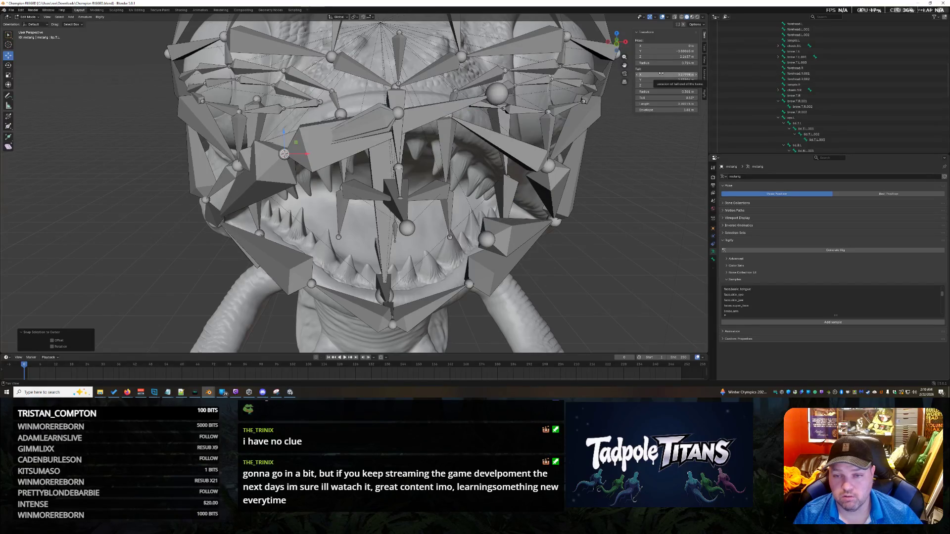
{"action": "key", "text": "Return"}
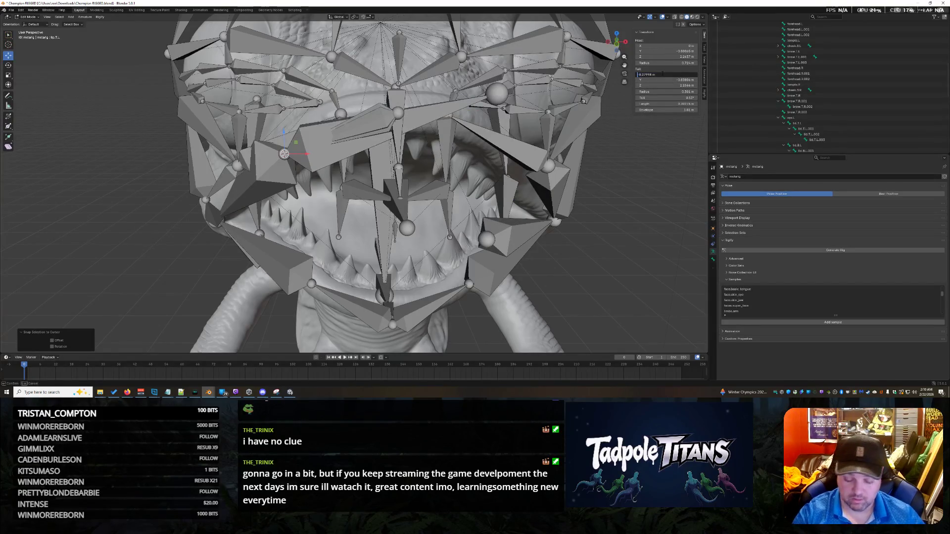
{"action": "key", "text": "Return"}
{"action": "middle_click_drag", "start_coordinate": [600, 228], "coordinate": [573, 119]}
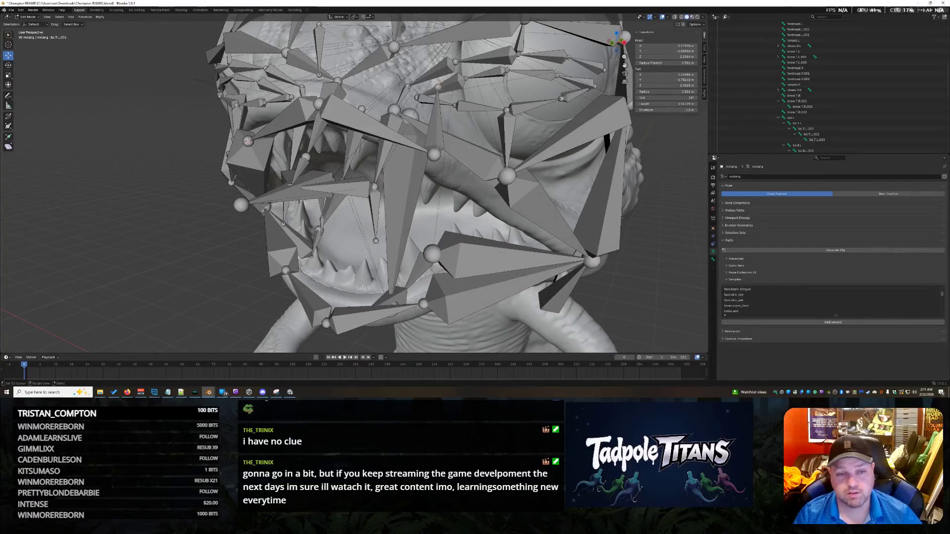
Place the 3D cursor on the cheek bone and snap a mouth-corner bone onto it, then pick a bone inside the mouth.
{"action": "middle_click_drag", "start_coordinate": [448, 123], "coordinate": [549, 225]}
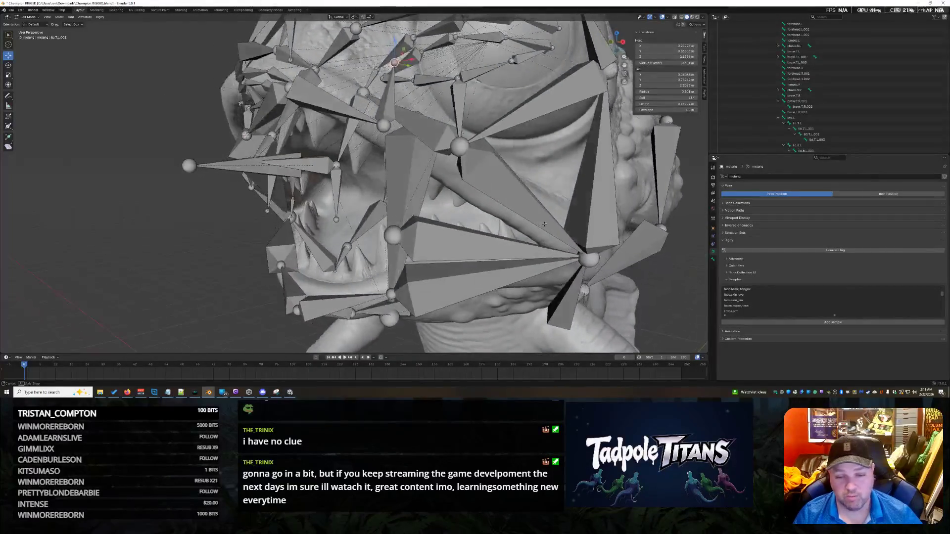
{"action": "scroll", "coordinate": [549, 225], "scroll_direction": "down", "scroll_amount": 2}
{"action": "key", "text": "shift+s"}
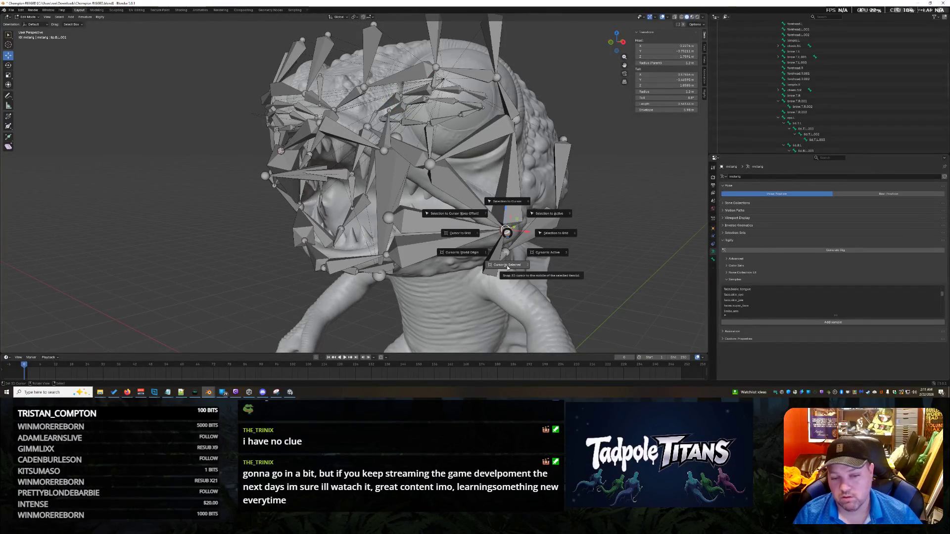
{"action": "left_click", "coordinate": [510, 266]}
{"action": "middle_click_drag", "start_coordinate": [494, 200], "coordinate": [468, 202]}
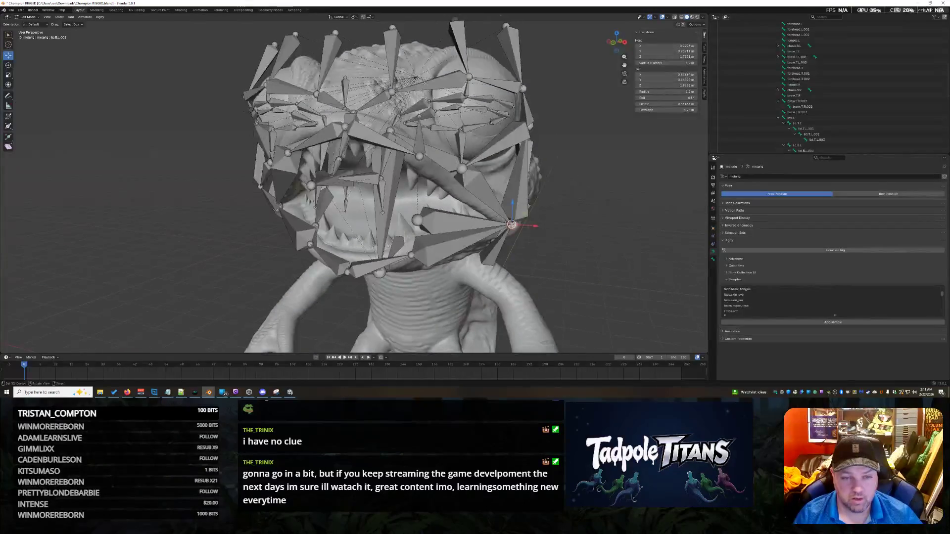
{"action": "key", "text": "shift+s"}
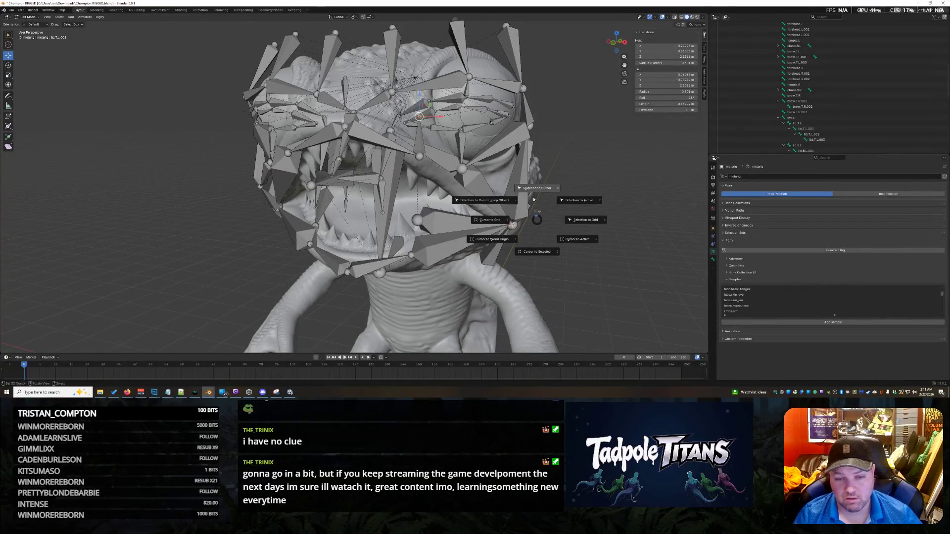
{"action": "left_click", "coordinate": [537, 192]}
{"action": "mouse_move", "coordinate": [537, 194]}
{"action": "middle_mouse_down"}
{"action": "mouse_move", "coordinate": [604, 224]}
{"action": "mouse_move", "coordinate": [574, 257]}
{"action": "middle_mouse_up"}
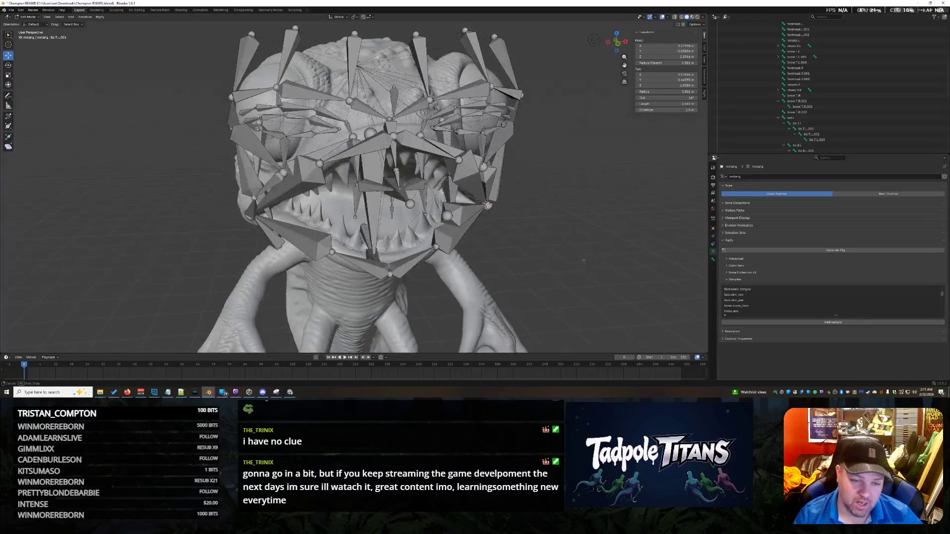
{"action": "scroll", "coordinate": [574, 256], "scroll_direction": "up", "scroll_amount": 2}
{"action": "left_click", "coordinate": [439, 203]}
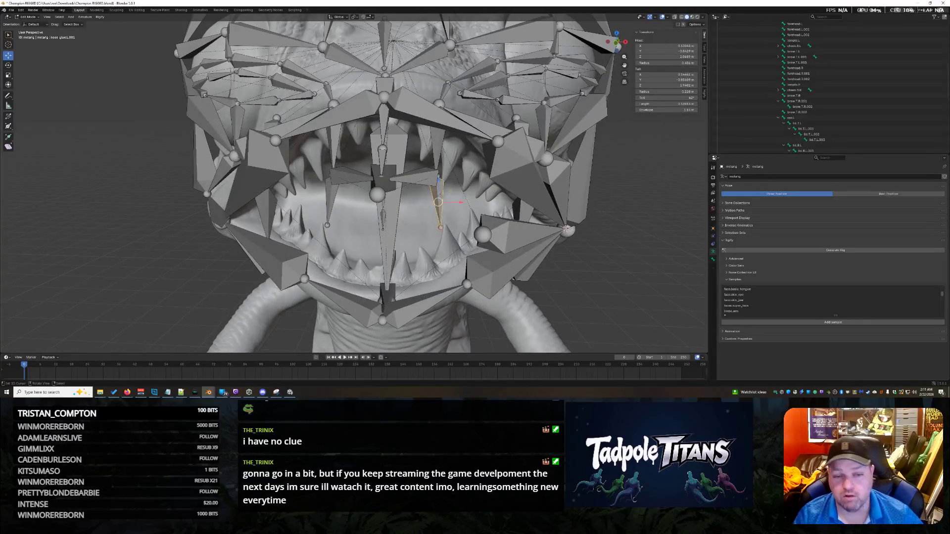
Select the two inner mouth bones and raise them together along Z.
{"action": "left_click", "coordinate": [419, 176]}
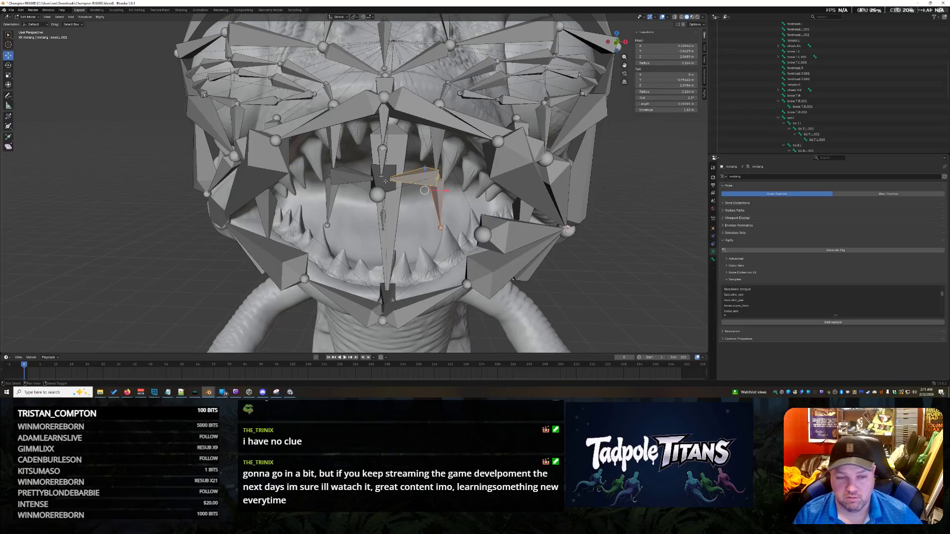
{"action": "left_click", "coordinate": [354, 175], "text": "shift"}
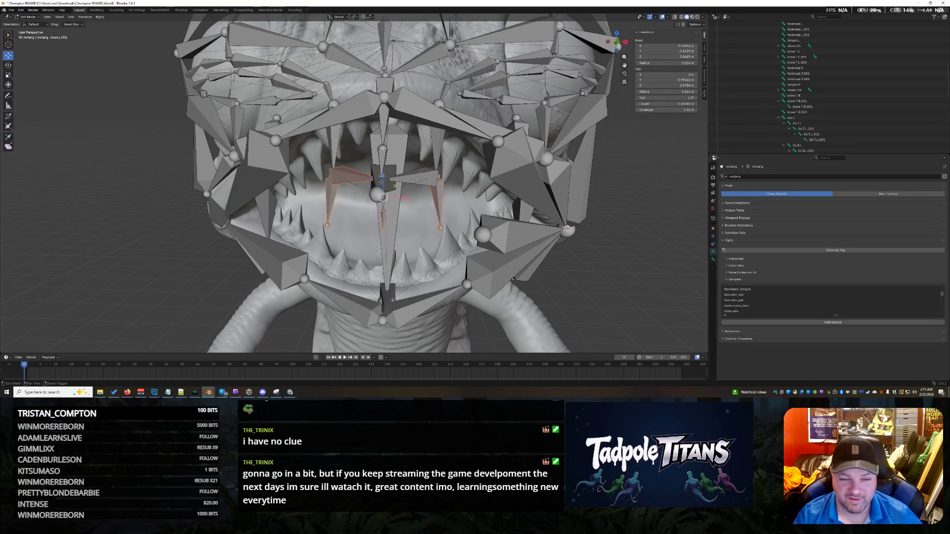
{"action": "middle_click_drag", "start_coordinate": [436, 229], "coordinate": [386, 215]}
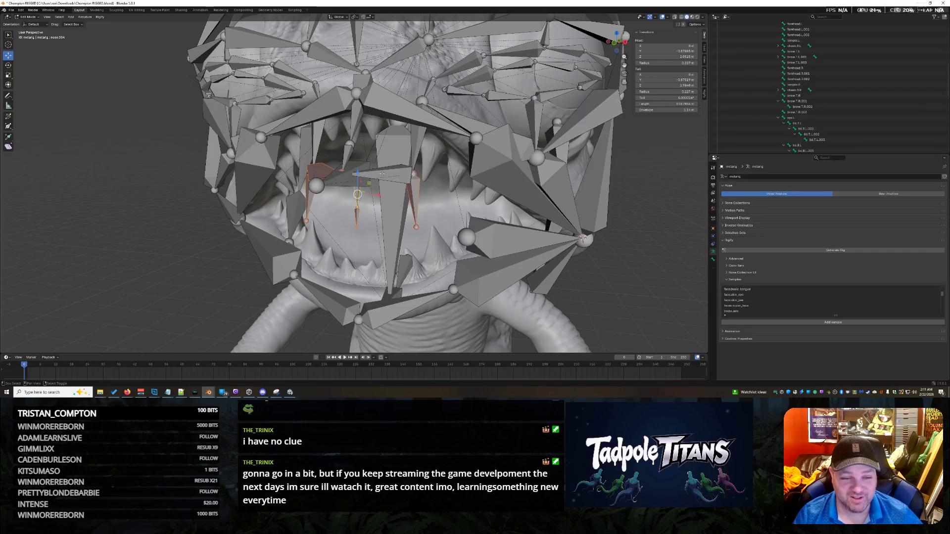
{"action": "scroll", "coordinate": [356, 124], "scroll_direction": "down", "scroll_amount": 4}
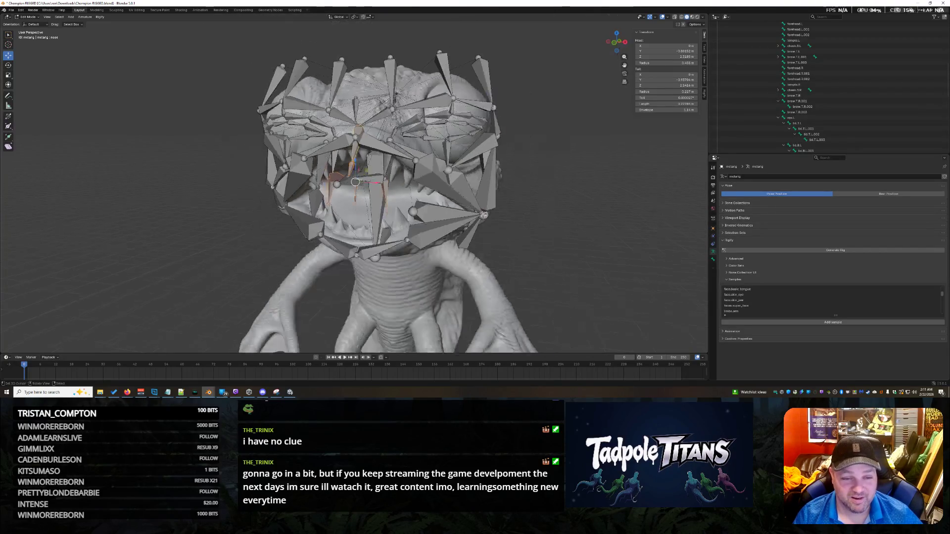
{"action": "key", "text": "g"}
{"action": "key", "text": "z"}
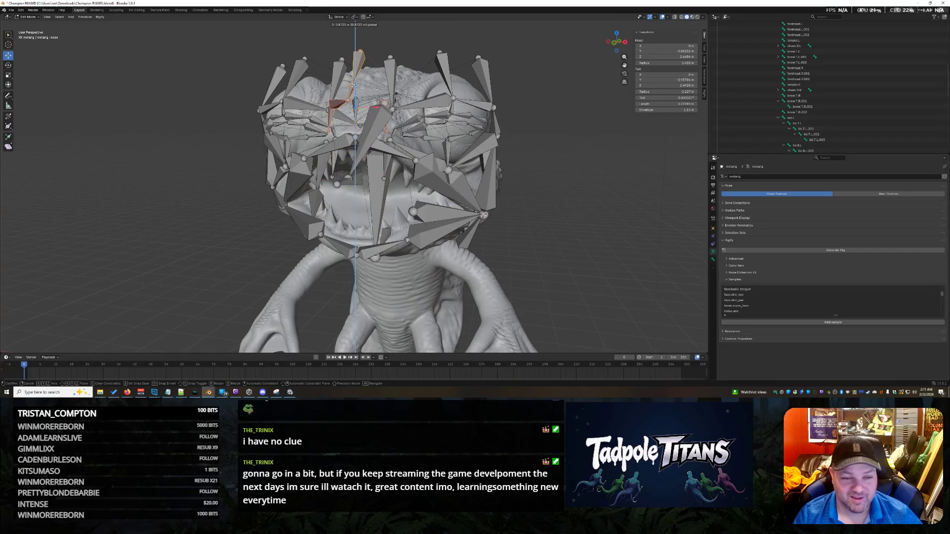
{"action": "key", "text": "Return"}
{"action": "mouse_move", "coordinate": [482, 164]}
{"action": "middle_mouse_down"}
{"action": "mouse_move", "coordinate": [578, 193]}
{"action": "mouse_move", "coordinate": [567, 244]}
{"action": "mouse_move", "coordinate": [579, 246]}
{"action": "mouse_move", "coordinate": [526, 216]}
{"action": "mouse_move", "coordinate": [585, 235]}
{"action": "middle_mouse_up"}
{"action": "scroll", "coordinate": [520, 179], "scroll_direction": "up", "scroll_amount": 3}
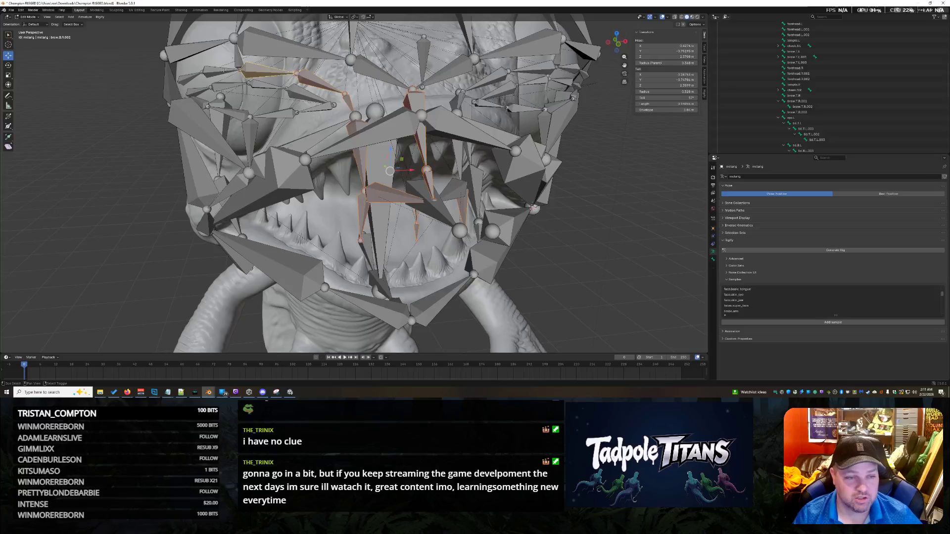
Add another face bone to the selection and reposition it freely among the lip bones.
{"action": "middle_click_drag", "start_coordinate": [563, 211], "coordinate": [624, 171]}
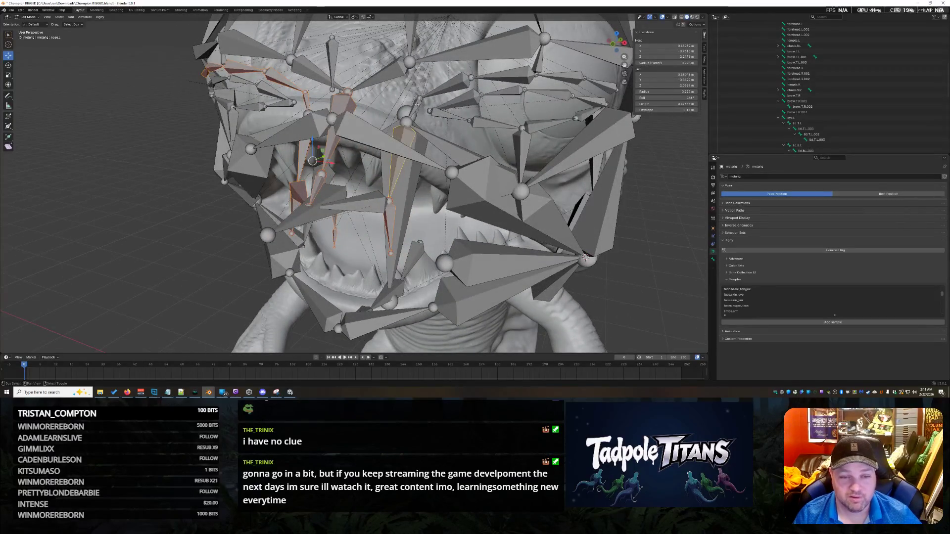
{"action": "left_click", "coordinate": [499, 78], "text": "shift"}
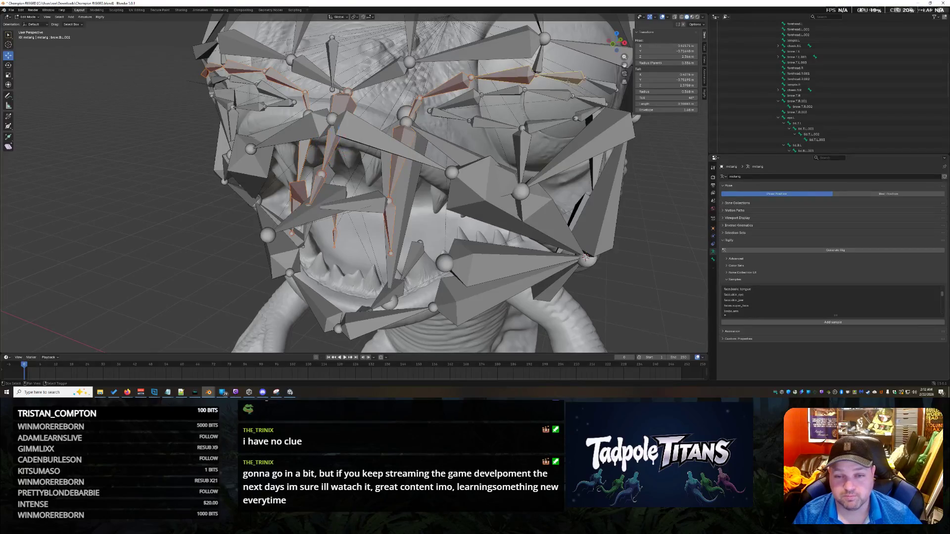
{"action": "mouse_move", "coordinate": [527, 183]}
{"action": "middle_mouse_down"}
{"action": "mouse_move", "coordinate": [552, 178]}
{"action": "mouse_move", "coordinate": [574, 236]}
{"action": "middle_mouse_up"}
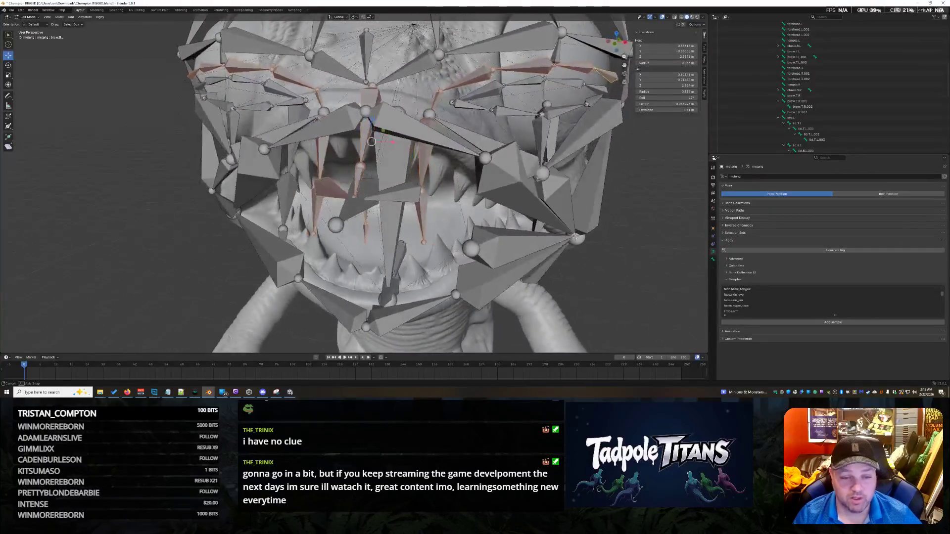
{"action": "key", "text": "g"}
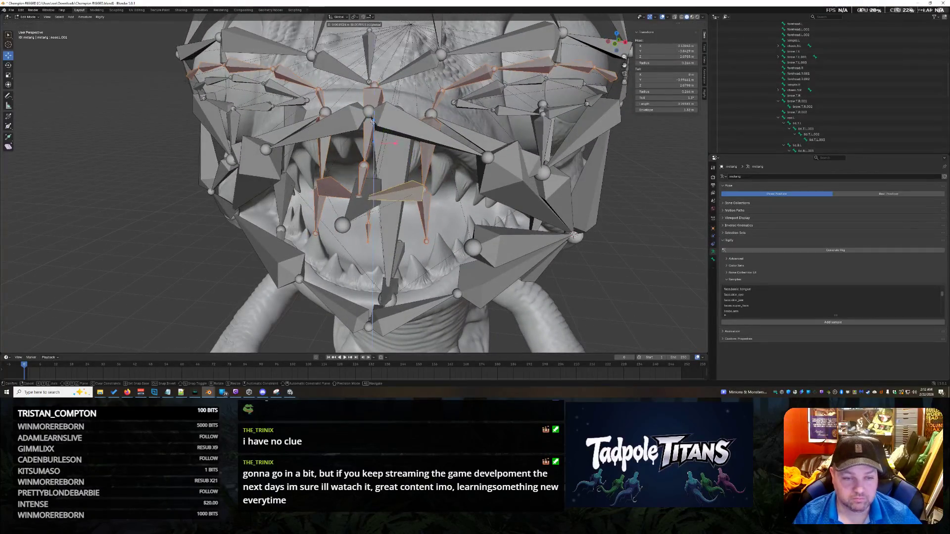
{"action": "left_click", "coordinate": [536, 147]}
{"action": "scroll", "coordinate": [536, 147], "scroll_direction": "down", "scroll_amount": 3}
{"action": "scroll", "coordinate": [536, 148], "scroll_direction": "down", "scroll_amount": 3}
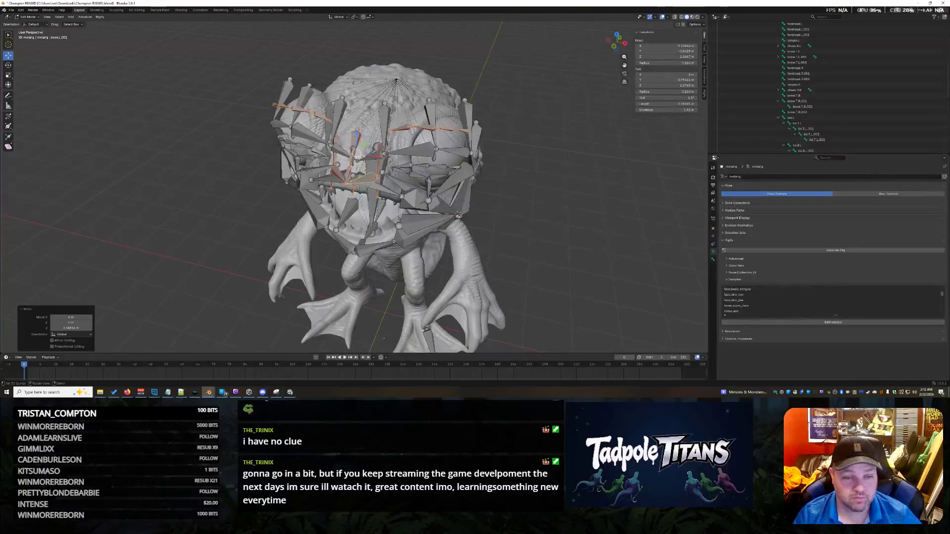
Inspect the head from several angles and confirm an axis-constrained move of a face bone.
{"action": "mouse_move", "coordinate": [535, 148]}
{"action": "middle_mouse_down"}
{"action": "mouse_move", "coordinate": [577, 175]}
{"action": "mouse_move", "coordinate": [543, 192]}
{"action": "middle_mouse_up"}
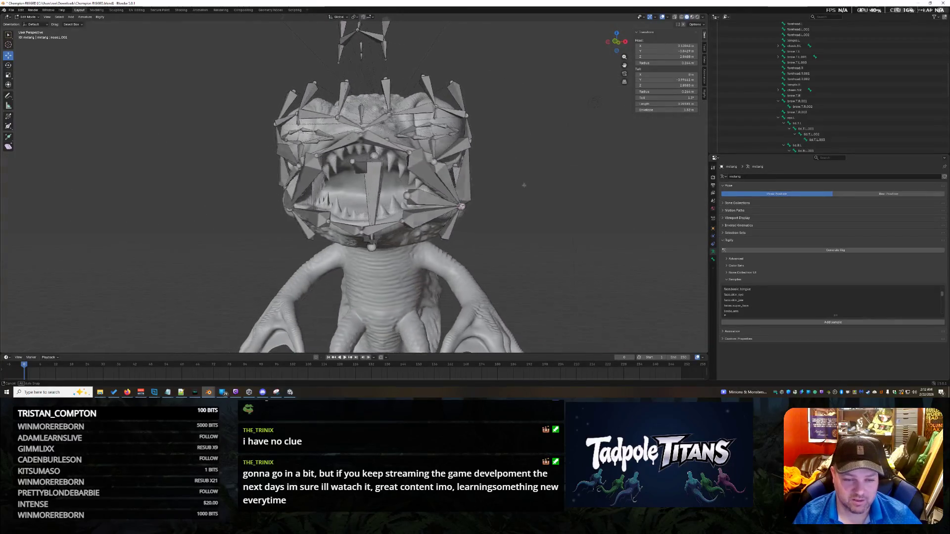
{"action": "scroll", "coordinate": [544, 192], "scroll_direction": "up", "scroll_amount": 3}
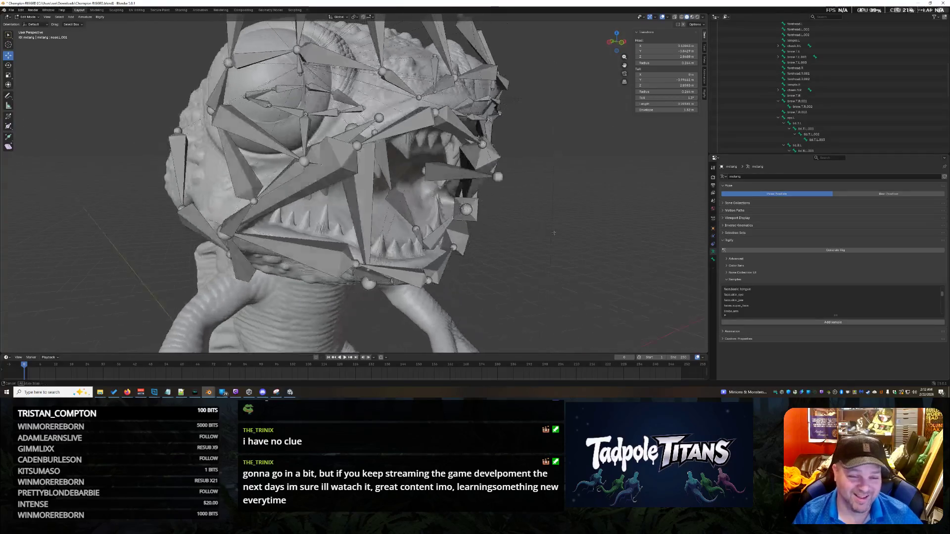
{"action": "middle_click_drag", "start_coordinate": [544, 192], "coordinate": [553, 238]}
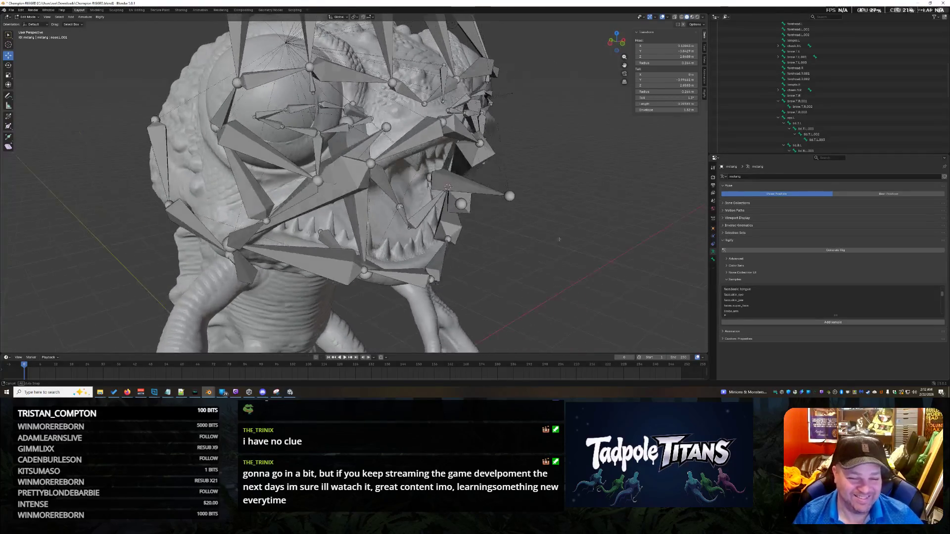
{"action": "middle_click_drag", "start_coordinate": [397, 158], "coordinate": [392, 174]}
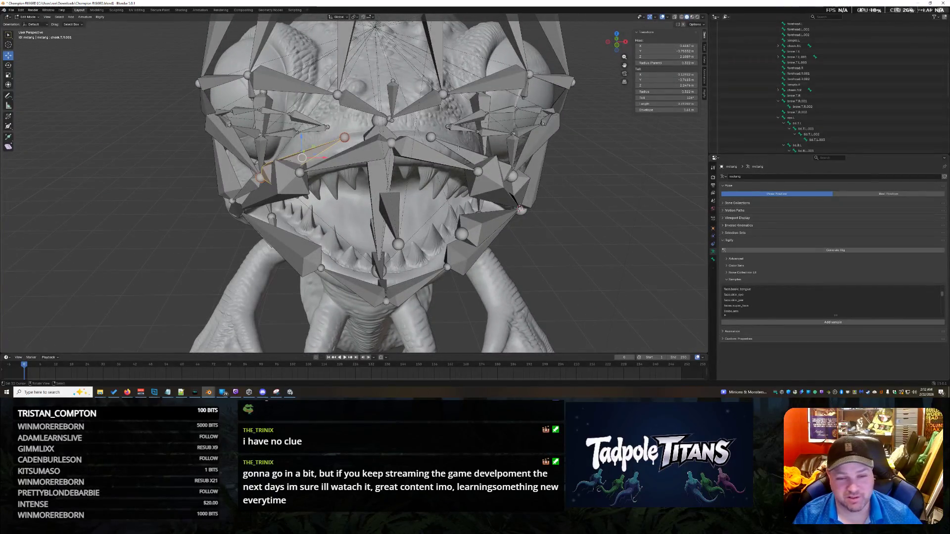
{"action": "scroll", "coordinate": [537, 224], "scroll_direction": "down", "scroll_amount": 3}
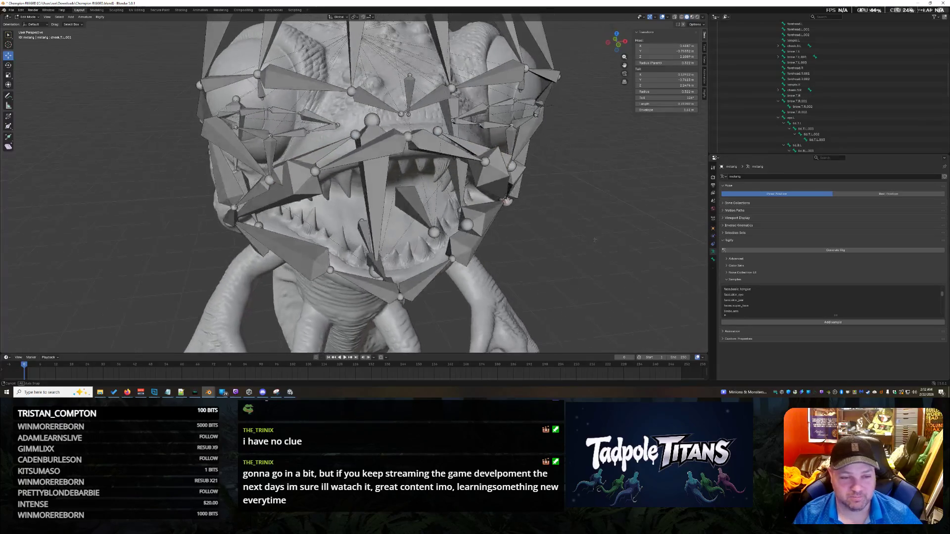
{"action": "middle_click_drag", "start_coordinate": [537, 225], "coordinate": [584, 221]}
{"action": "scroll", "coordinate": [585, 220], "scroll_direction": "up", "scroll_amount": 2}
{"action": "scroll", "coordinate": [584, 220], "scroll_direction": "up", "scroll_amount": 2}
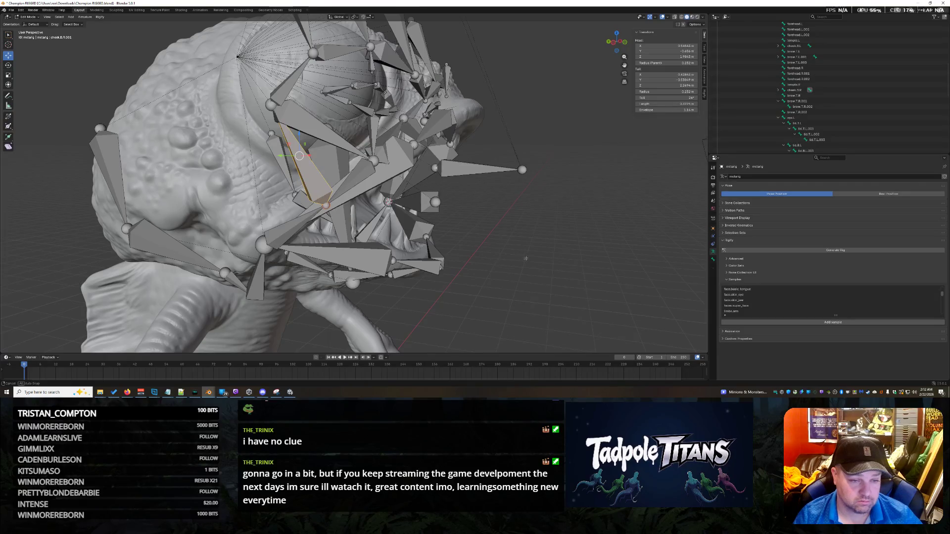
{"action": "scroll", "coordinate": [526, 258], "scroll_direction": "down", "scroll_amount": 3}
{"action": "middle_click_drag", "start_coordinate": [526, 258], "coordinate": [525, 255]}
{"action": "scroll", "coordinate": [525, 255], "scroll_direction": "up", "scroll_amount": 2}
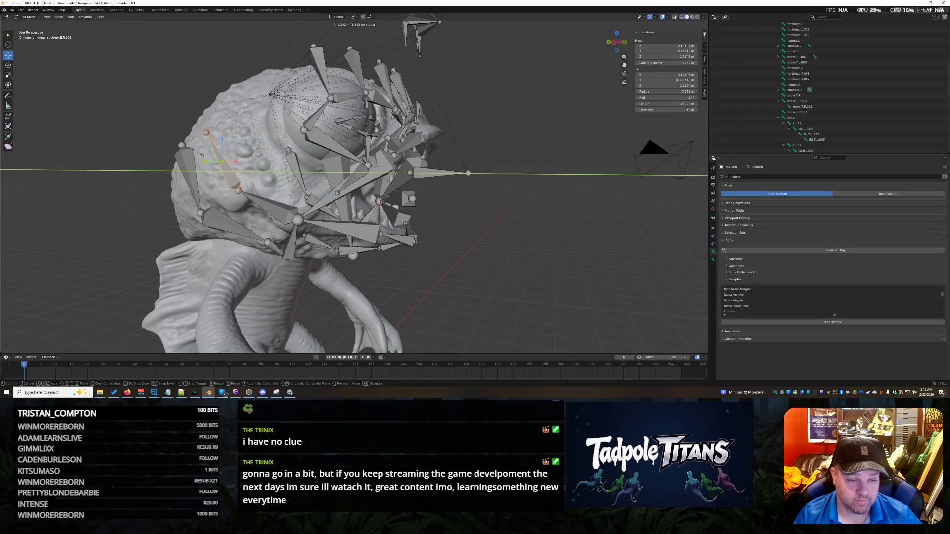
{"action": "left_click", "coordinate": [206, 157]}
{"action": "middle_click_drag", "start_coordinate": [206, 158], "coordinate": [196, 192]}
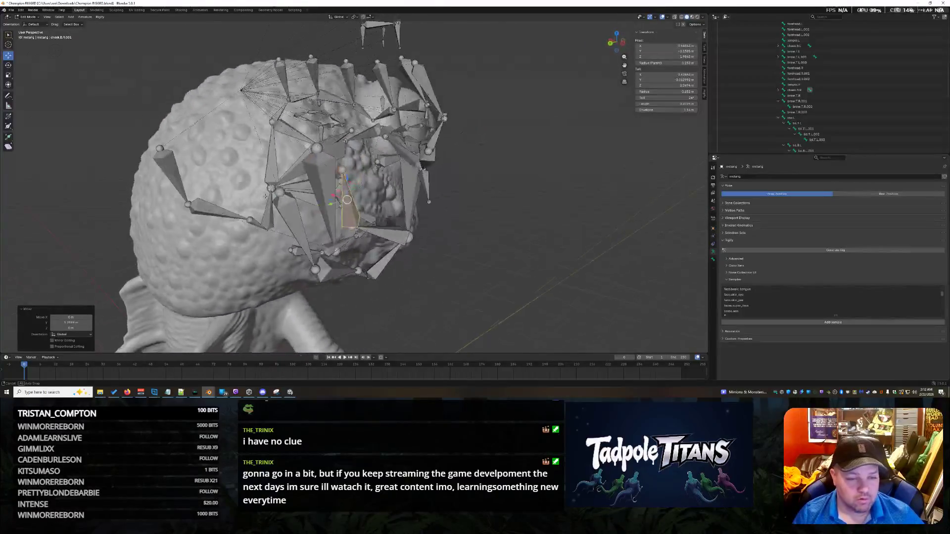
{"action": "scroll", "coordinate": [196, 193], "scroll_direction": "up", "scroll_amount": 3}
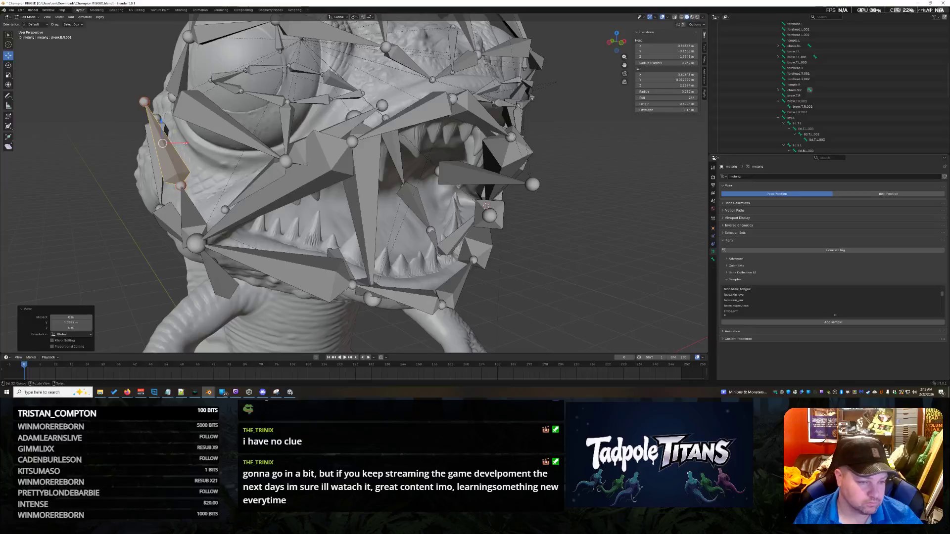
{"action": "mouse_move", "coordinate": [197, 192]}
{"action": "middle_mouse_down"}
{"action": "mouse_move", "coordinate": [420, 23]}
{"action": "mouse_move", "coordinate": [168, 176]}
{"action": "middle_mouse_up"}
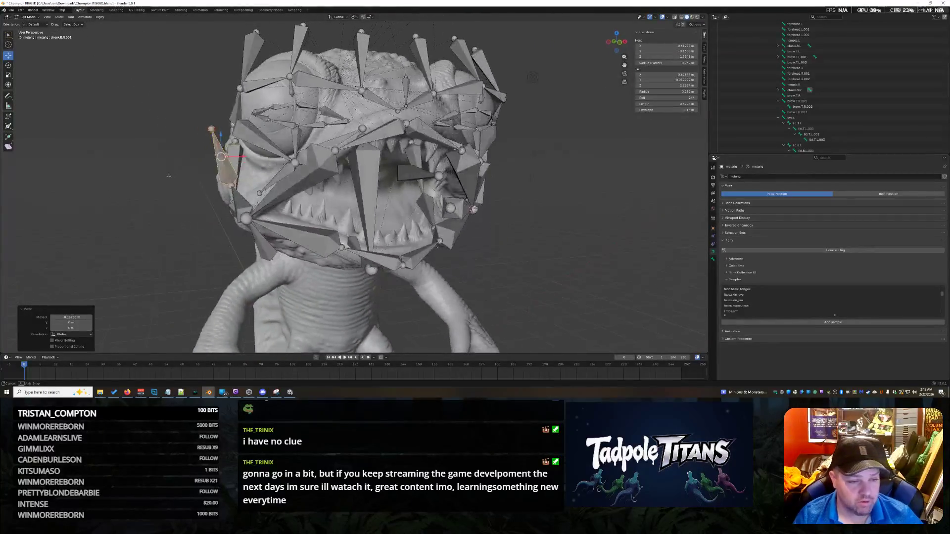
{"action": "mouse_move", "coordinate": [245, 157]}
{"action": "middle_mouse_down"}
{"action": "mouse_move", "coordinate": [231, 227]}
{"action": "mouse_move", "coordinate": [315, 186]}
{"action": "middle_mouse_up"}
Pick another face bone, nudge it along X, then cancel a second move to restore its position.
{"action": "left_click", "coordinate": [316, 182]}
{"action": "middle_click_drag", "start_coordinate": [471, 258], "coordinate": [484, 213]}
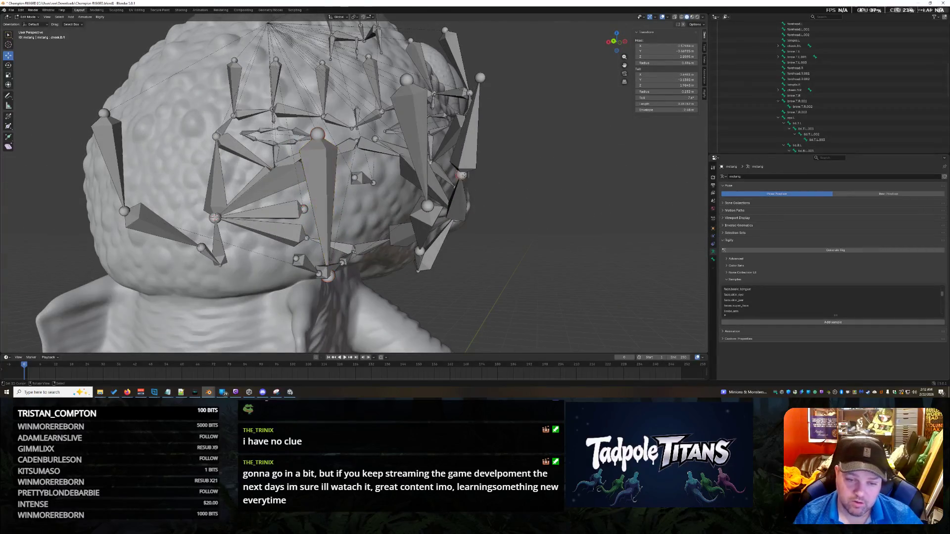
{"action": "left_click_drag", "start_coordinate": [454, 194], "coordinate": [456, 199]}
{"action": "mouse_move", "coordinate": [456, 199]}
{"action": "middle_mouse_down"}
{"action": "mouse_move", "coordinate": [415, 217]}
{"action": "mouse_move", "coordinate": [477, 199]}
{"action": "mouse_move", "coordinate": [386, 208]}
{"action": "mouse_move", "coordinate": [416, 171]}
{"action": "middle_mouse_up"}
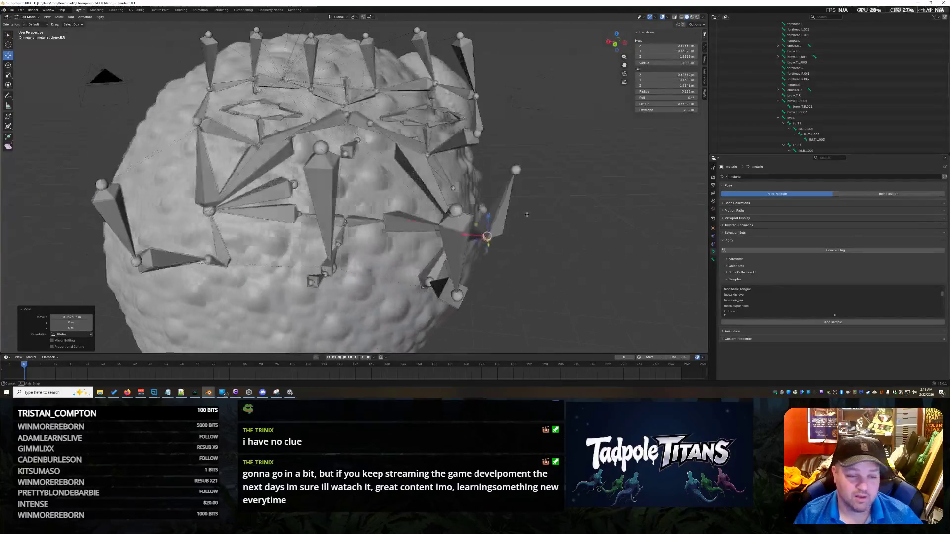
{"action": "key", "text": "g"}
{"action": "key", "text": "x"}
{"action": "left_click", "coordinate": [483, 169]}
{"action": "middle_click_drag", "start_coordinate": [483, 169], "coordinate": [517, 202]}
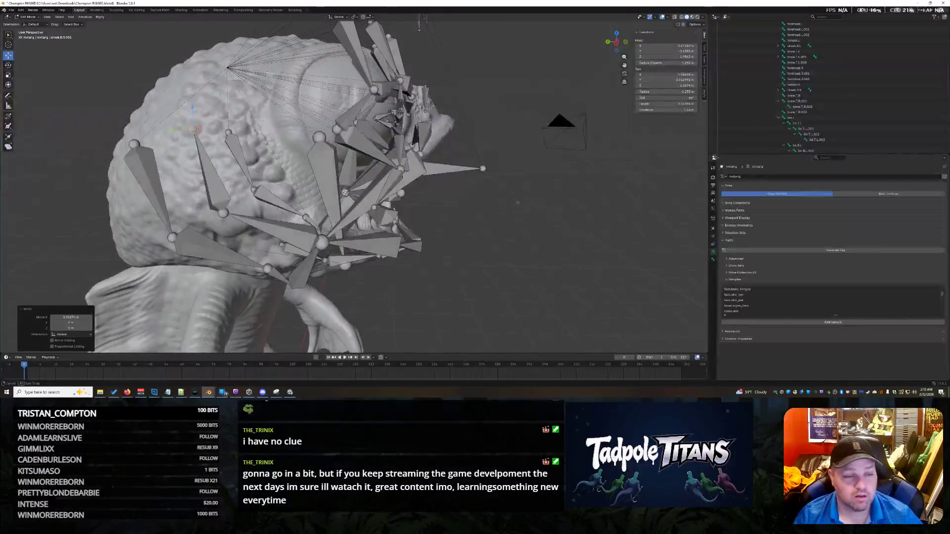
{"action": "key", "text": "Escape"}
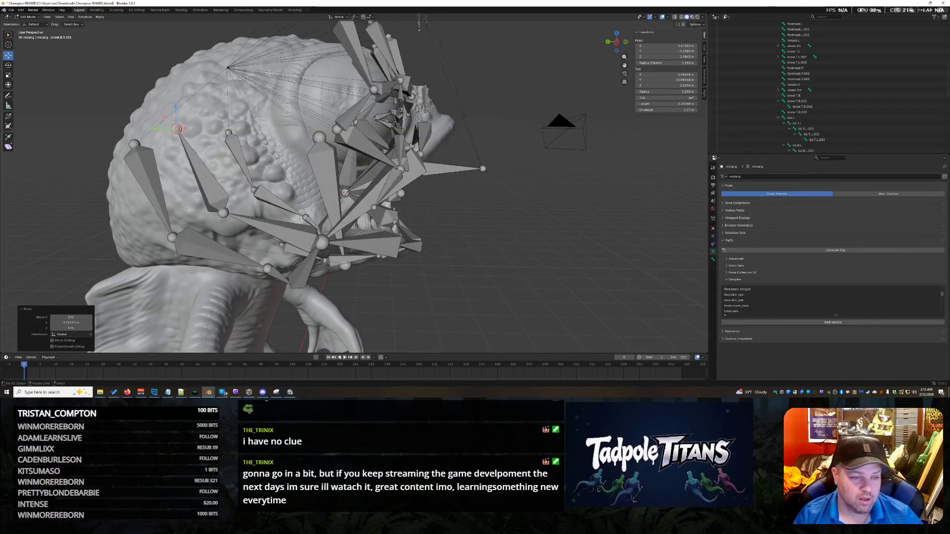
Place the 3D cursor on a bone joint near the eye and snap the selected bones onto it.
{"action": "middle_click_drag", "start_coordinate": [501, 239], "coordinate": [549, 234]}
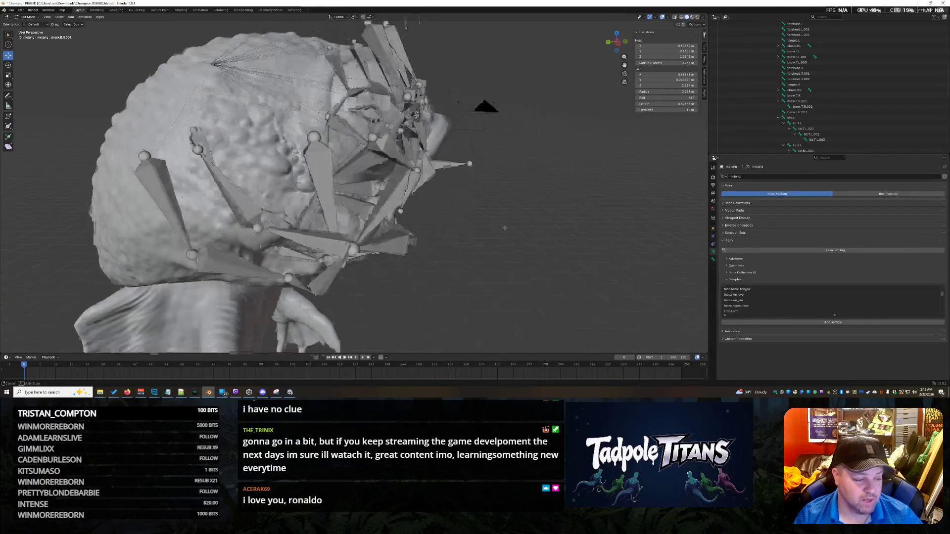
{"action": "middle_click_drag", "start_coordinate": [517, 188], "coordinate": [404, 205]}
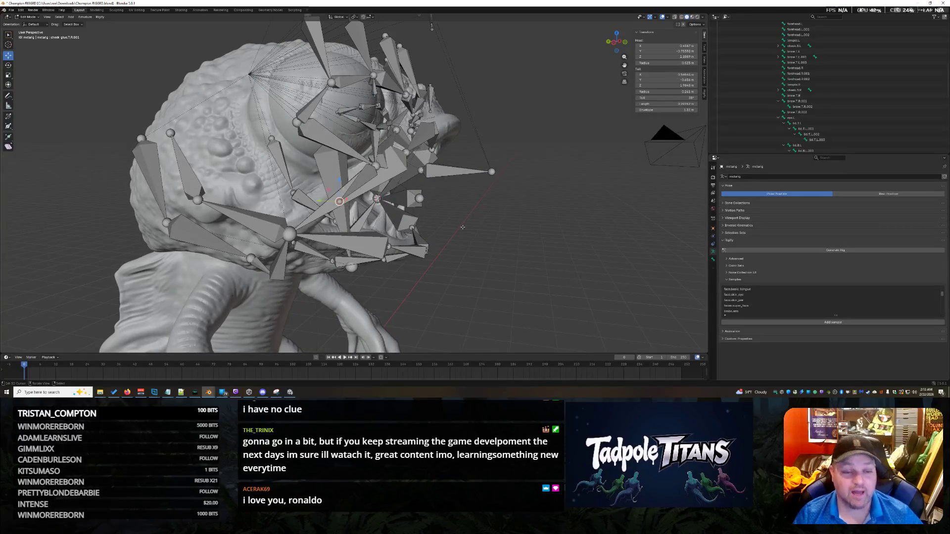
{"action": "middle_click_drag", "start_coordinate": [462, 228], "coordinate": [484, 238]}
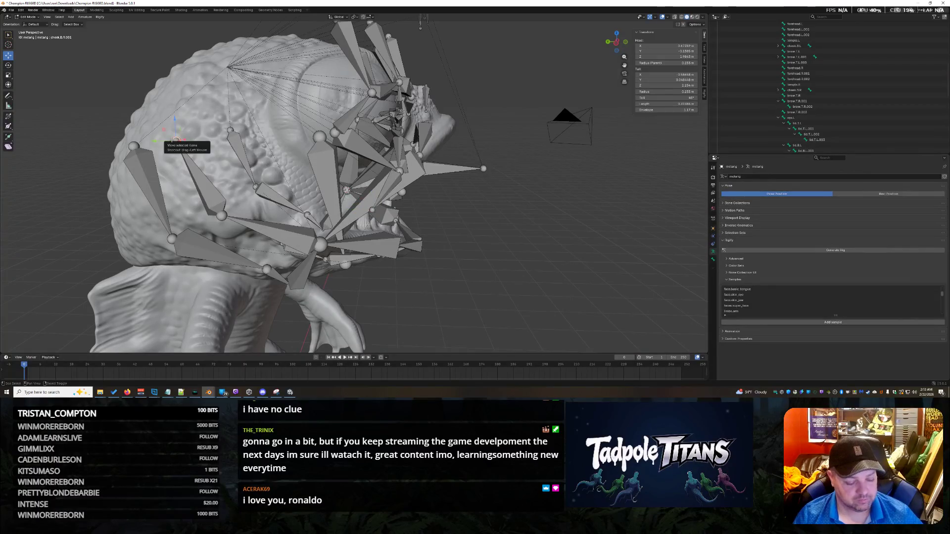
{"action": "key", "text": "shift+s"}
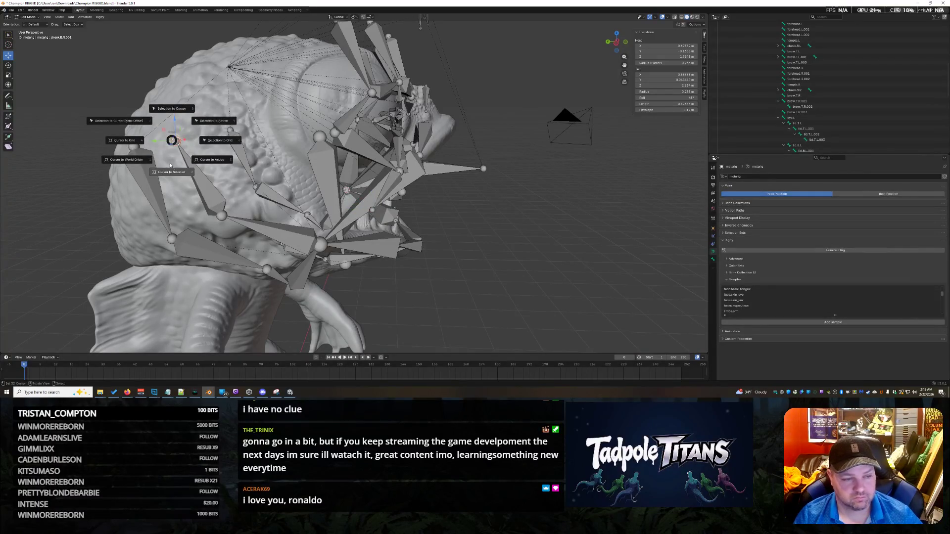
{"action": "left_click", "coordinate": [169, 164]}
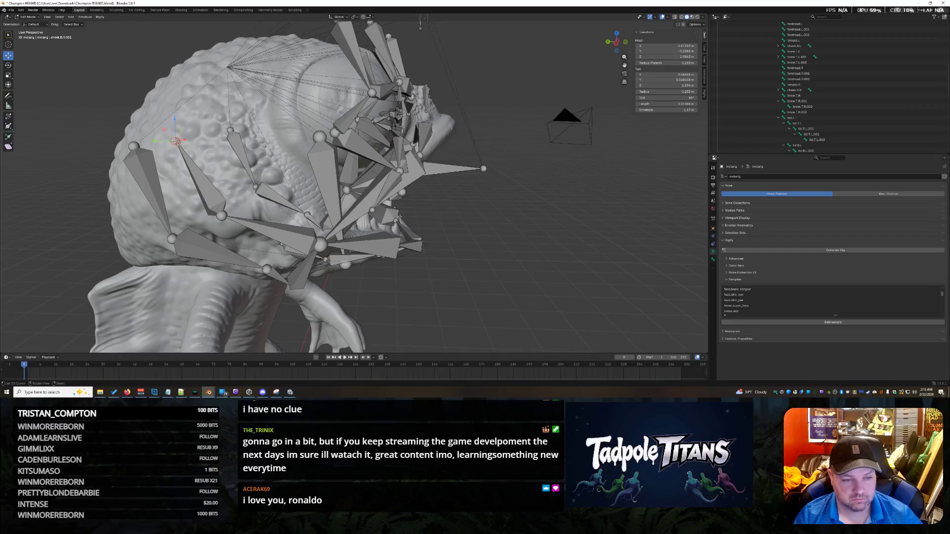
{"action": "middle_click_drag", "start_coordinate": [401, 217], "coordinate": [326, 205]}
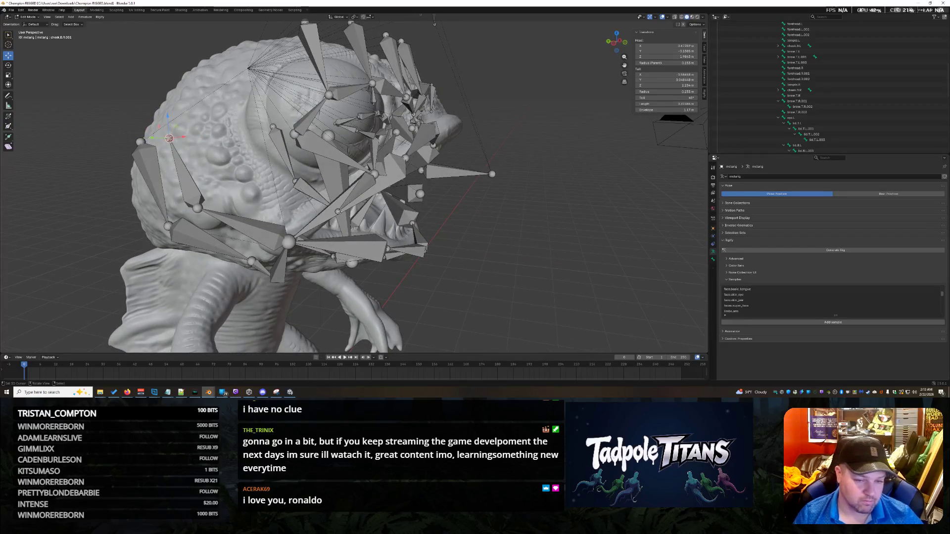
{"action": "key", "text": "shift+s"}
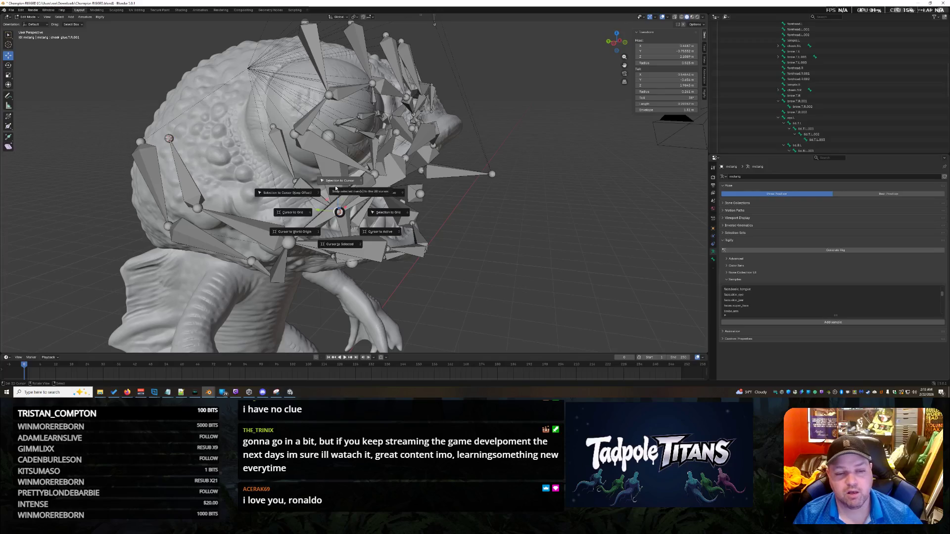
{"action": "left_click", "coordinate": [337, 186]}
Slide the bone tip along global X into a tighter fit and confirm after checking from several sides.
{"action": "middle_click_drag", "start_coordinate": [525, 233], "coordinate": [511, 232]}
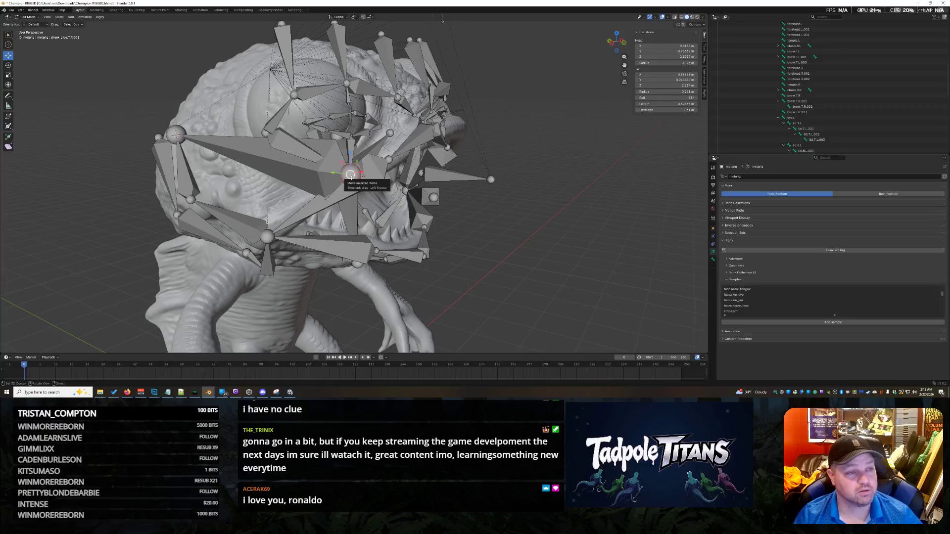
{"action": "middle_click_drag", "start_coordinate": [511, 268], "coordinate": [475, 263]}
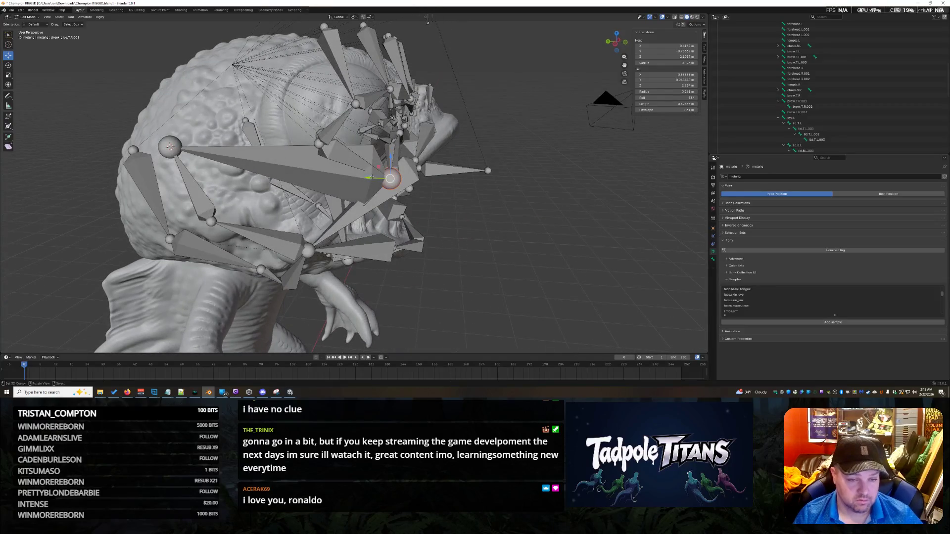
{"action": "key", "text": "g"}
{"action": "key", "text": "x"}
{"action": "key", "text": "Return"}
{"action": "mouse_move", "coordinate": [505, 249]}
{"action": "middle_mouse_down"}
{"action": "mouse_move", "coordinate": [536, 249]}
{"action": "mouse_move", "coordinate": [420, 261]}
{"action": "middle_mouse_up"}
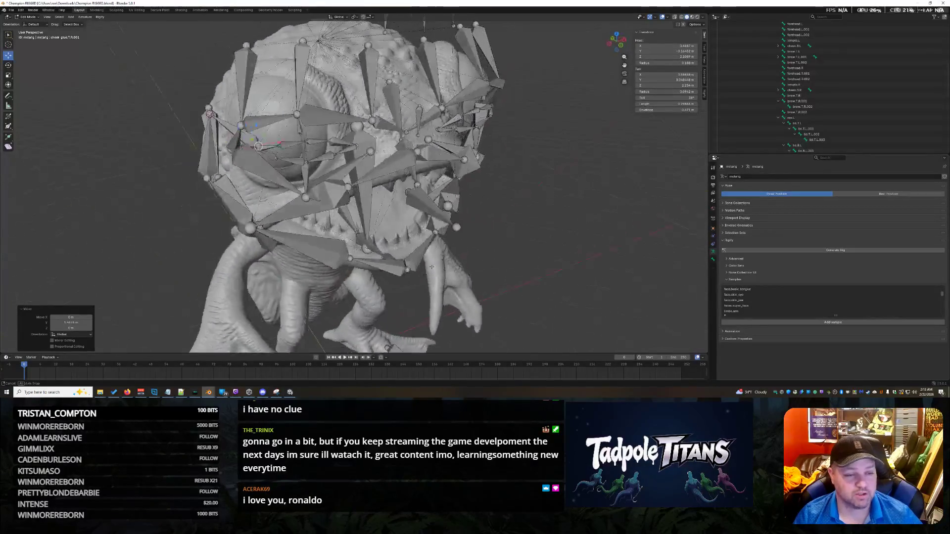
{"action": "mouse_move", "coordinate": [256, 111]}
{"action": "middle_mouse_down"}
{"action": "mouse_move", "coordinate": [187, 180]}
{"action": "mouse_move", "coordinate": [245, 185]}
{"action": "mouse_move", "coordinate": [275, 208]}
{"action": "mouse_move", "coordinate": [430, 257]}
{"action": "mouse_move", "coordinate": [483, 247]}
{"action": "mouse_move", "coordinate": [415, 245]}
{"action": "middle_mouse_up"}
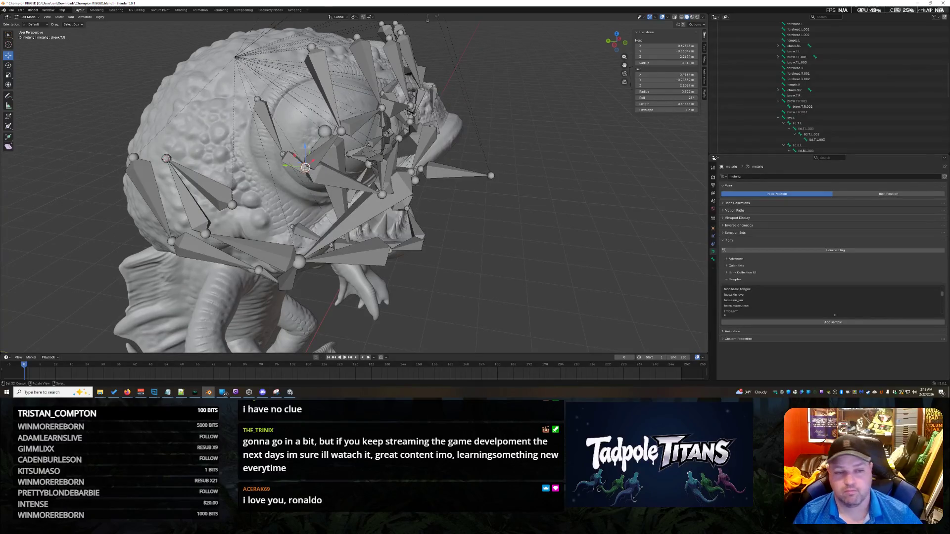
{"action": "mouse_move", "coordinate": [306, 167]}
{"action": "middle_mouse_down"}
{"action": "mouse_move", "coordinate": [384, 153]}
{"action": "mouse_move", "coordinate": [419, 162]}
{"action": "middle_mouse_up"}
{"action": "key", "text": "g"}
{"action": "left_click", "coordinate": [318, 169]}
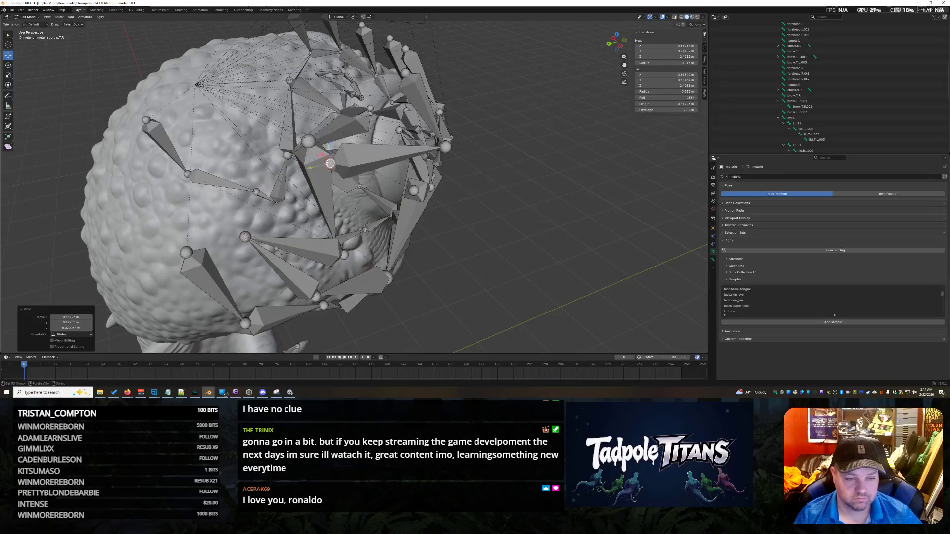
Shift the brow bone joint sideways along X to sit closer to the sculpted brow.
{"action": "middle_click_drag", "start_coordinate": [418, 163], "coordinate": [418, 162]}
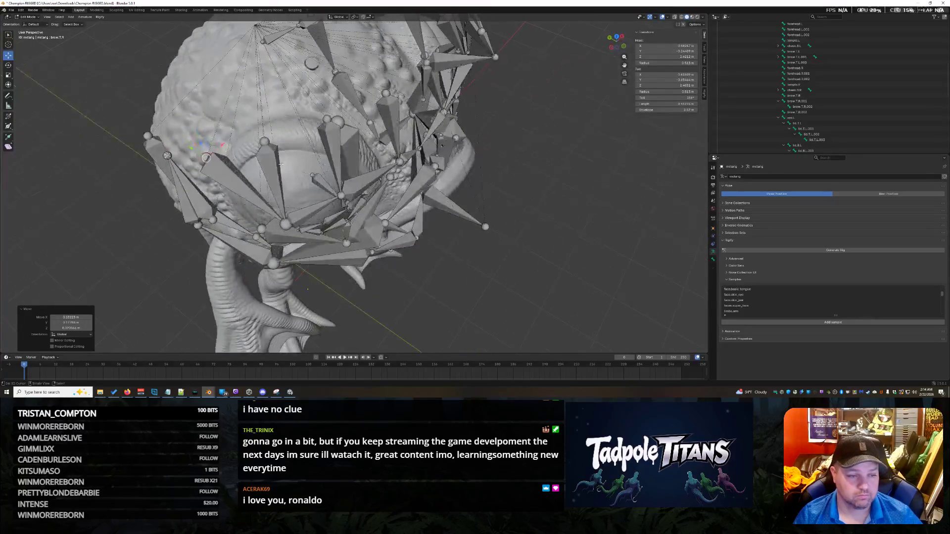
{"action": "mouse_move", "coordinate": [307, 288]}
{"action": "middle_mouse_down"}
{"action": "mouse_move", "coordinate": [323, 174]}
{"action": "mouse_move", "coordinate": [326, 182]}
{"action": "middle_mouse_up"}
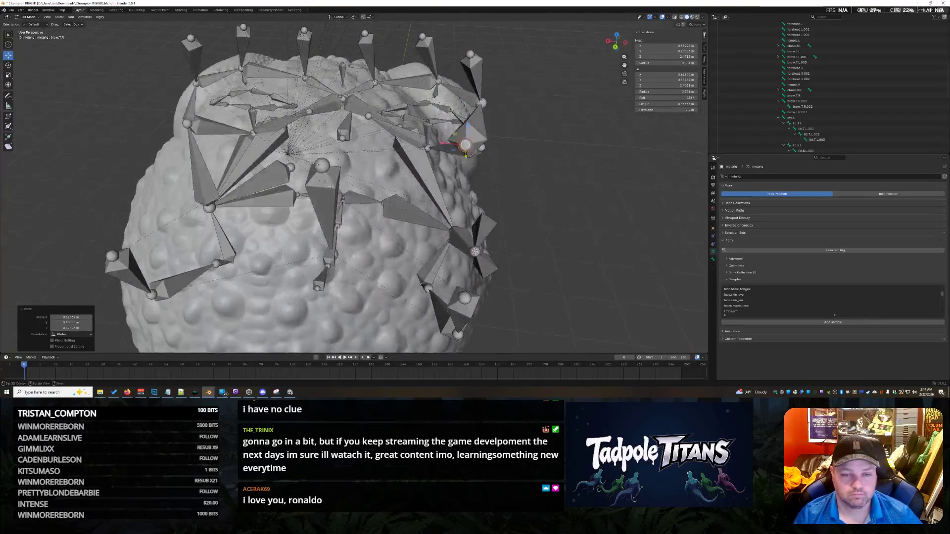
{"action": "mouse_move", "coordinate": [462, 170]}
{"action": "middle_mouse_down"}
{"action": "mouse_move", "coordinate": [498, 199]}
{"action": "mouse_move", "coordinate": [444, 195]}
{"action": "middle_mouse_up"}
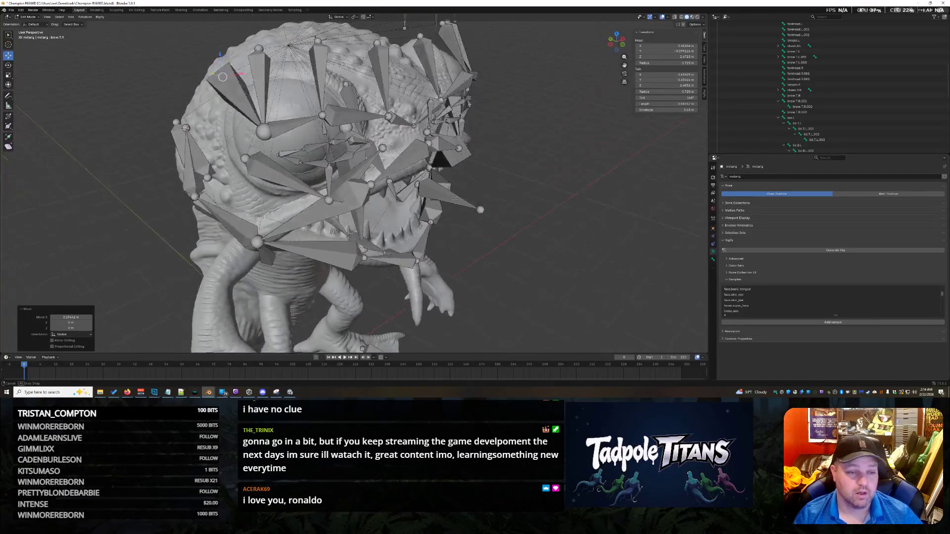
{"action": "middle_click_drag", "start_coordinate": [502, 194], "coordinate": [282, 174]}
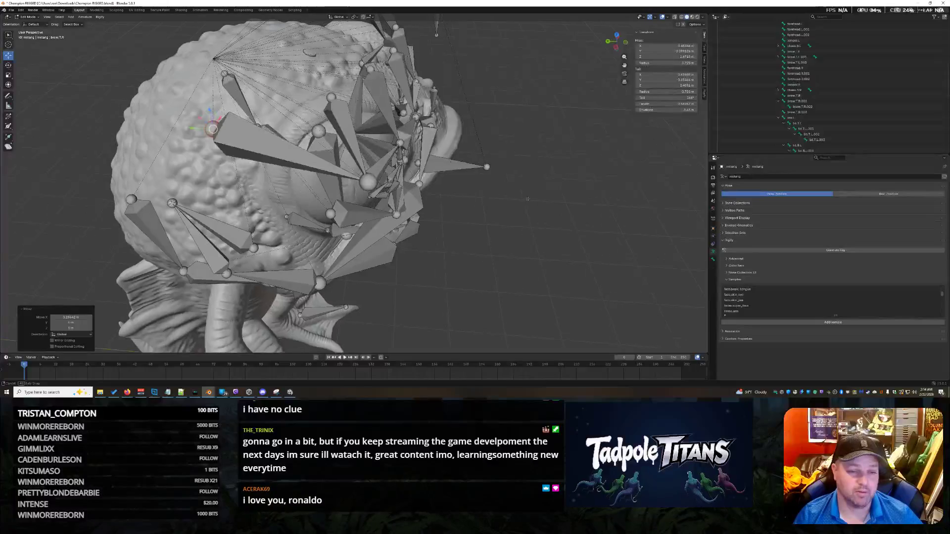
{"action": "key", "text": "g"}
{"action": "key", "text": "x"}
{"action": "left_click", "coordinate": [529, 212]}
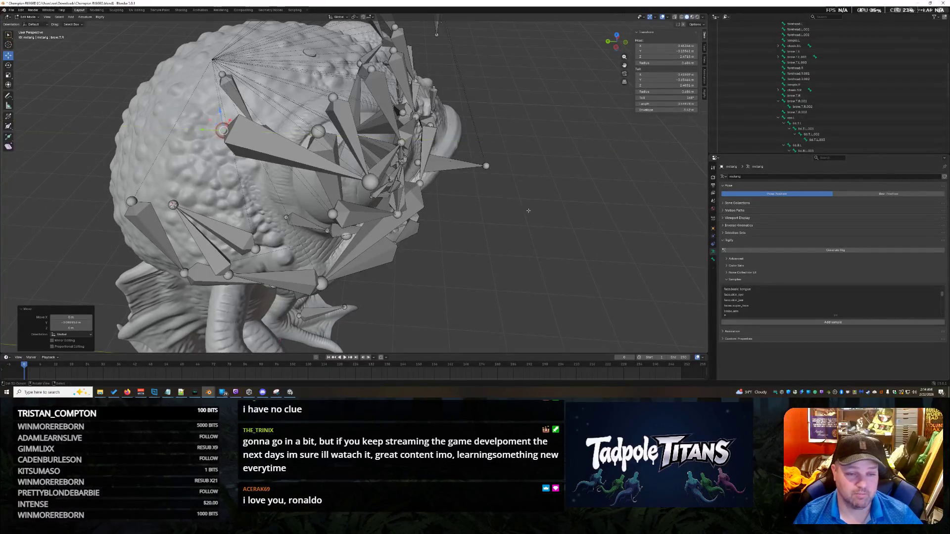
{"action": "middle_click_drag", "start_coordinate": [518, 221], "coordinate": [392, 212]}
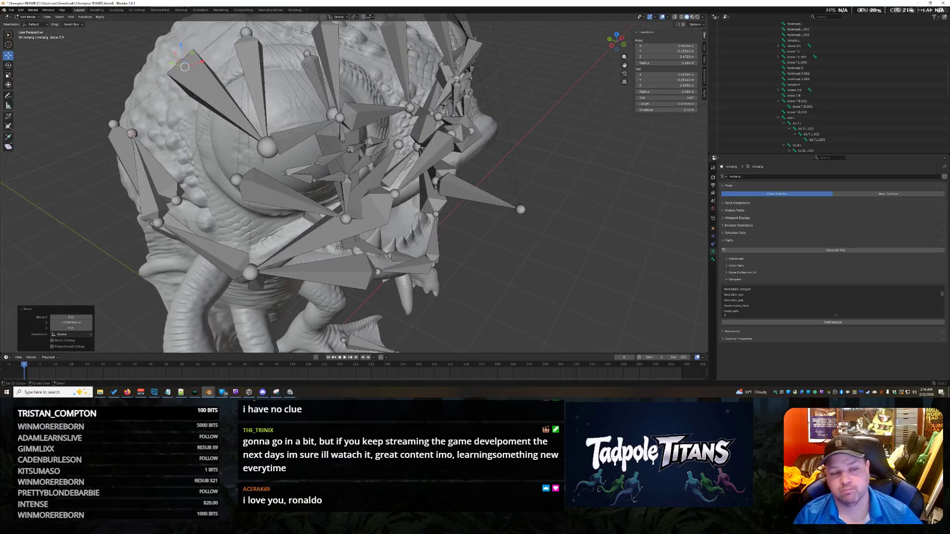
Step through joints near the eye, forehead.R.002 and brow.T.R.001, choosing the next joint to adjust.
{"action": "left_click", "coordinate": [268, 147]}
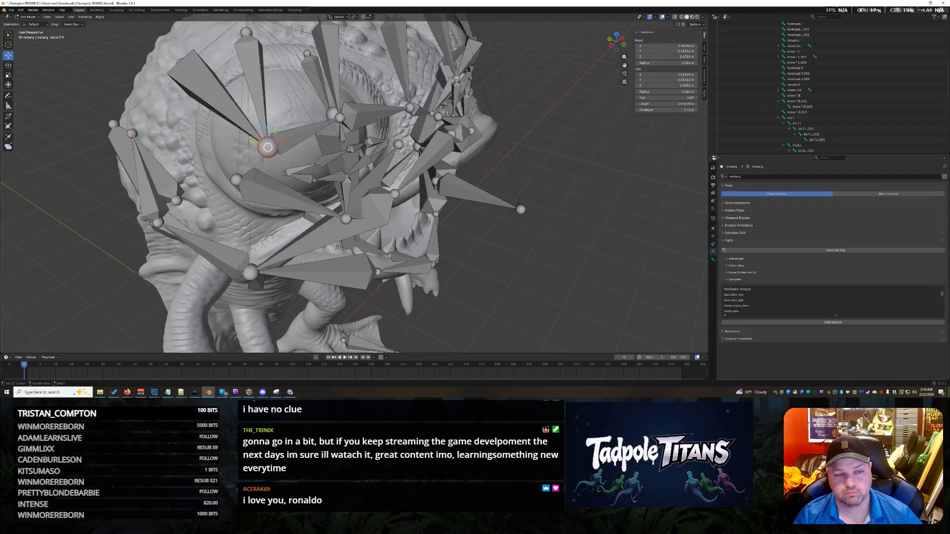
{"action": "middle_click_drag", "start_coordinate": [389, 214], "coordinate": [411, 220]}
{"action": "left_click", "coordinate": [356, 126]}
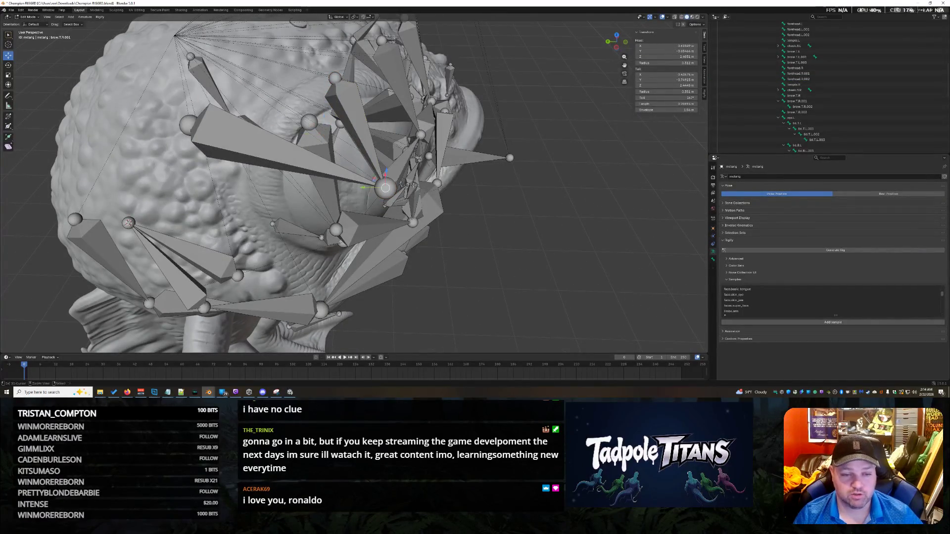
{"action": "left_click", "coordinate": [364, 130]}
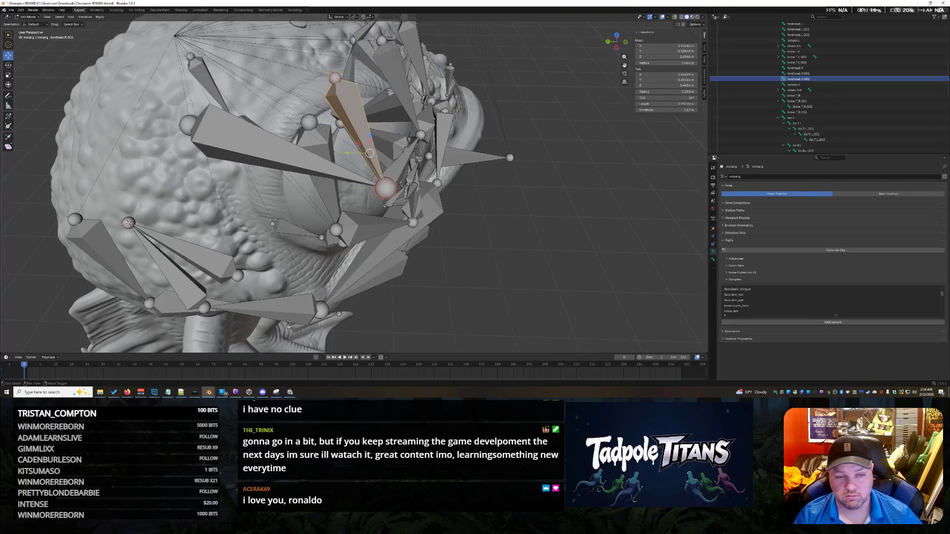
{"action": "left_click", "coordinate": [385, 185]}
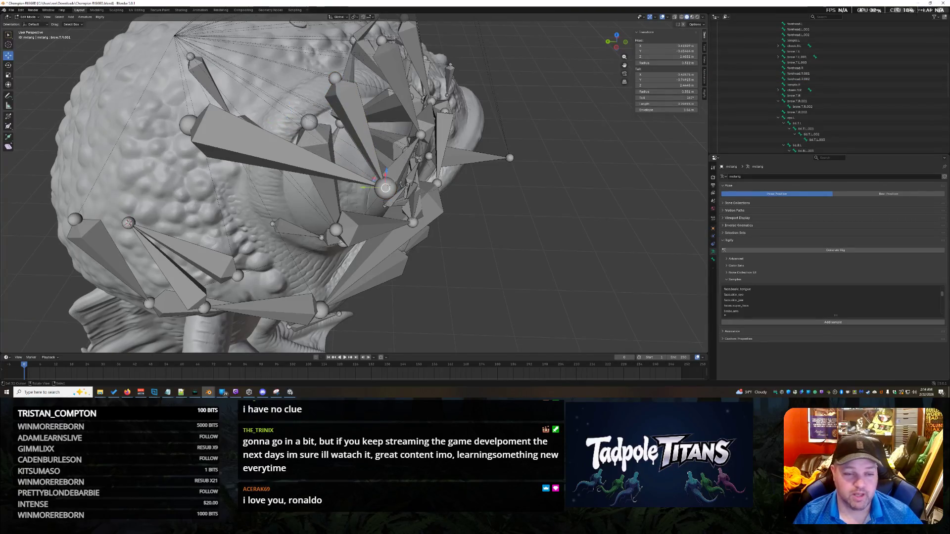
{"action": "middle_click_drag", "start_coordinate": [473, 166], "coordinate": [498, 169]}
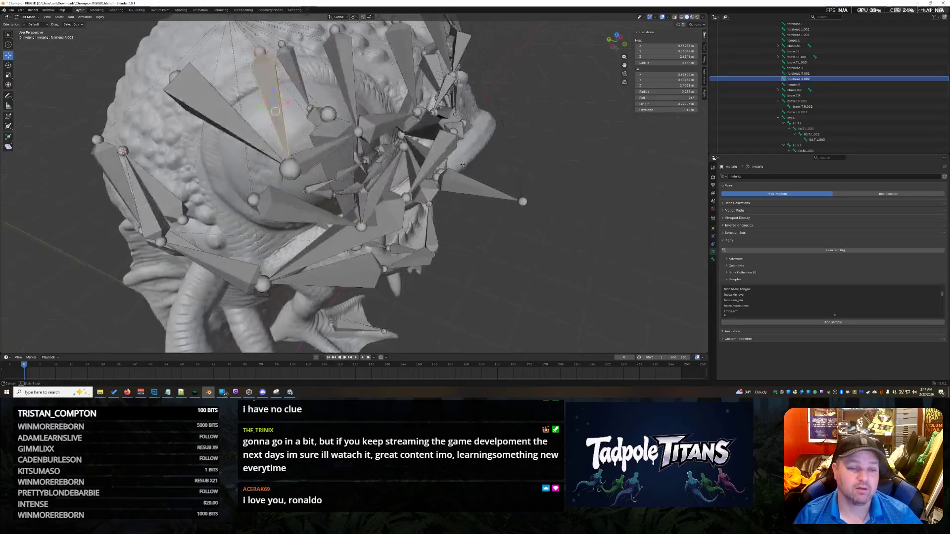
{"action": "left_click", "coordinate": [371, 104]}
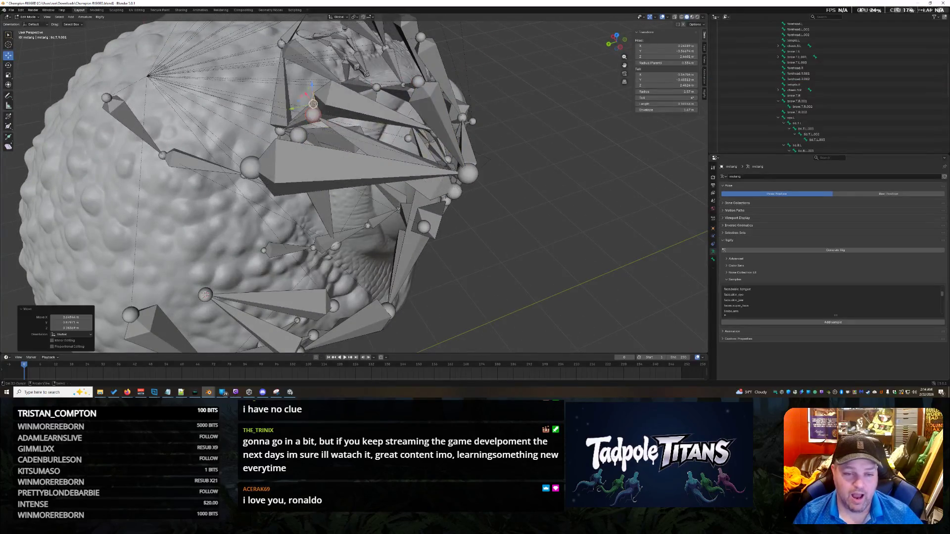
{"action": "mouse_move", "coordinate": [475, 171]}
{"action": "middle_mouse_down"}
{"action": "mouse_move", "coordinate": [524, 183]}
{"action": "mouse_move", "coordinate": [550, 226]}
{"action": "middle_mouse_up"}
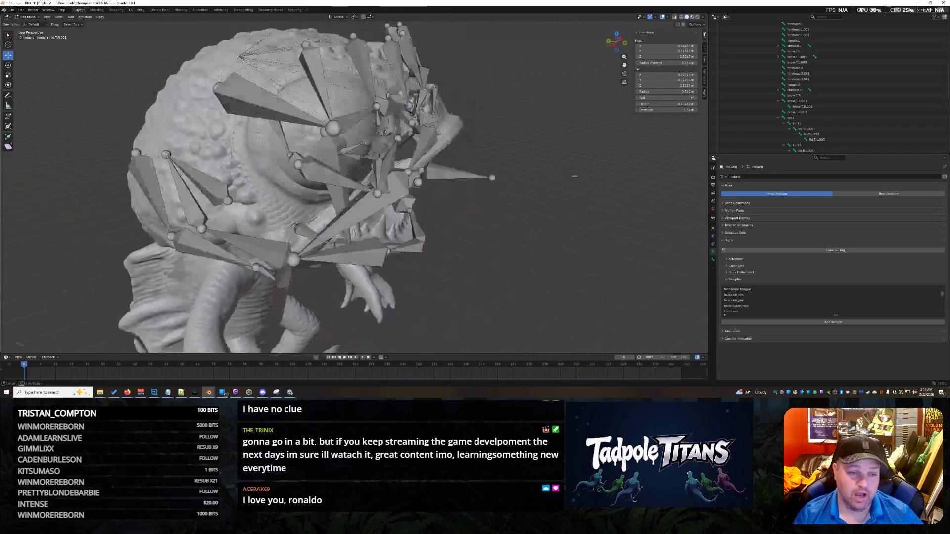
Raise the cheek joint beside the eye up onto the cheek surface and bring up the snap menu.
{"action": "mouse_move", "coordinate": [581, 190]}
{"action": "middle_mouse_down"}
{"action": "mouse_move", "coordinate": [544, 215]}
{"action": "mouse_move", "coordinate": [567, 219]}
{"action": "mouse_move", "coordinate": [421, 214]}
{"action": "mouse_move", "coordinate": [560, 231]}
{"action": "mouse_move", "coordinate": [506, 258]}
{"action": "mouse_move", "coordinate": [537, 250]}
{"action": "mouse_move", "coordinate": [517, 205]}
{"action": "mouse_move", "coordinate": [539, 211]}
{"action": "middle_mouse_up"}
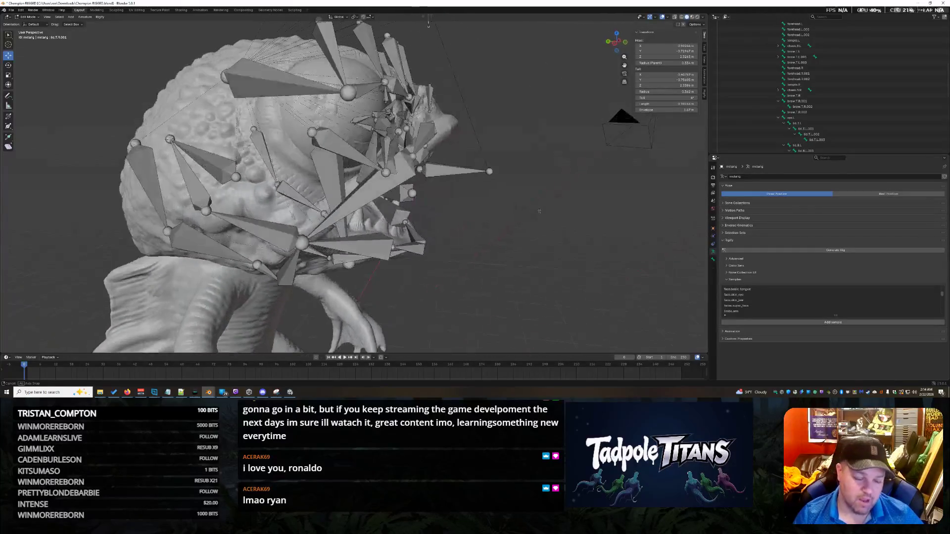
{"action": "mouse_move", "coordinate": [652, 243]}
{"action": "middle_mouse_down"}
{"action": "mouse_move", "coordinate": [551, 229]}
{"action": "mouse_move", "coordinate": [590, 256]}
{"action": "mouse_move", "coordinate": [580, 249]}
{"action": "middle_mouse_up"}
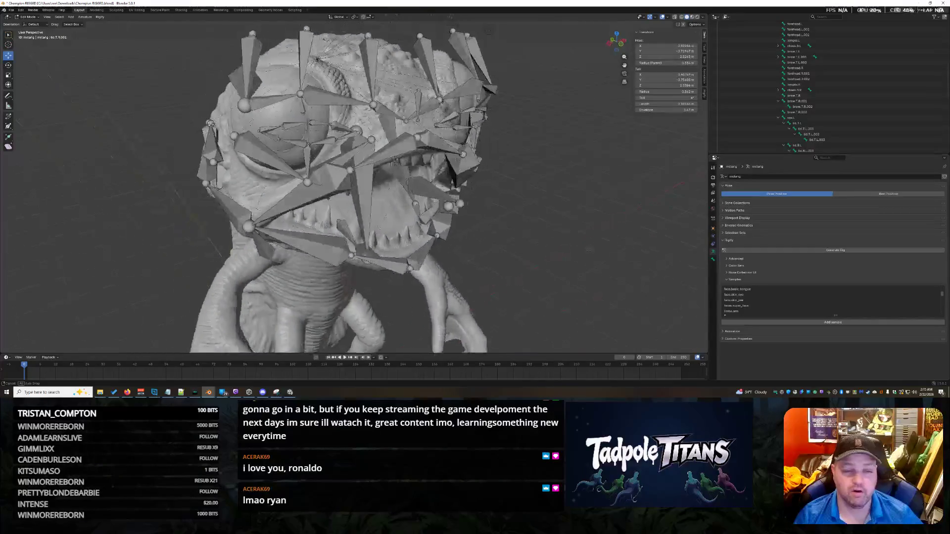
{"action": "mouse_move", "coordinate": [581, 248]}
{"action": "middle_mouse_down"}
{"action": "mouse_move", "coordinate": [547, 240]}
{"action": "mouse_move", "coordinate": [575, 245]}
{"action": "middle_mouse_up"}
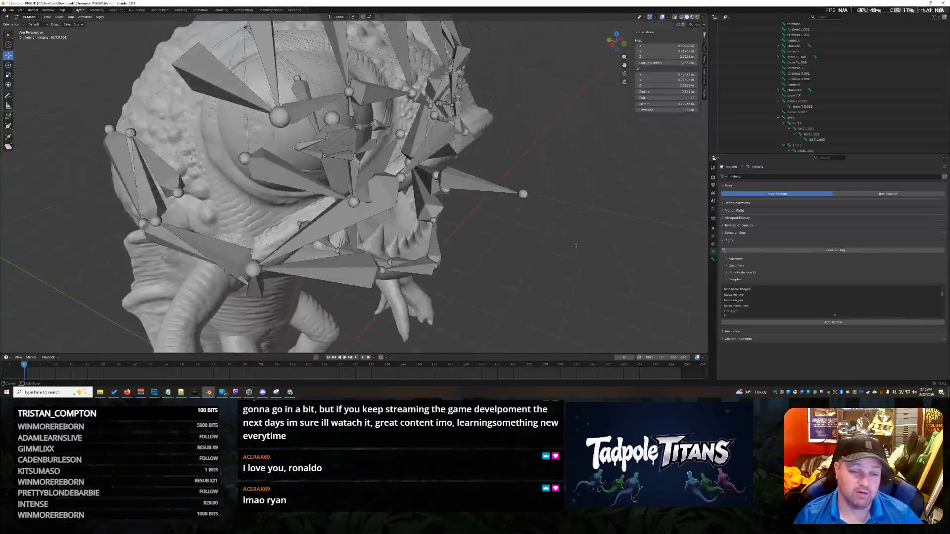
{"action": "middle_click_drag", "start_coordinate": [481, 260], "coordinate": [508, 257]}
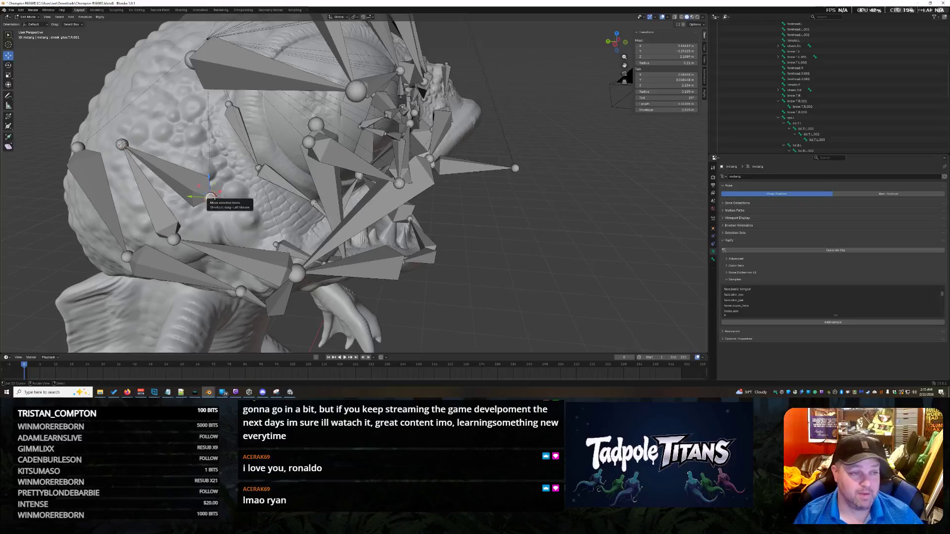
{"action": "middle_click_drag", "start_coordinate": [210, 197], "coordinate": [279, 206]}
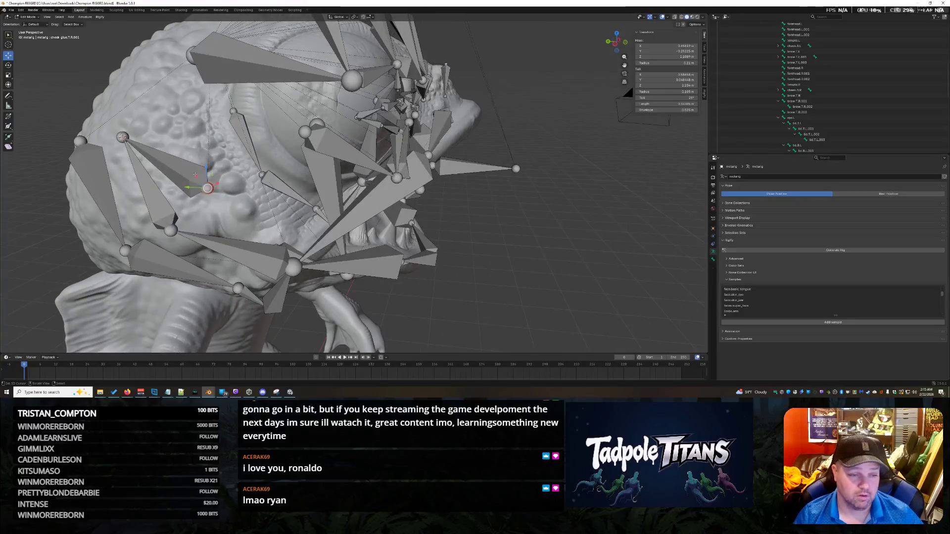
{"action": "left_click_drag", "start_coordinate": [206, 167], "coordinate": [204, 150]}
{"action": "left_click", "coordinate": [202, 137]}
{"action": "middle_click_drag", "start_coordinate": [202, 137], "coordinate": [231, 210]}
{"action": "key", "text": "shift+s"}
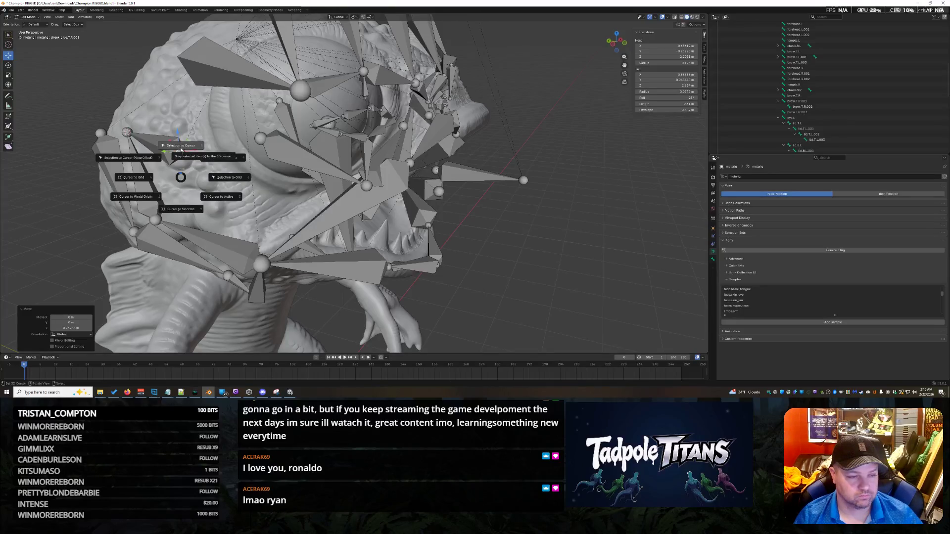
Snap the 3D cursor to the raised joint and snap the neighbouring cheek joint onto it.
{"action": "left_click", "coordinate": [183, 204]}
{"action": "key", "text": "shift+s"}
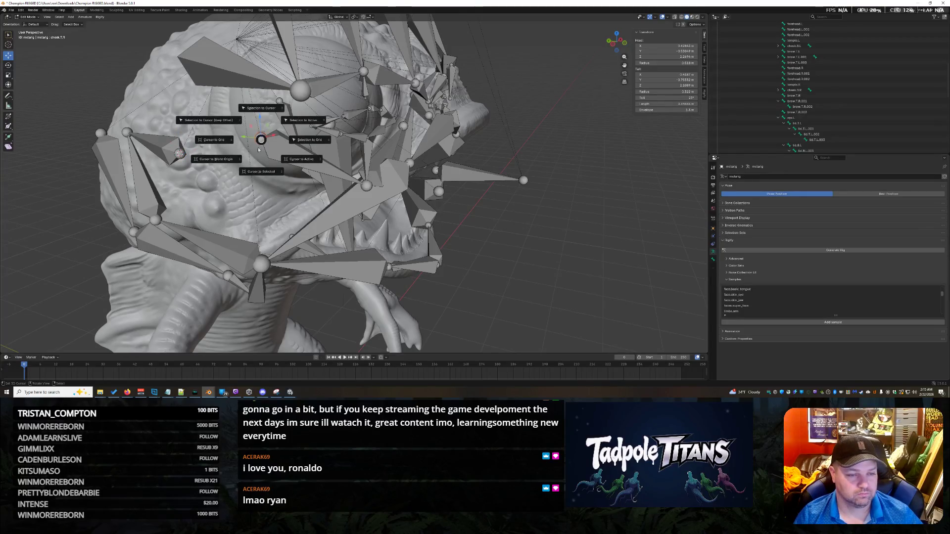
{"action": "left_click", "coordinate": [257, 109]}
{"action": "middle_click_drag", "start_coordinate": [508, 247], "coordinate": [357, 197]}
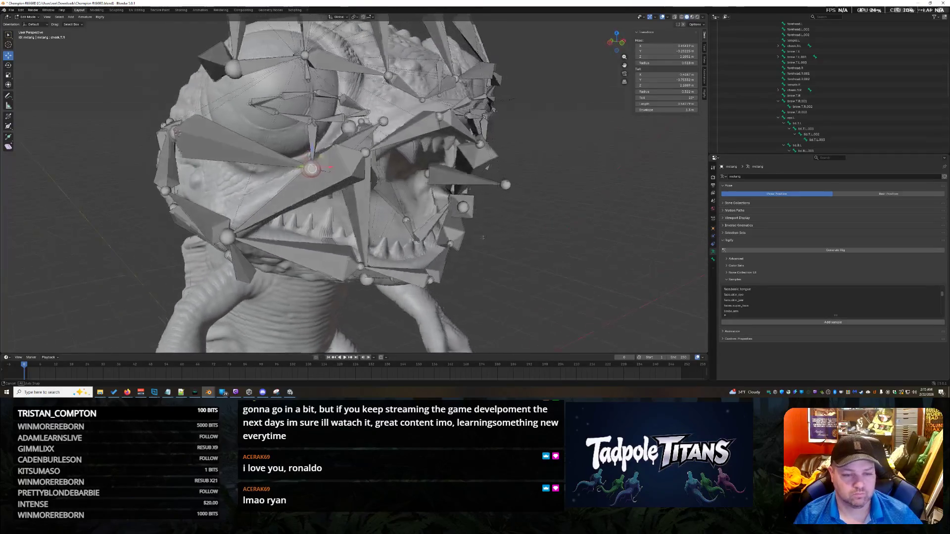
Reposition a bone near the eye freely, check it from the front, then clear the selection.
{"action": "left_click", "coordinate": [338, 174]}
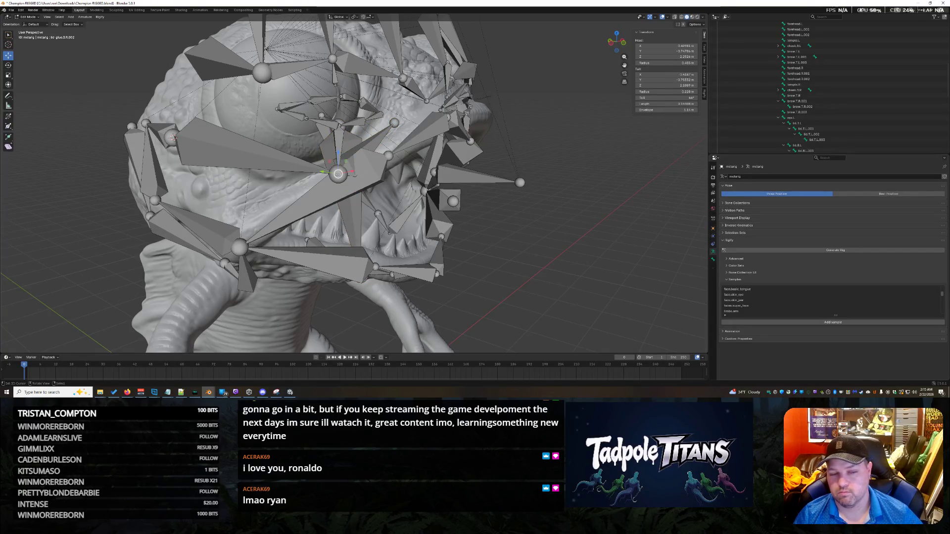
{"action": "key", "text": "g"}
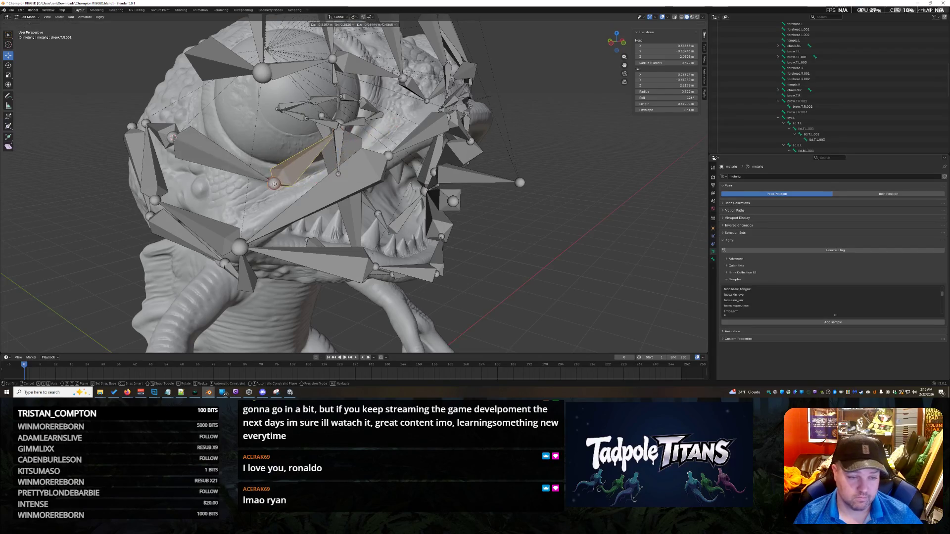
{"action": "left_click", "coordinate": [460, 217]}
{"action": "middle_click_drag", "start_coordinate": [460, 218], "coordinate": [492, 240]}
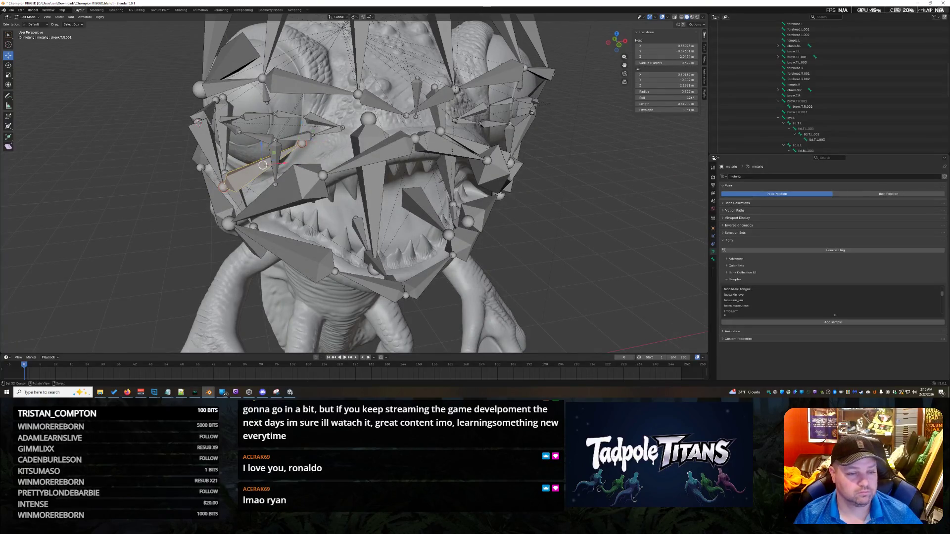
{"action": "mouse_move", "coordinate": [305, 145]}
{"action": "middle_mouse_down"}
{"action": "mouse_move", "coordinate": [516, 221]}
{"action": "mouse_move", "coordinate": [549, 216]}
{"action": "middle_mouse_up"}
{"action": "key", "text": "alt+a"}
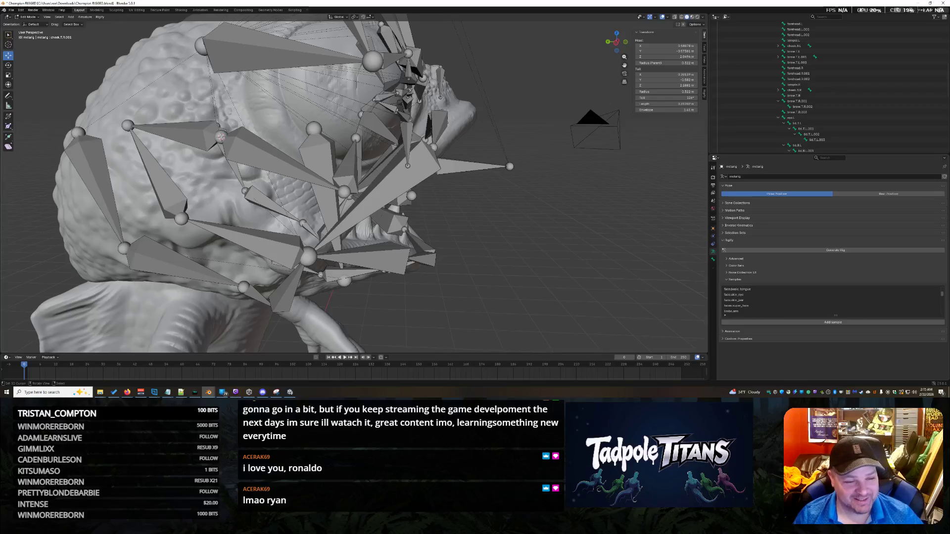
Nudge a mouth-corner joint onto the sculpt and review it from front and three-quarter views.
{"action": "middle_click_drag", "start_coordinate": [157, 132], "coordinate": [191, 167]}
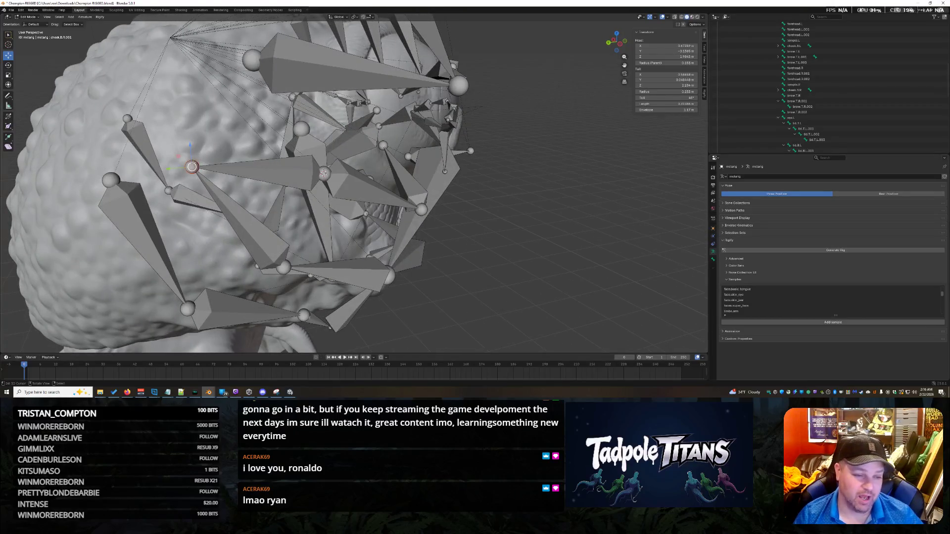
{"action": "left_click_drag", "start_coordinate": [192, 167], "coordinate": [194, 151]}
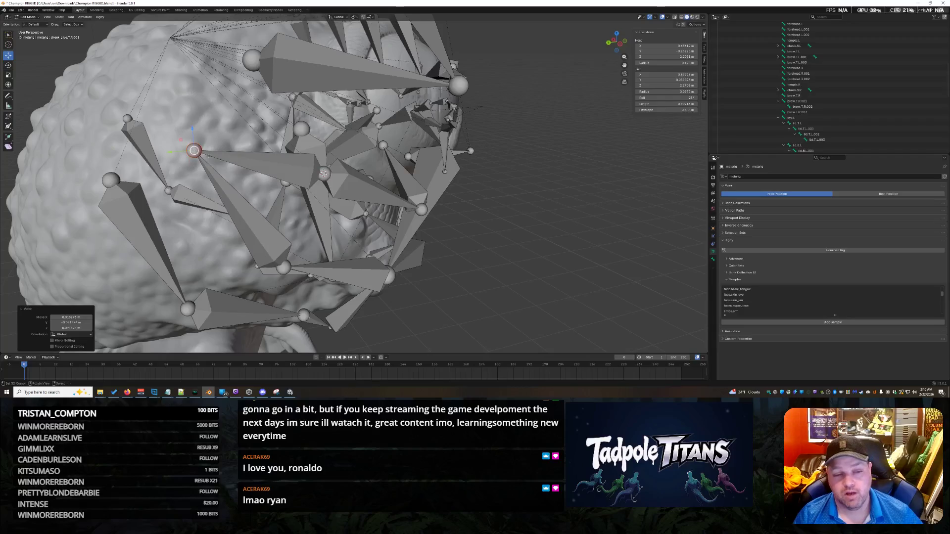
{"action": "left_click", "coordinate": [323, 173]}
{"action": "middle_click_drag", "start_coordinate": [518, 204], "coordinate": [286, 143]}
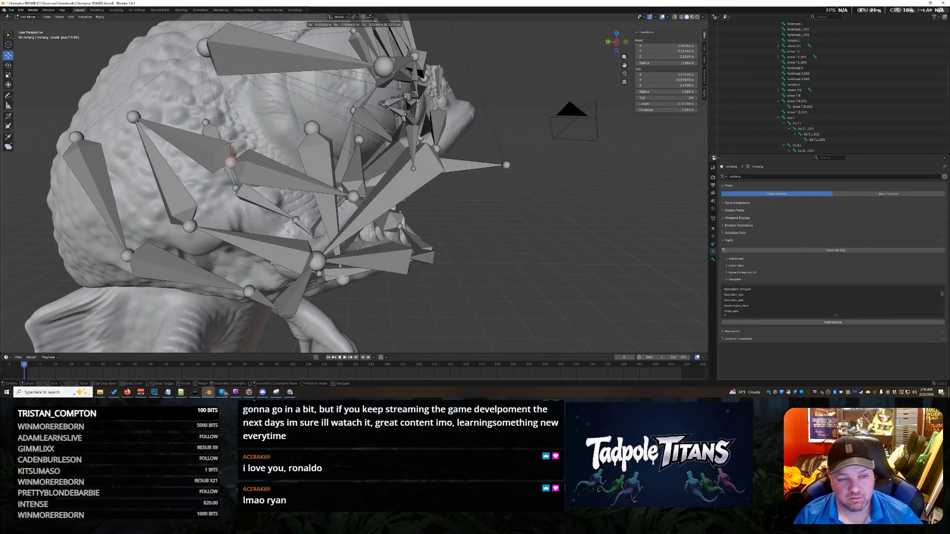
{"action": "mouse_move", "coordinate": [537, 236]}
{"action": "middle_mouse_down"}
{"action": "mouse_move", "coordinate": [497, 228]}
{"action": "mouse_move", "coordinate": [538, 220]}
{"action": "mouse_move", "coordinate": [522, 222]}
{"action": "middle_mouse_up"}
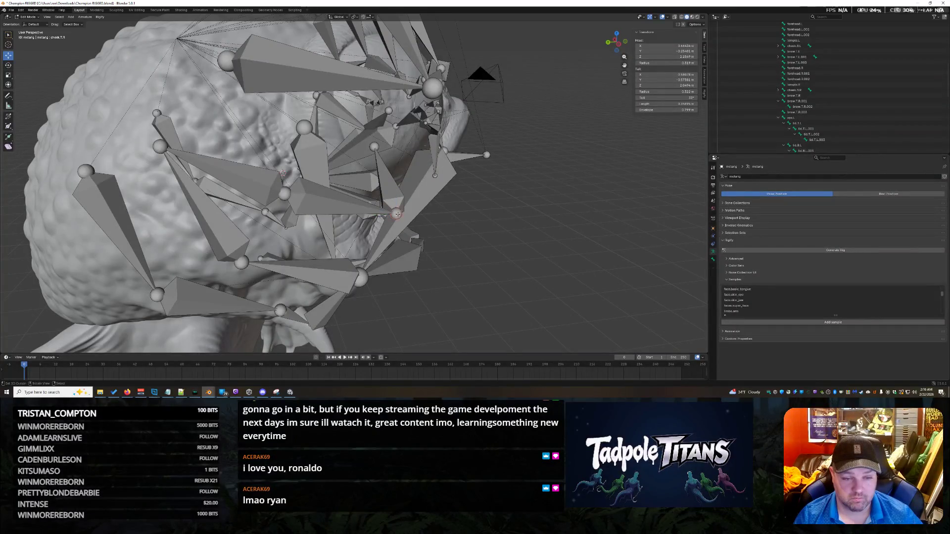
{"action": "key", "text": "g"}
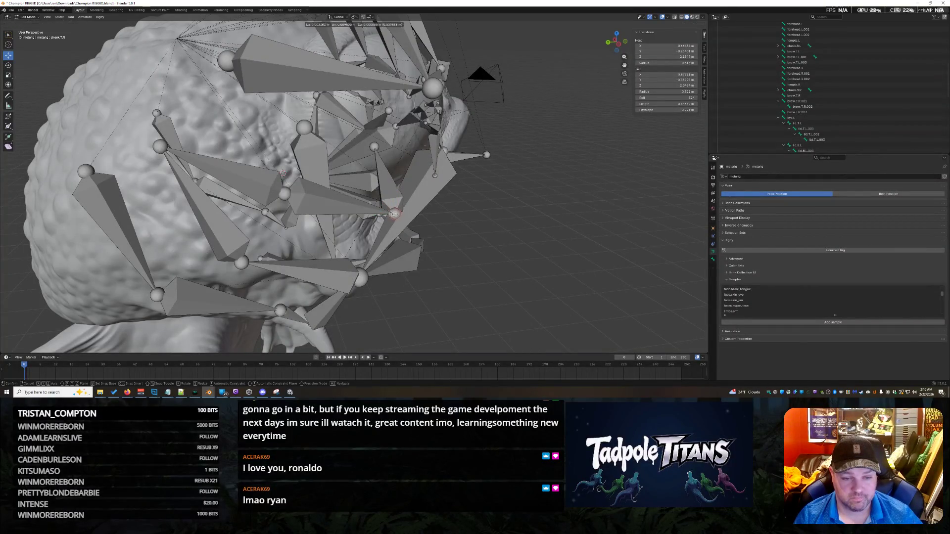
{"action": "left_click", "coordinate": [400, 217]}
{"action": "mouse_move", "coordinate": [400, 217]}
{"action": "middle_mouse_down"}
{"action": "mouse_move", "coordinate": [411, 228]}
{"action": "mouse_move", "coordinate": [438, 228]}
{"action": "middle_mouse_up"}
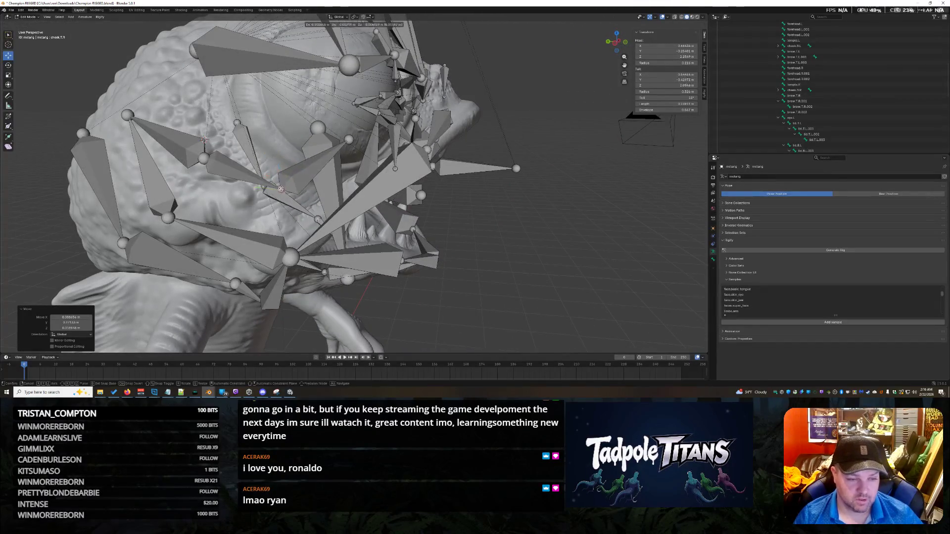
{"action": "mouse_move", "coordinate": [475, 264]}
{"action": "middle_mouse_down"}
{"action": "mouse_move", "coordinate": [483, 264]}
{"action": "mouse_move", "coordinate": [475, 270]}
{"action": "middle_mouse_up"}
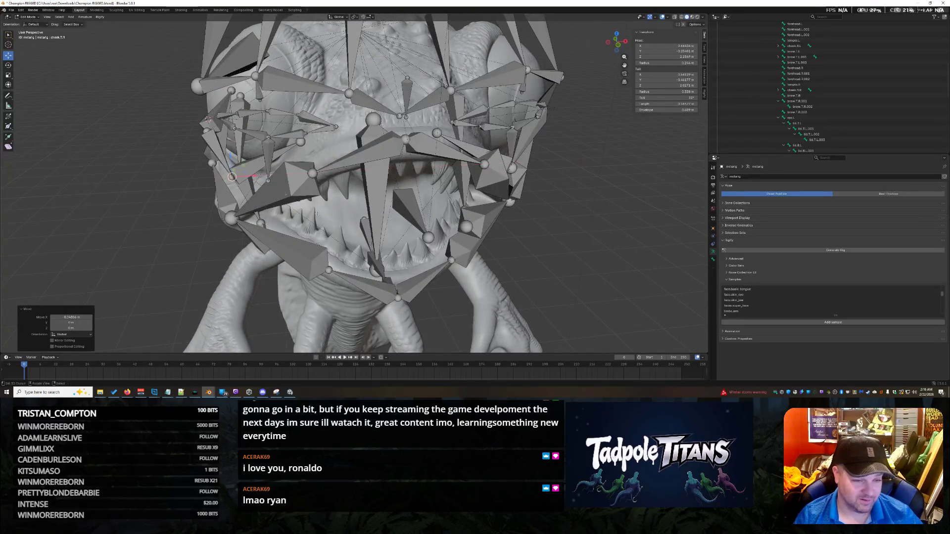
{"action": "mouse_move", "coordinate": [520, 260]}
{"action": "middle_mouse_down"}
{"action": "mouse_move", "coordinate": [573, 258]}
{"action": "mouse_move", "coordinate": [543, 235]}
{"action": "middle_mouse_up"}
{"action": "middle_click_drag", "start_coordinate": [427, 171], "coordinate": [444, 198]}
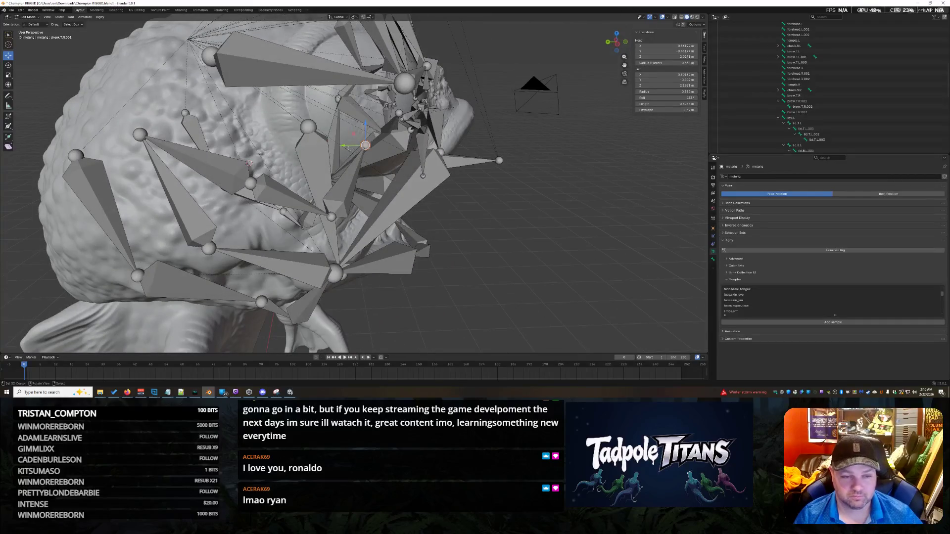
Slide the selected face bone along Y, then raise it along Z to sit on the head.
{"action": "key", "text": "g"}
{"action": "key", "text": "y"}
{"action": "left_click", "coordinate": [249, 162]}
{"action": "mouse_move", "coordinate": [248, 163]}
{"action": "middle_mouse_down"}
{"action": "mouse_move", "coordinate": [577, 239]}
{"action": "mouse_move", "coordinate": [433, 164]}
{"action": "middle_mouse_up"}
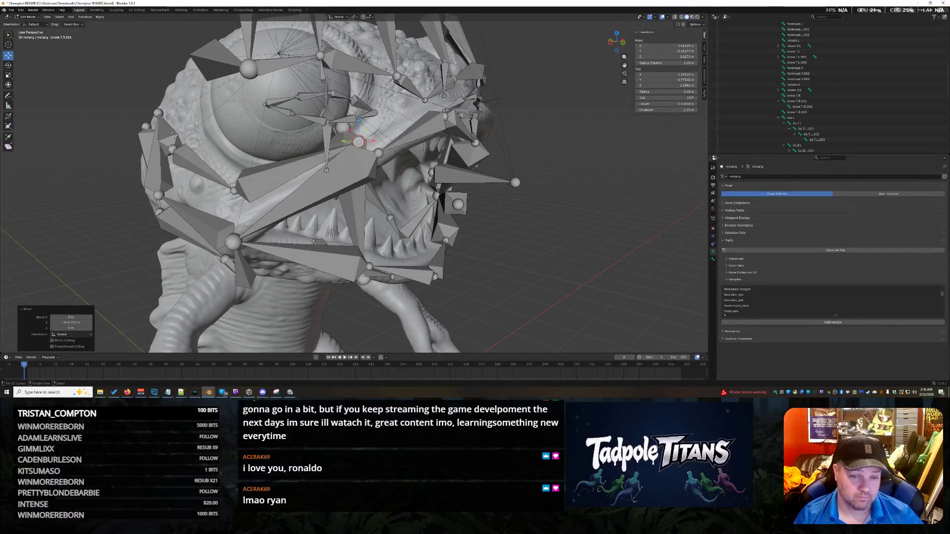
{"action": "key", "text": "g"}
{"action": "key", "text": "z"}
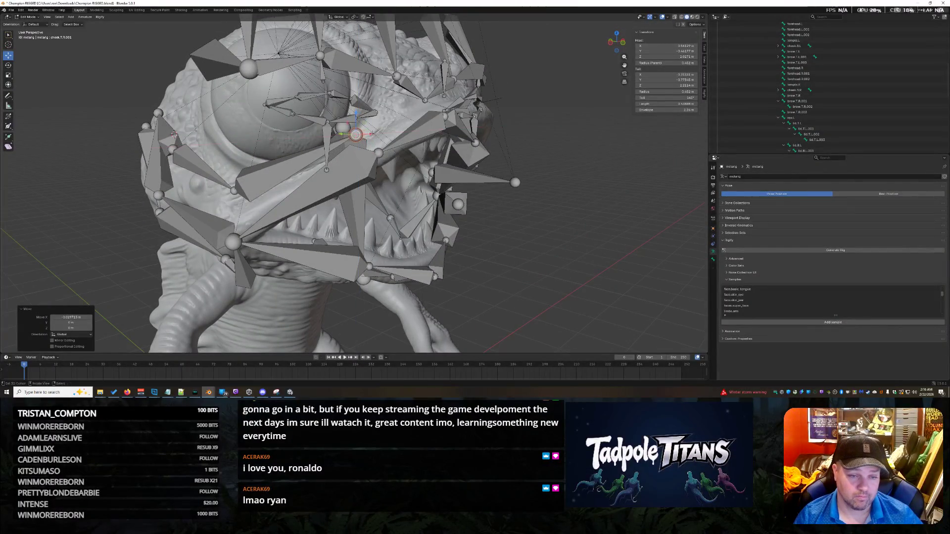
{"action": "key", "text": "Escape"}
{"action": "mouse_move", "coordinate": [445, 186]}
{"action": "middle_mouse_down"}
{"action": "mouse_move", "coordinate": [570, 234]}
{"action": "mouse_move", "coordinate": [311, 183]}
{"action": "middle_mouse_up"}
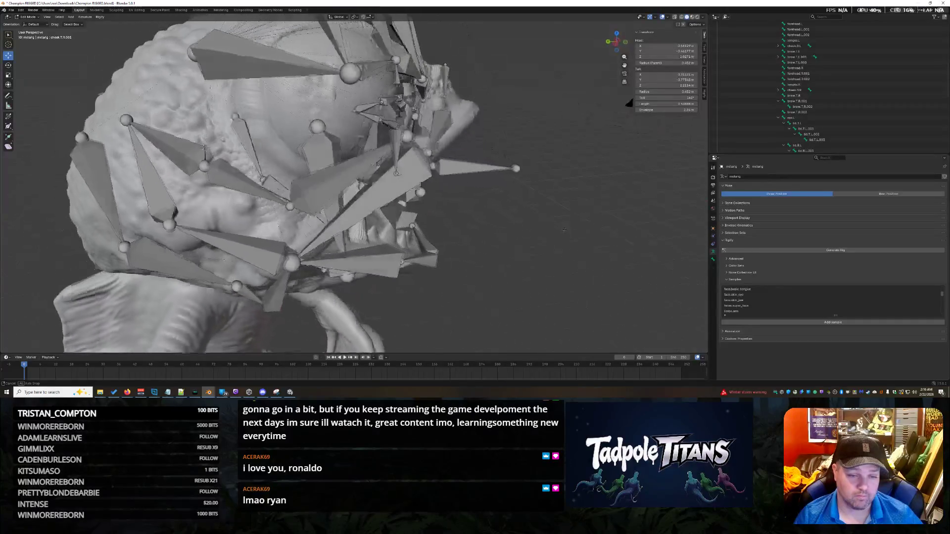
{"action": "left_click", "coordinate": [312, 182]}
{"action": "left_click", "coordinate": [448, 209]}
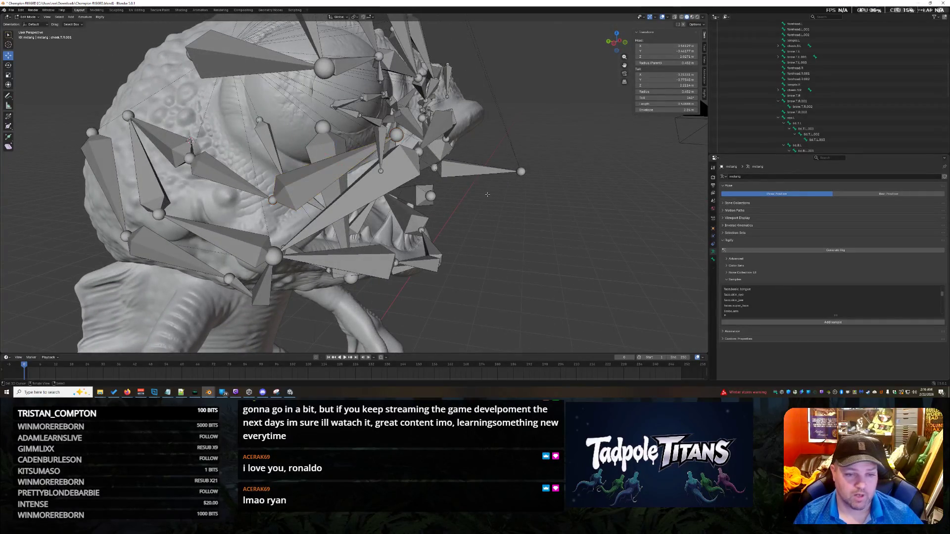
{"action": "middle_click_drag", "start_coordinate": [448, 209], "coordinate": [540, 276]}
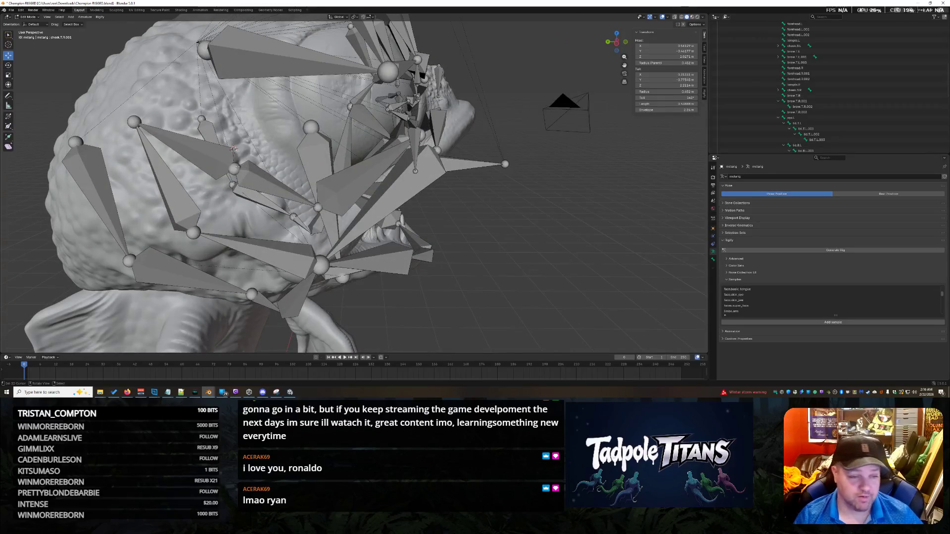
Pull a cheek bone's head down onto the cheek and shift it sideways along X.
{"action": "mouse_move", "coordinate": [234, 168]}
{"action": "left_mouse_down"}
{"action": "mouse_move", "coordinate": [318, 207]}
{"action": "mouse_move", "coordinate": [266, 179]}
{"action": "left_mouse_up"}
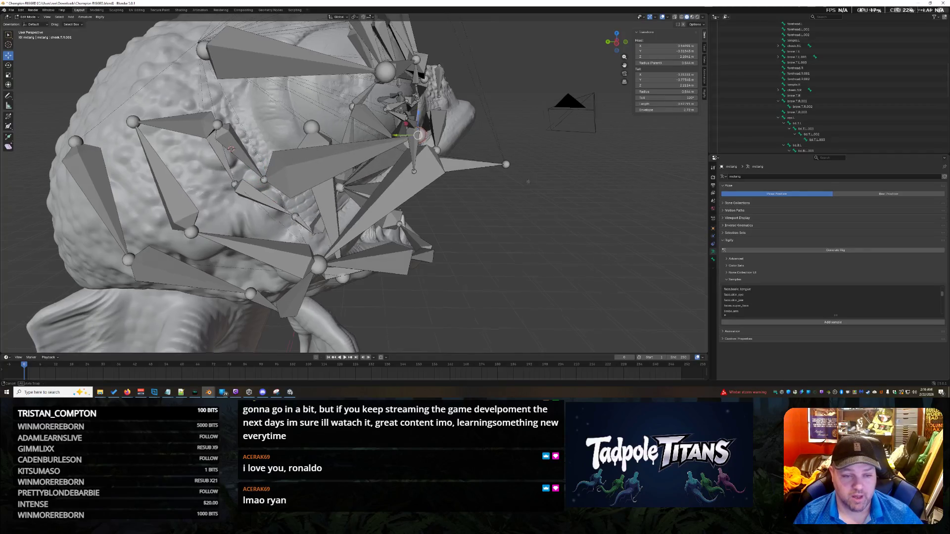
{"action": "middle_click_drag", "start_coordinate": [234, 149], "coordinate": [174, 133]}
{"action": "left_click_drag", "start_coordinate": [357, 133], "coordinate": [281, 175]}
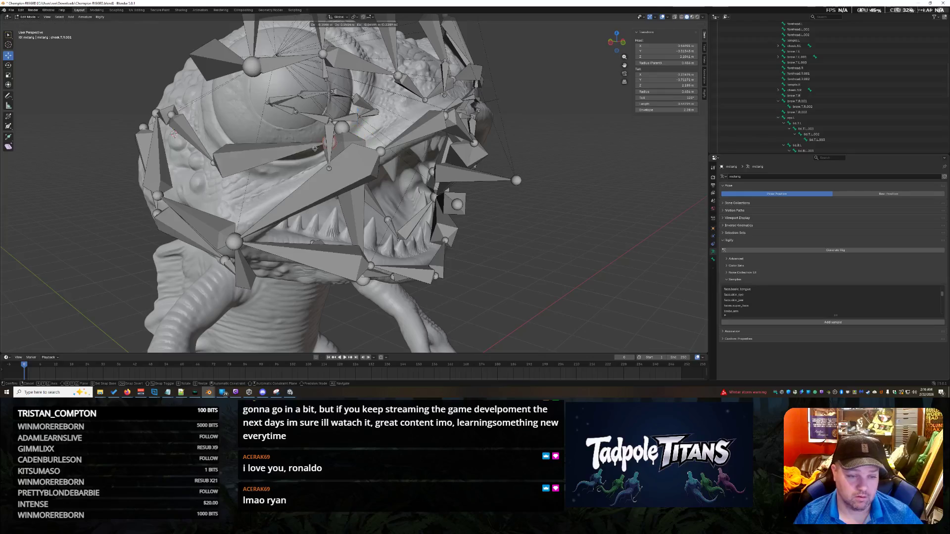
{"action": "middle_click_drag", "start_coordinate": [174, 132], "coordinate": [286, 137]}
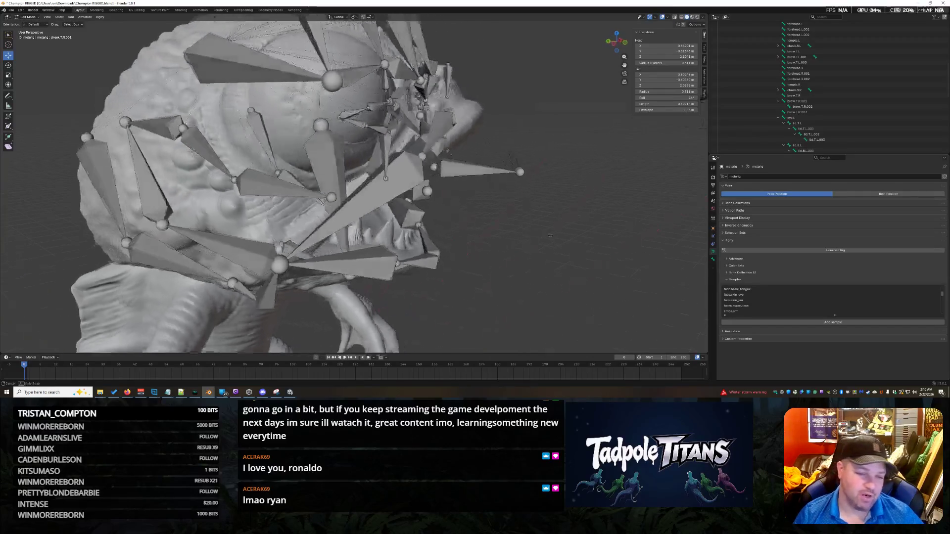
{"action": "key", "text": "g"}
{"action": "key", "text": "x"}
{"action": "left_click", "coordinate": [365, 177]}
{"action": "mouse_move", "coordinate": [365, 177]}
{"action": "middle_mouse_down"}
{"action": "mouse_move", "coordinate": [510, 225]}
{"action": "mouse_move", "coordinate": [174, 128]}
{"action": "middle_mouse_up"}
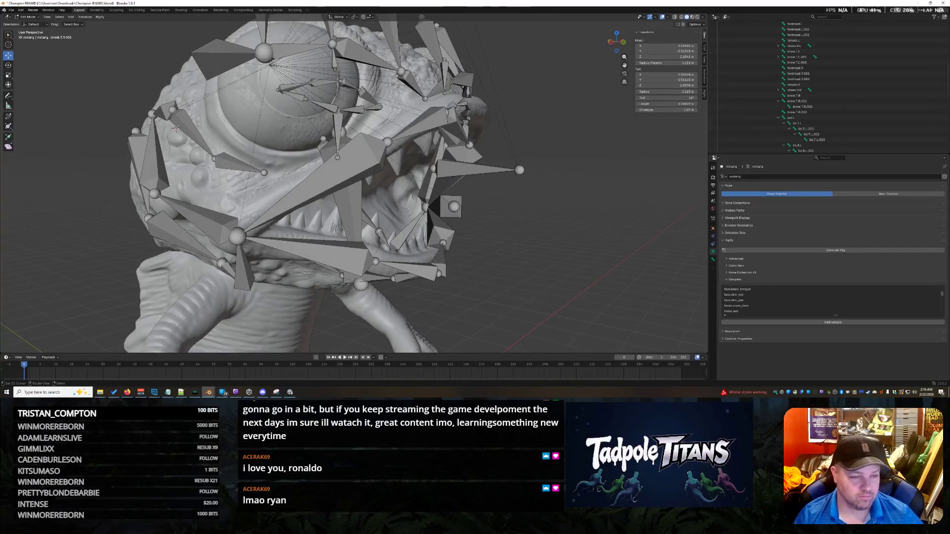
Shift two more snout bones along X onto the sculpt, then hide the selected mouth bone.
{"action": "key", "text": "g"}
{"action": "key", "text": "x"}
{"action": "left_click", "coordinate": [231, 157]}
{"action": "mouse_move", "coordinate": [232, 157]}
{"action": "middle_mouse_down"}
{"action": "mouse_move", "coordinate": [270, 196]}
{"action": "mouse_move", "coordinate": [238, 195]}
{"action": "mouse_move", "coordinate": [603, 264]}
{"action": "mouse_move", "coordinate": [567, 259]}
{"action": "mouse_move", "coordinate": [612, 257]}
{"action": "middle_mouse_up"}
{"action": "key", "text": "g"}
{"action": "key", "text": "x"}
{"action": "left_click", "coordinate": [257, 207]}
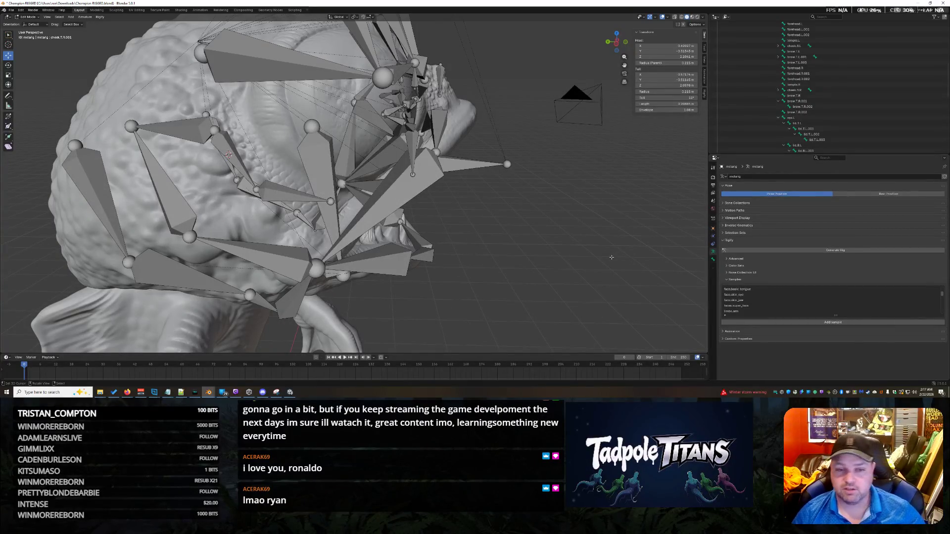
{"action": "middle_click_drag", "start_coordinate": [562, 178], "coordinate": [520, 186]}
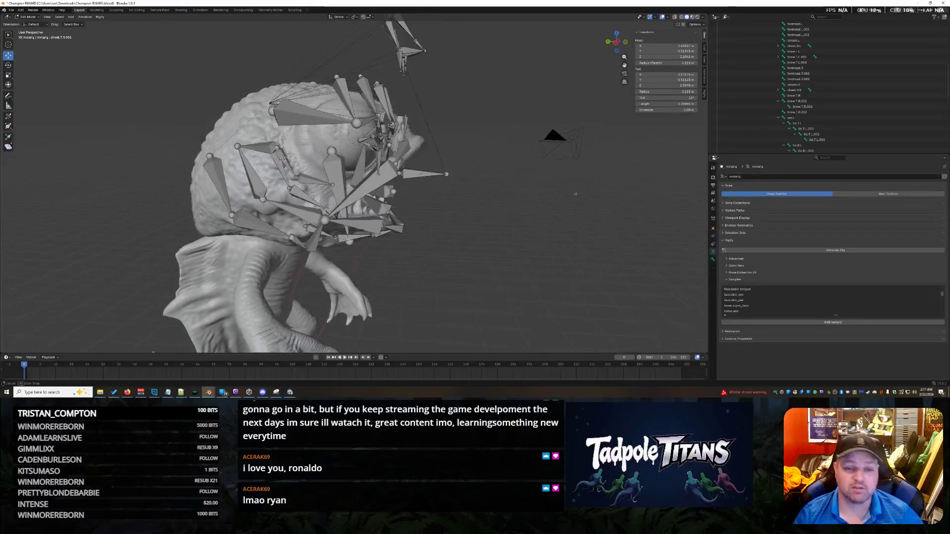
{"action": "middle_click_drag", "start_coordinate": [450, 192], "coordinate": [632, 211]}
{"action": "key", "text": "h"}
Select the mouth bone and box-select the bones around the left eye, then hide them.
{"action": "mouse_move", "coordinate": [259, 220]}
{"action": "middle_mouse_down"}
{"action": "mouse_move", "coordinate": [537, 249]}
{"action": "mouse_move", "coordinate": [438, 195]}
{"action": "middle_mouse_up"}
{"action": "left_click", "coordinate": [438, 195]}
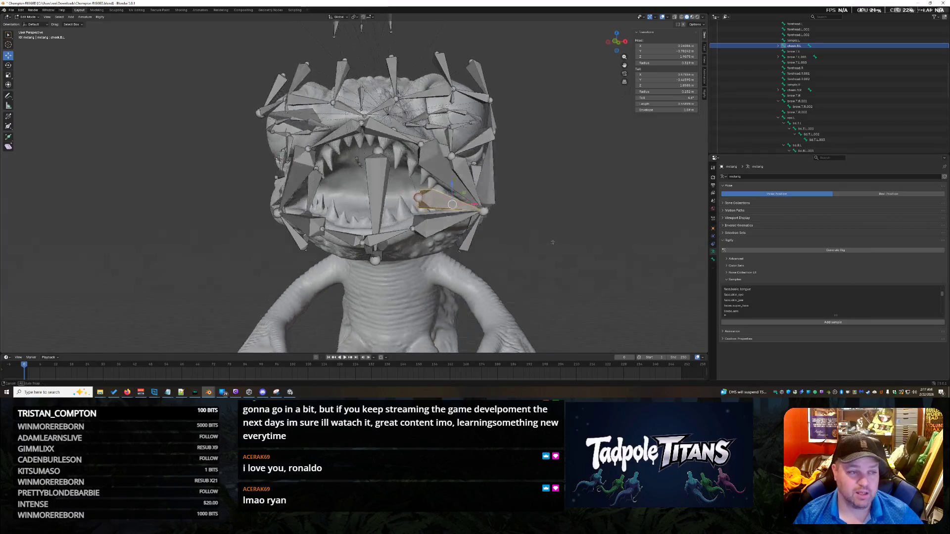
{"action": "mouse_move", "coordinate": [533, 259]}
{"action": "middle_mouse_down"}
{"action": "mouse_move", "coordinate": [536, 249]}
{"action": "mouse_move", "coordinate": [585, 255]}
{"action": "mouse_move", "coordinate": [338, 129]}
{"action": "mouse_move", "coordinate": [307, 163]}
{"action": "mouse_move", "coordinate": [431, 209]}
{"action": "middle_mouse_up"}
{"action": "scroll", "coordinate": [338, 130], "scroll_direction": "up", "scroll_amount": 2}
{"action": "left_click", "coordinate": [307, 163]}
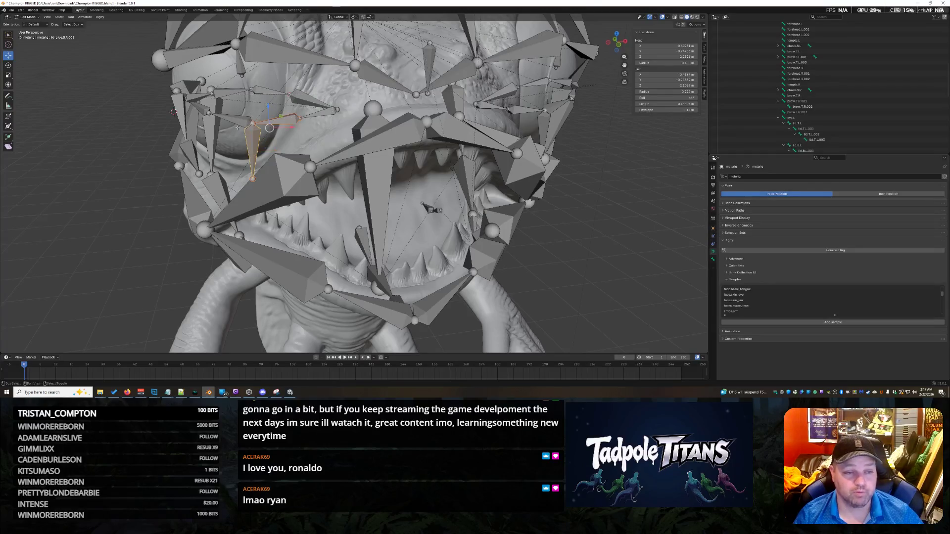
{"action": "middle_click_drag", "start_coordinate": [431, 210], "coordinate": [233, 110]}
{"action": "mouse_move", "coordinate": [234, 110]}
{"action": "left_mouse_down"}
{"action": "mouse_move", "coordinate": [325, 138]}
{"action": "mouse_move", "coordinate": [318, 145]}
{"action": "left_mouse_up"}
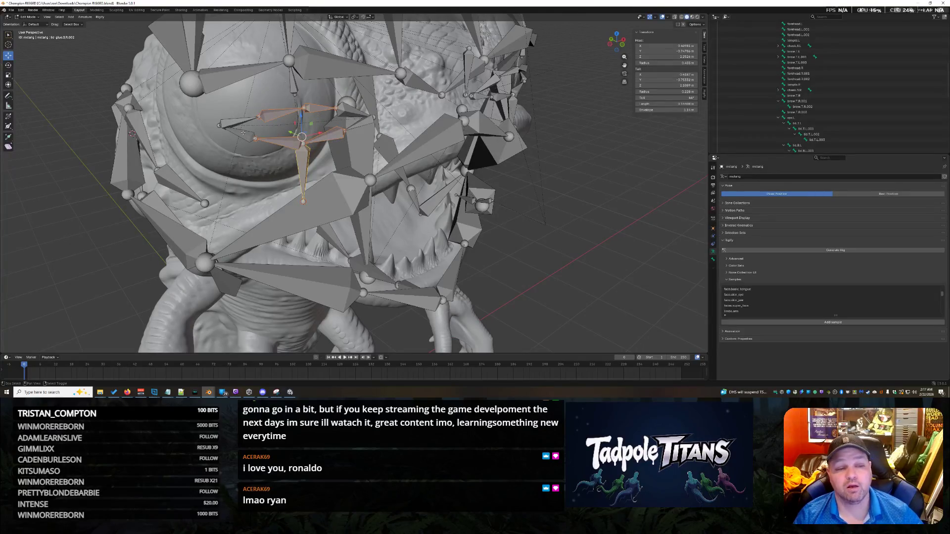
{"action": "middle_click_drag", "start_coordinate": [318, 146], "coordinate": [341, 132]}
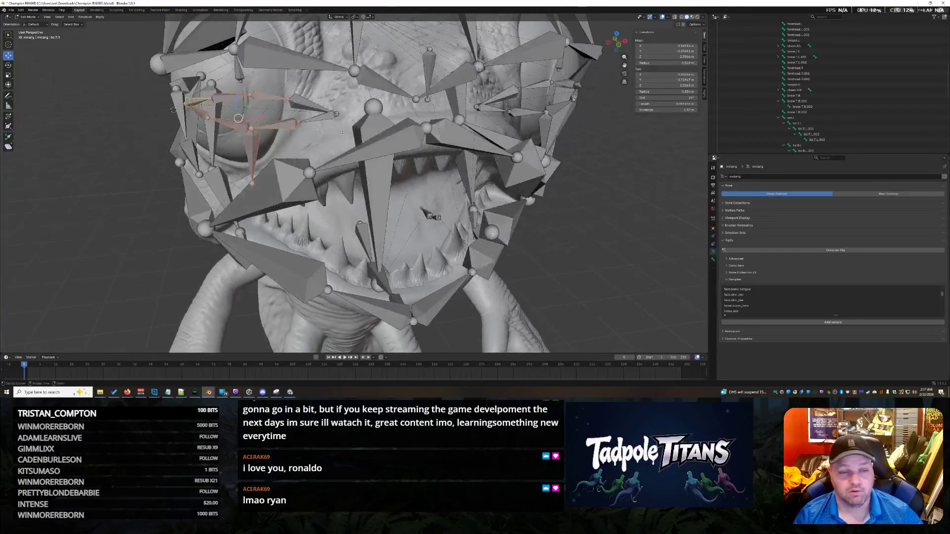
{"action": "key", "text": "h"}
Hide the upper and lower eyelid bones, then select the cheek.T.001 bone beside the eye.
{"action": "middle_click_drag", "start_coordinate": [431, 214], "coordinate": [523, 150]}
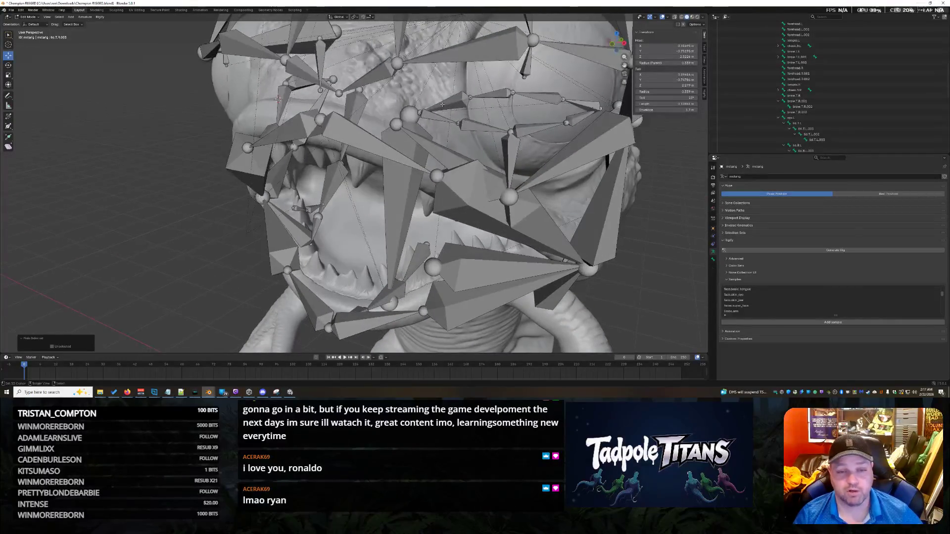
{"action": "left_click_drag", "start_coordinate": [532, 140], "coordinate": [531, 139]}
{"action": "left_click", "coordinate": [538, 96], "text": "shift"}
{"action": "left_click", "coordinate": [542, 128], "text": "shift"}
{"action": "left_click", "coordinate": [512, 151], "text": "shift"}
{"action": "left_click", "coordinate": [446, 105], "text": "shift"}
{"action": "left_click", "coordinate": [491, 138], "text": "shift"}
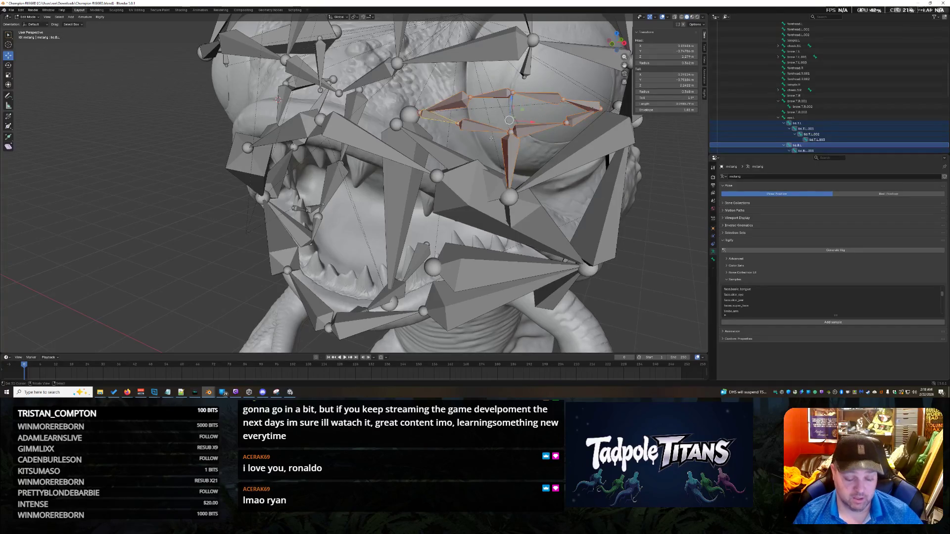
{"action": "key", "text": "h"}
{"action": "mouse_move", "coordinate": [433, 204]}
{"action": "middle_mouse_down"}
{"action": "mouse_move", "coordinate": [434, 186]}
{"action": "mouse_move", "coordinate": [389, 181]}
{"action": "mouse_move", "coordinate": [459, 181]}
{"action": "middle_mouse_up"}
{"action": "left_click", "coordinate": [439, 172]}
{"action": "scroll", "coordinate": [435, 186], "scroll_direction": "down", "scroll_amount": 4}
{"action": "scroll", "coordinate": [435, 186], "scroll_direction": "down", "scroll_amount": 2}
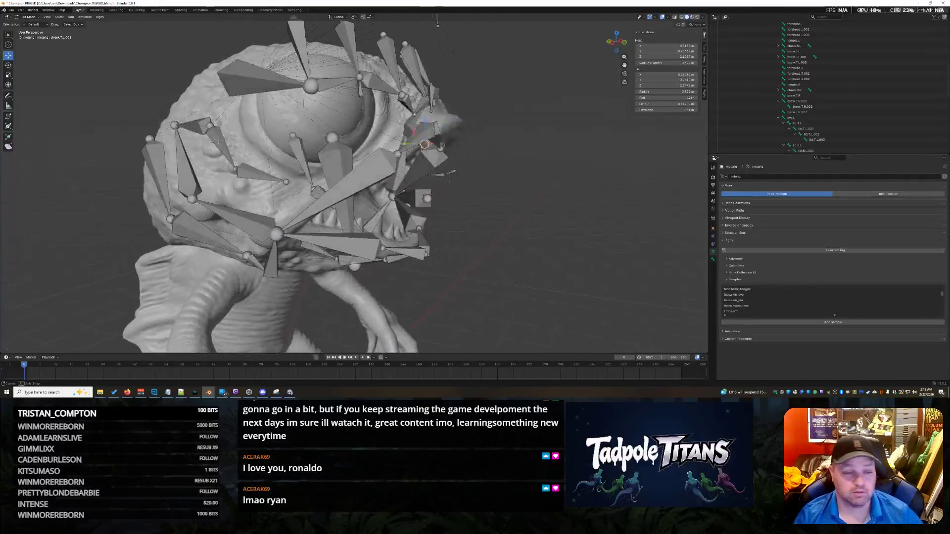
{"action": "left_click", "coordinate": [279, 177]}
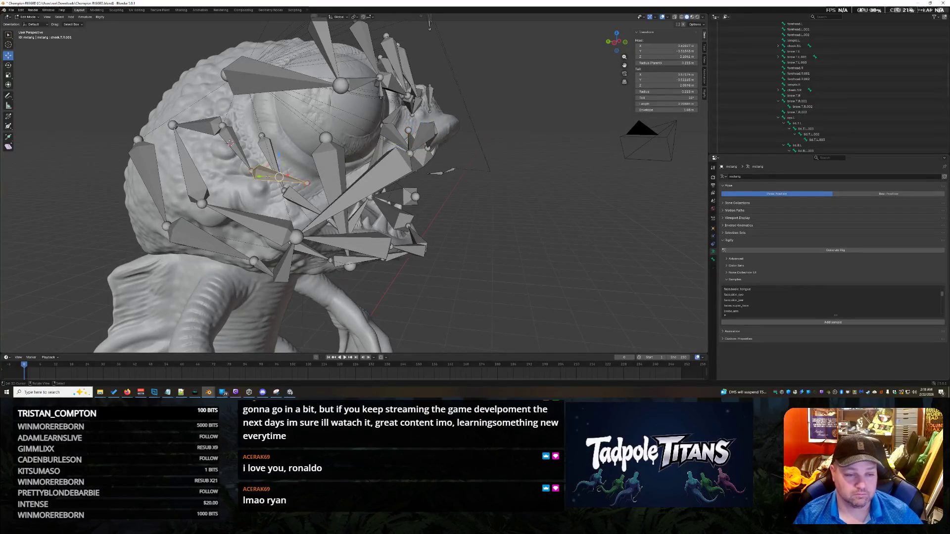
{"action": "middle_click_drag", "start_coordinate": [568, 183], "coordinate": [540, 183]}
{"action": "middle_click_drag", "start_coordinate": [449, 202], "coordinate": [459, 208]}
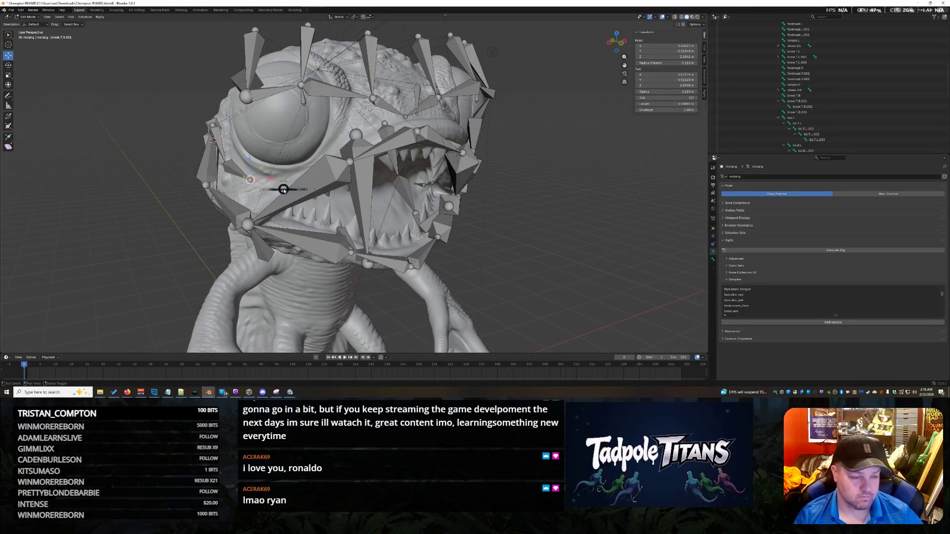
{"action": "key", "text": "shift+s"}
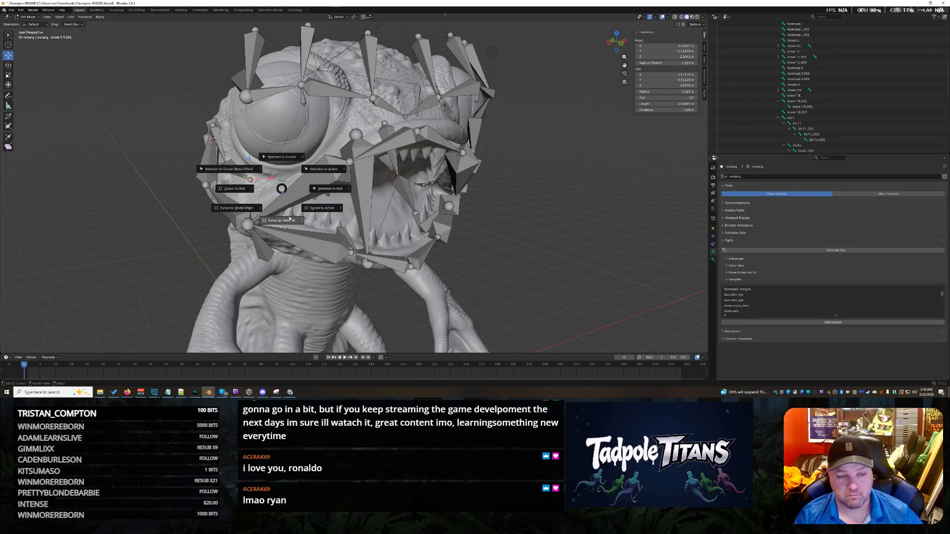
{"action": "left_click", "coordinate": [279, 163]}
{"action": "mouse_move", "coordinate": [279, 163]}
{"action": "middle_mouse_down"}
{"action": "mouse_move", "coordinate": [524, 199]}
{"action": "mouse_move", "coordinate": [390, 147]}
{"action": "middle_mouse_up"}
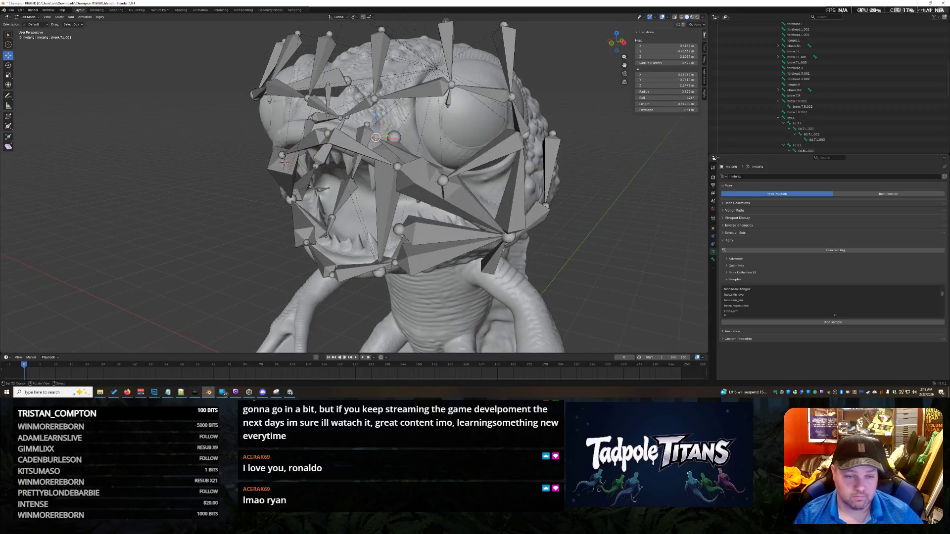
{"action": "key", "text": "shift+s"}
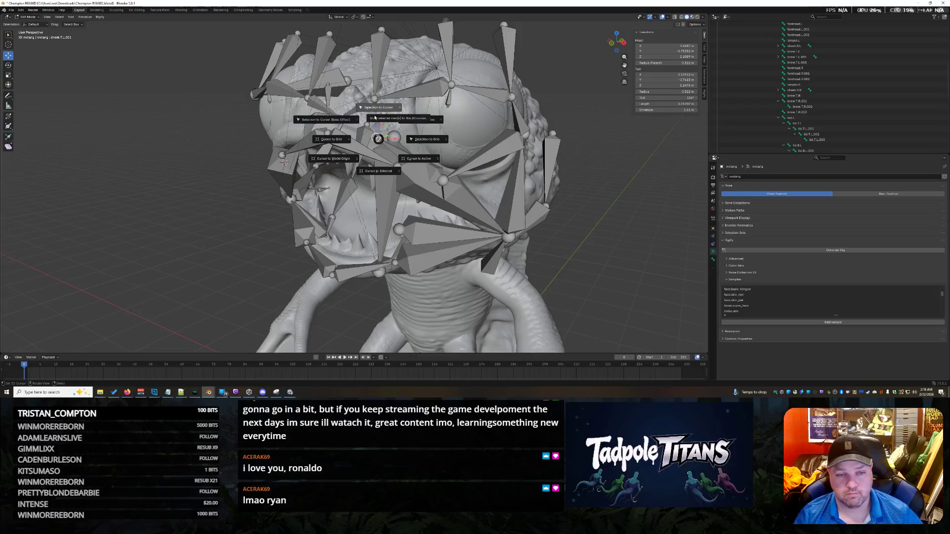
{"action": "left_click", "coordinate": [375, 116]}
{"action": "middle_click_drag", "start_coordinate": [547, 230], "coordinate": [645, 108]}
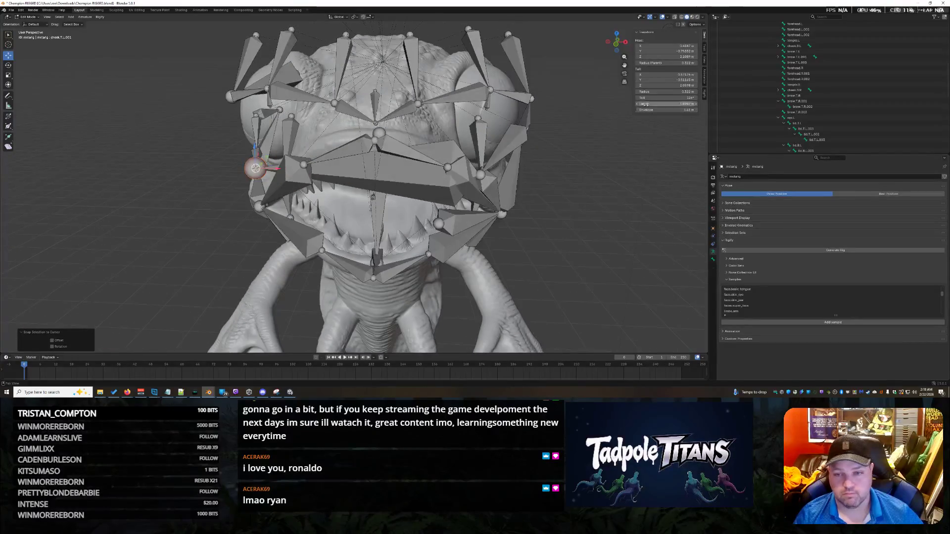
{"action": "left_click", "coordinate": [656, 75]}
{"action": "key", "text": "ctrl+v"}
{"action": "key", "text": "Return"}
{"action": "mouse_move", "coordinate": [460, 186]}
{"action": "middle_mouse_down"}
{"action": "mouse_move", "coordinate": [303, 167]}
{"action": "mouse_move", "coordinate": [643, 185]}
{"action": "middle_mouse_up"}
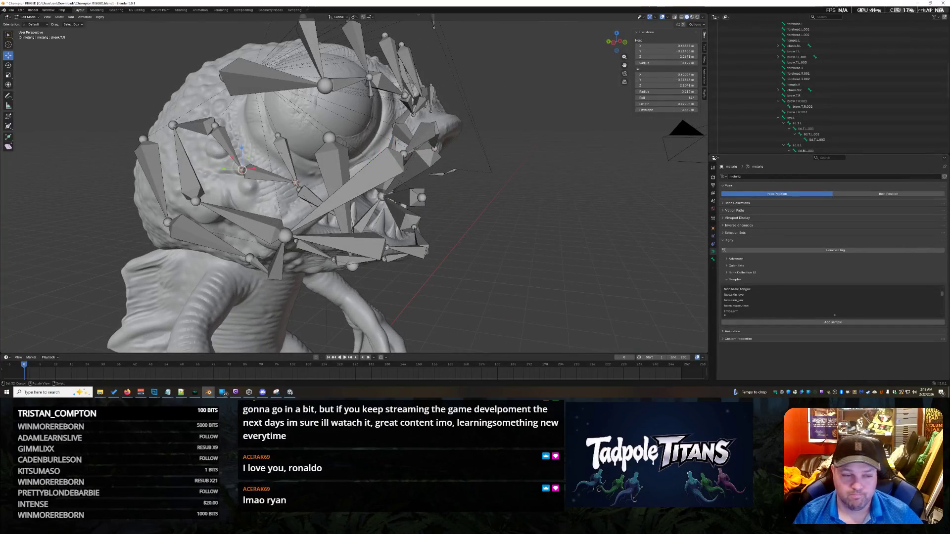
{"action": "key", "text": "shift+s"}
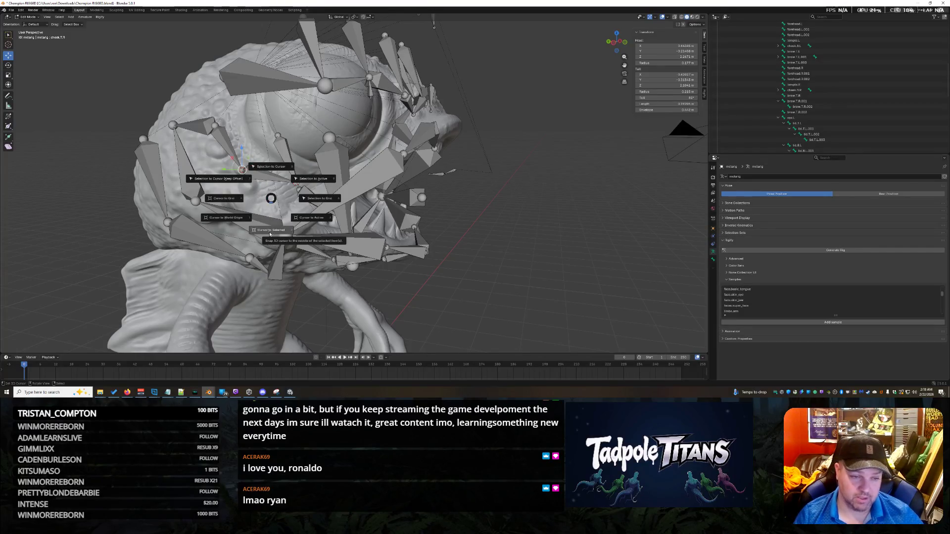
{"action": "left_click", "coordinate": [269, 234]}
{"action": "mouse_move", "coordinate": [272, 234]}
{"action": "middle_mouse_down"}
{"action": "mouse_move", "coordinate": [511, 212]}
{"action": "mouse_move", "coordinate": [327, 162]}
{"action": "middle_mouse_up"}
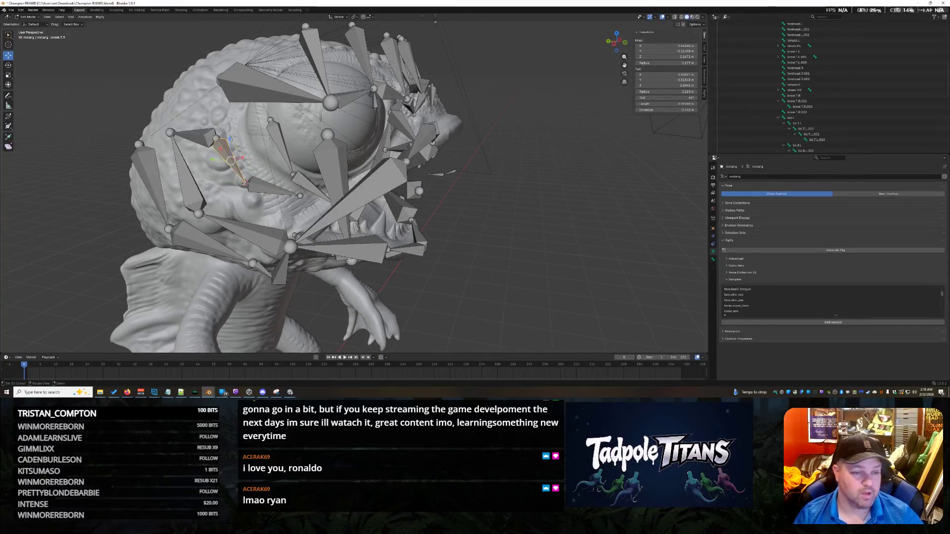
{"action": "mouse_move", "coordinate": [546, 204]}
{"action": "middle_mouse_down"}
{"action": "mouse_move", "coordinate": [444, 206]}
{"action": "mouse_move", "coordinate": [465, 207]}
{"action": "middle_mouse_up"}
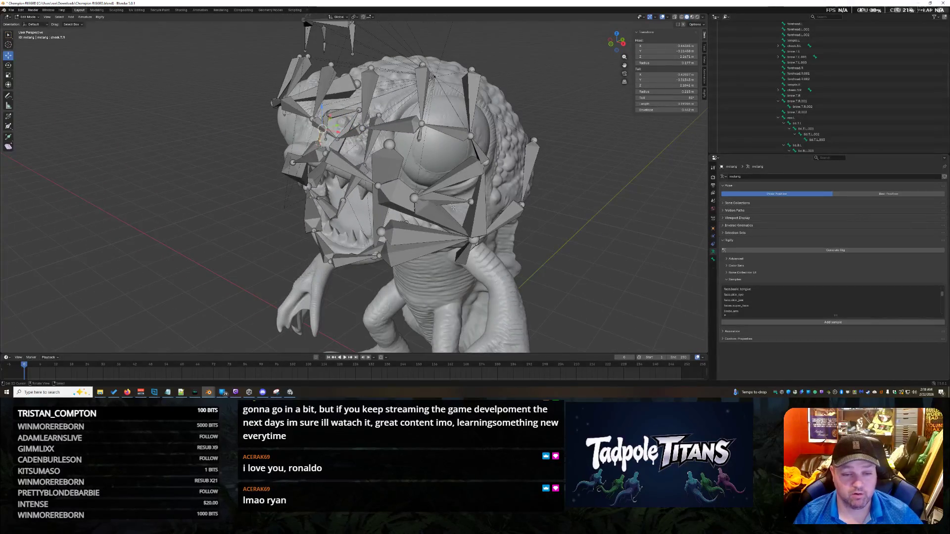
{"action": "scroll", "coordinate": [521, 241], "scroll_direction": "up", "scroll_amount": 1}
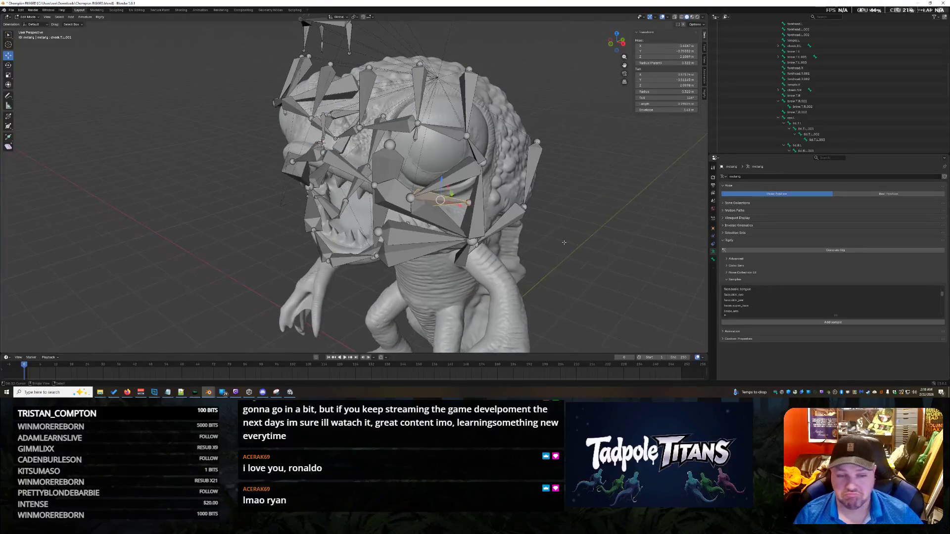
{"action": "scroll", "coordinate": [462, 236], "scroll_direction": "up", "scroll_amount": 2}
{"action": "middle_click_drag", "start_coordinate": [648, 277], "coordinate": [599, 255]}
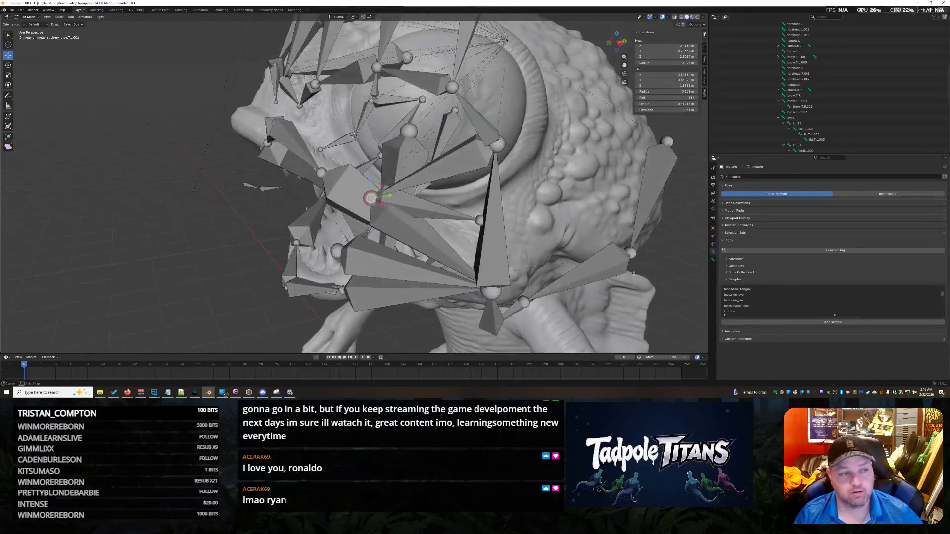
{"action": "mouse_move", "coordinate": [532, 228]}
{"action": "middle_mouse_down"}
{"action": "mouse_move", "coordinate": [483, 181]}
{"action": "mouse_move", "coordinate": [393, 235]}
{"action": "middle_mouse_up"}
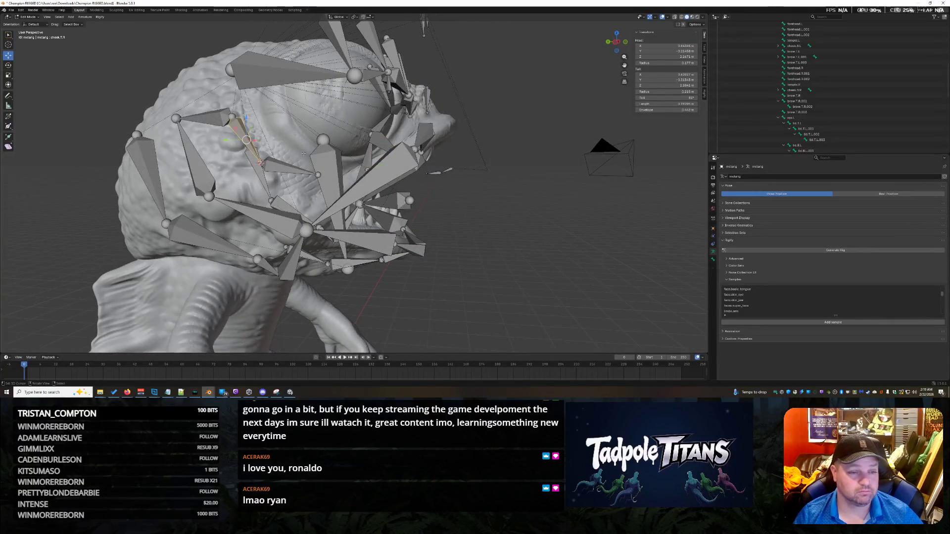
Step through the cheek bone chain and select the bone beside the mouth to reposition.
{"action": "key", "text": "bracketright"}
{"action": "middle_click_drag", "start_coordinate": [468, 201], "coordinate": [453, 199]}
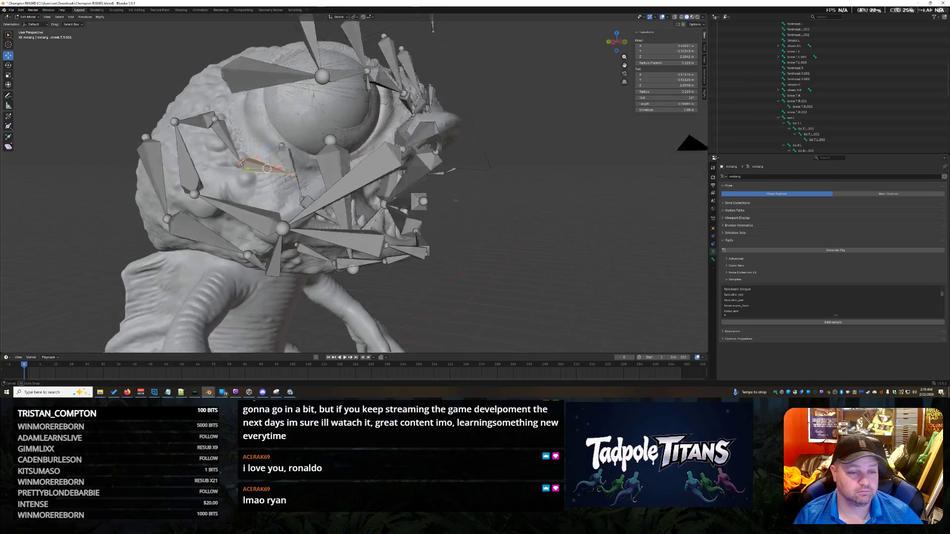
{"action": "key", "text": "bracketleft"}
{"action": "key", "text": "bracketleft"}
{"action": "mouse_move", "coordinate": [479, 191]}
{"action": "middle_mouse_down"}
{"action": "mouse_move", "coordinate": [423, 198]}
{"action": "mouse_move", "coordinate": [428, 179]}
{"action": "middle_mouse_up"}
{"action": "left_click", "coordinate": [427, 177]}
{"action": "left_click", "coordinate": [383, 161]}
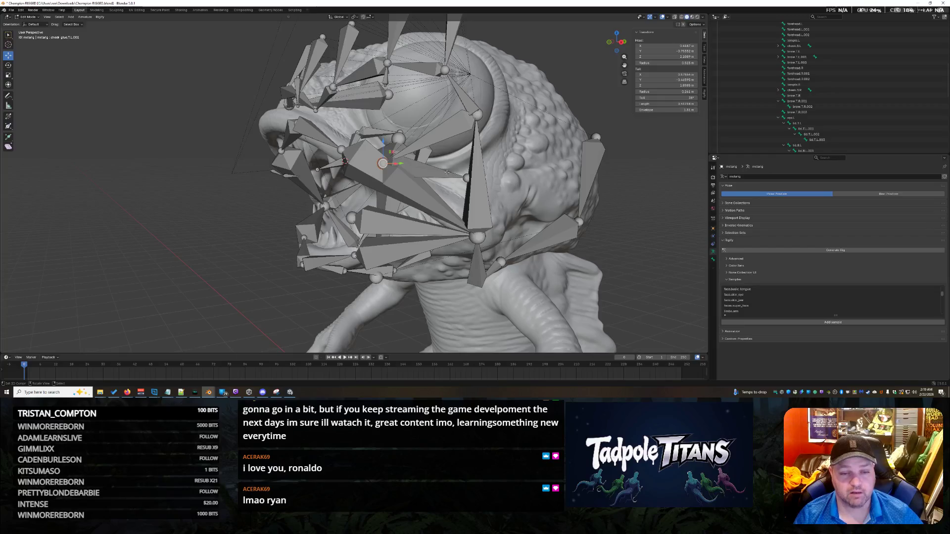
{"action": "middle_click_drag", "start_coordinate": [416, 223], "coordinate": [384, 262]}
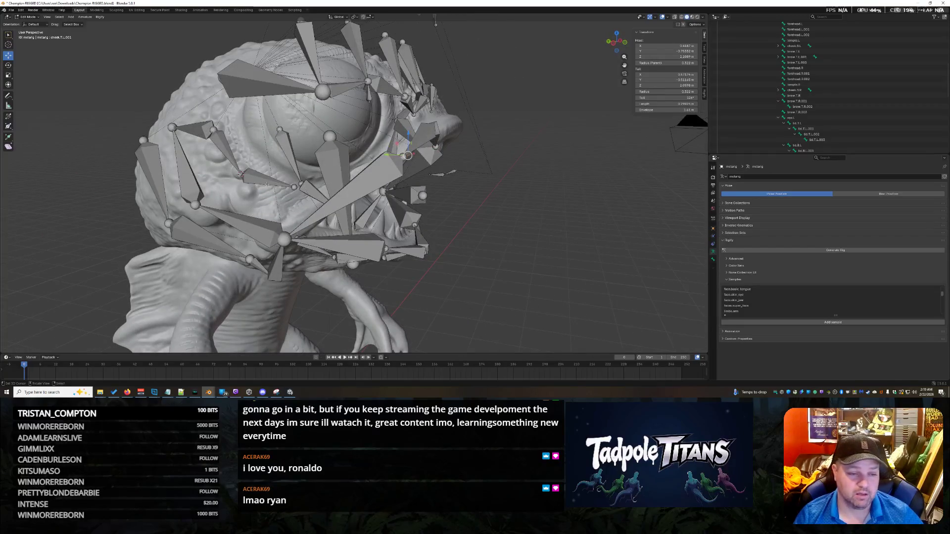
{"action": "mouse_move", "coordinate": [438, 175]}
{"action": "middle_mouse_down"}
{"action": "mouse_move", "coordinate": [330, 166]}
{"action": "mouse_move", "coordinate": [446, 222]}
{"action": "mouse_move", "coordinate": [581, 263]}
{"action": "middle_mouse_up"}
Snap the cheek bone to the 3D cursor and paste a new Head X value in the N-panel.
{"action": "key", "text": "shift+s"}
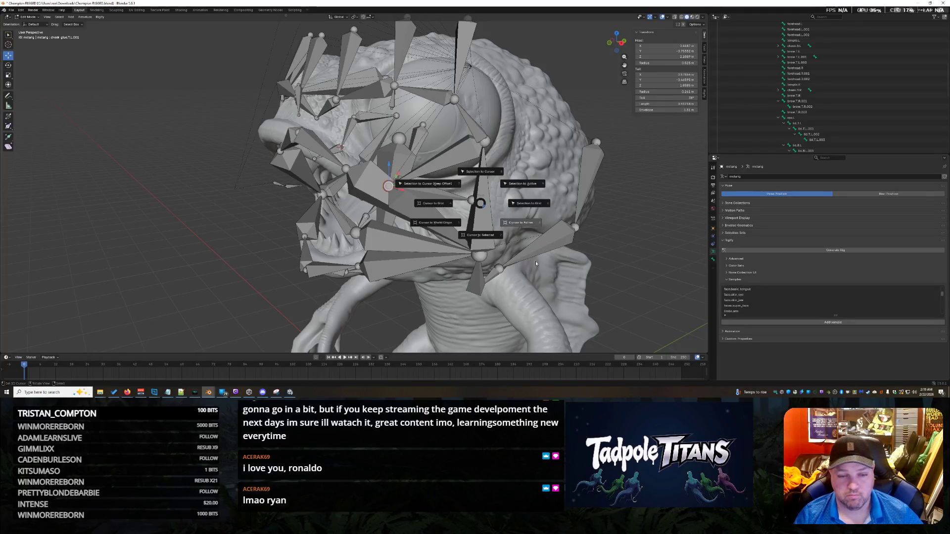
{"action": "left_click", "coordinate": [502, 169]}
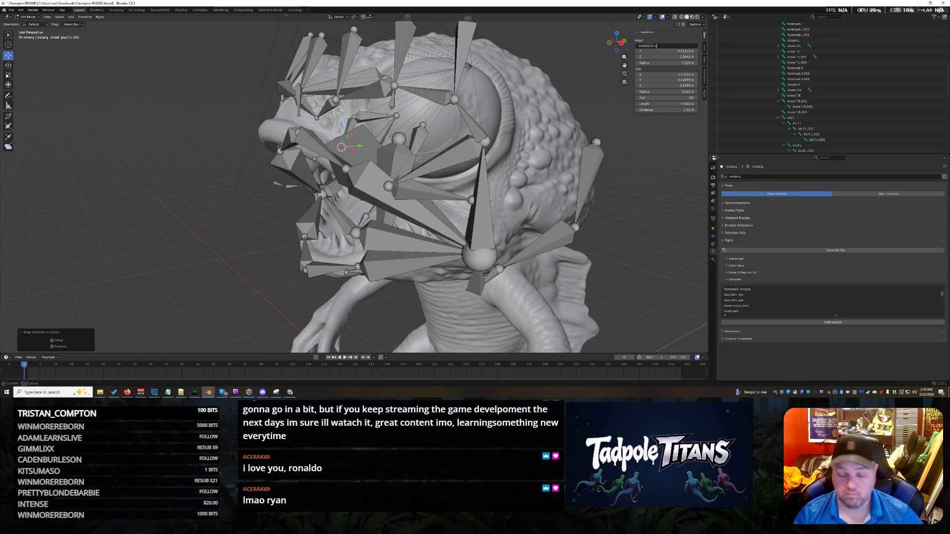
{"action": "key", "text": "ctrl+v"}
{"action": "key", "text": "Return"}
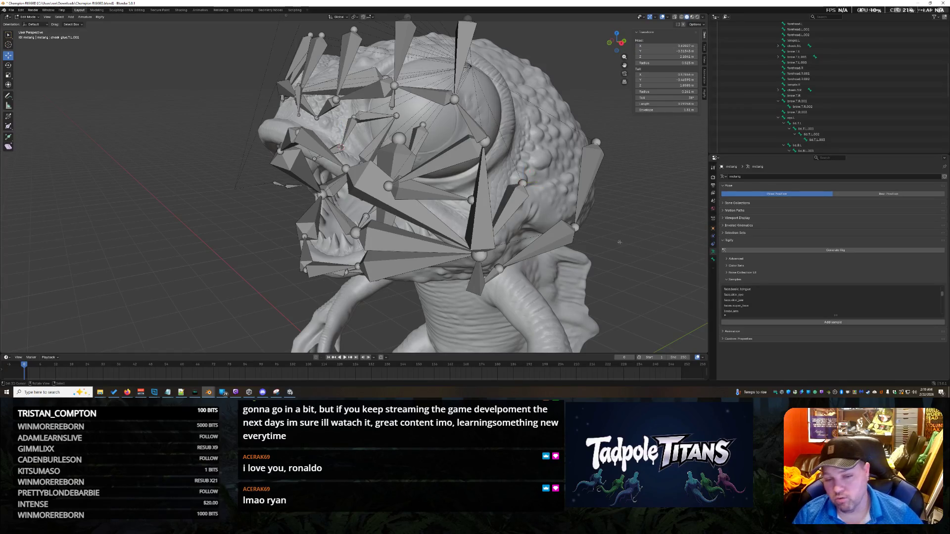
{"action": "middle_click_drag", "start_coordinate": [631, 223], "coordinate": [644, 232]}
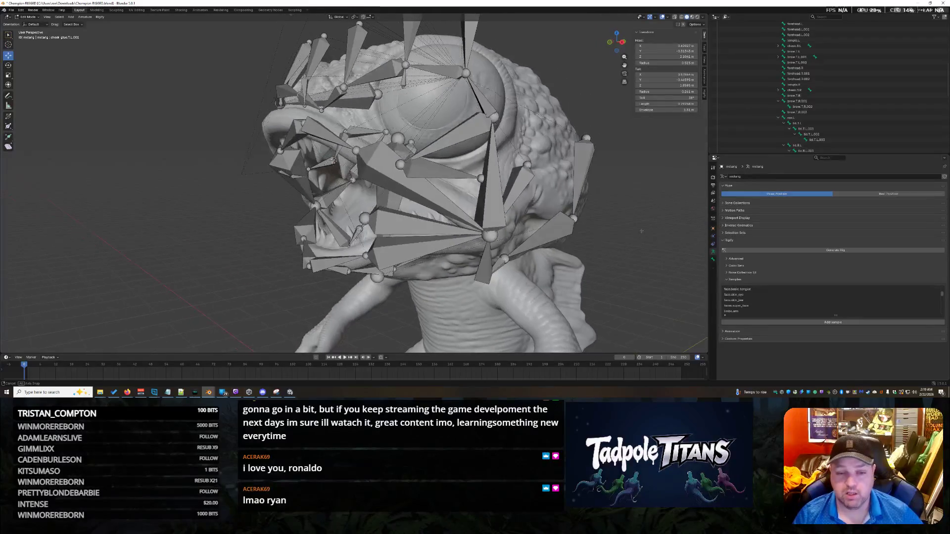
{"action": "middle_click_drag", "start_coordinate": [644, 233], "coordinate": [686, 229]}
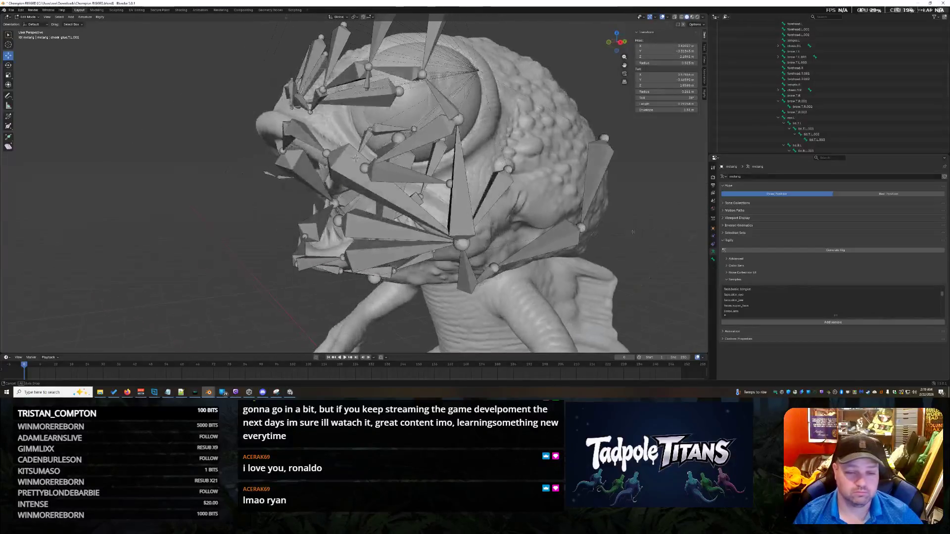
Try snapping a pair of cheek bones to the 3D cursor, then undo the snap.
{"action": "left_click", "coordinate": [586, 230]}
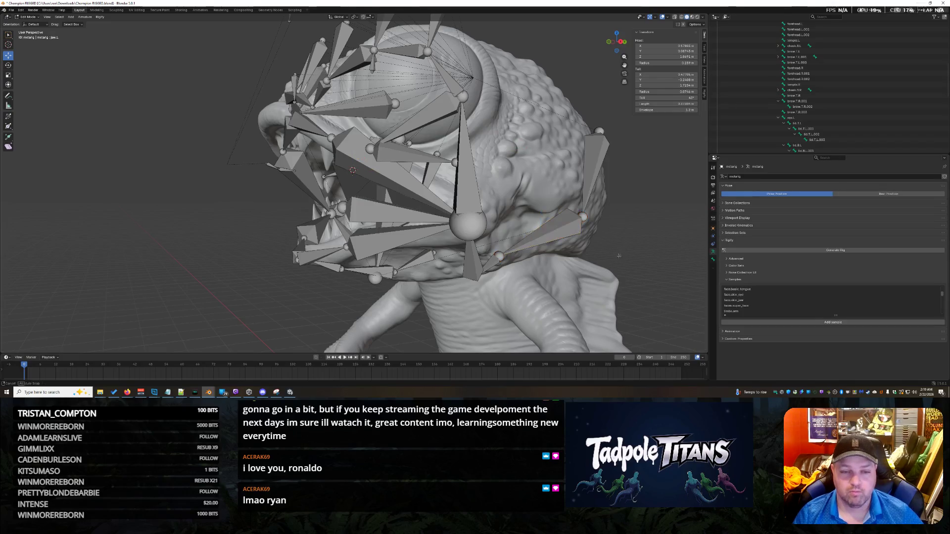
{"action": "middle_click_drag", "start_coordinate": [596, 243], "coordinate": [540, 237]}
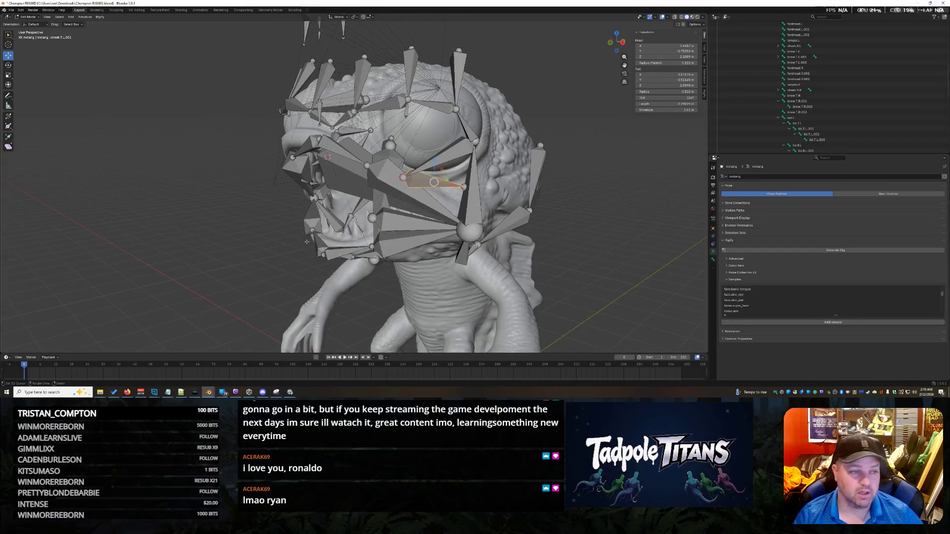
{"action": "key", "text": "s"}
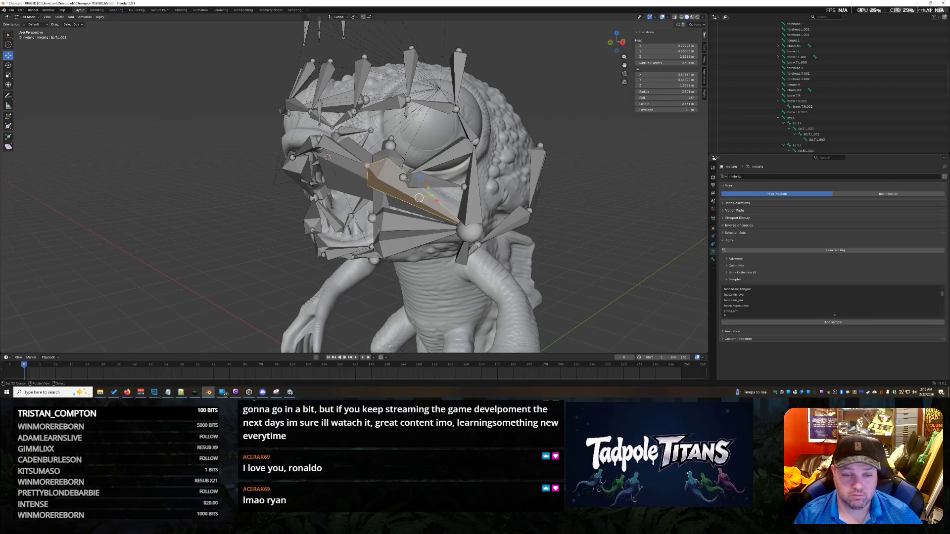
{"action": "left_click", "coordinate": [508, 202]}
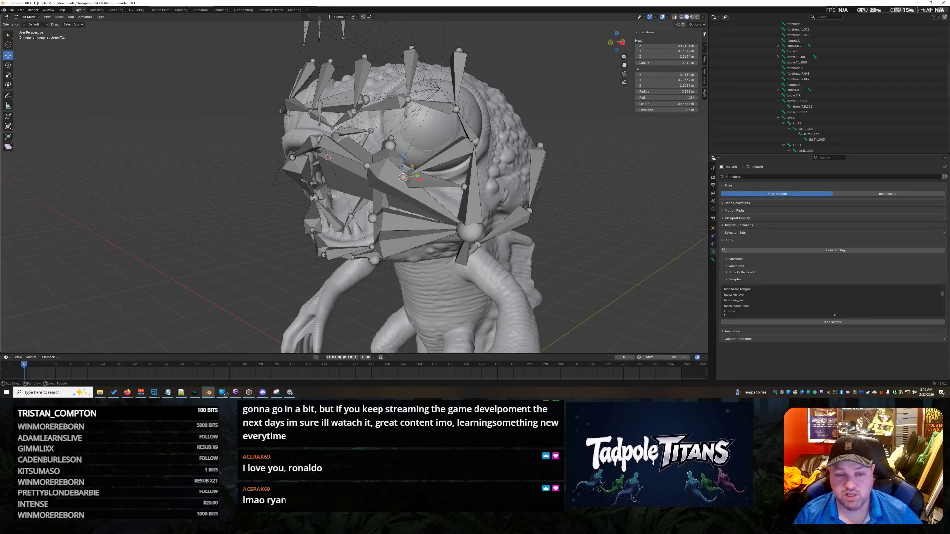
{"action": "key", "text": "shift+s"}
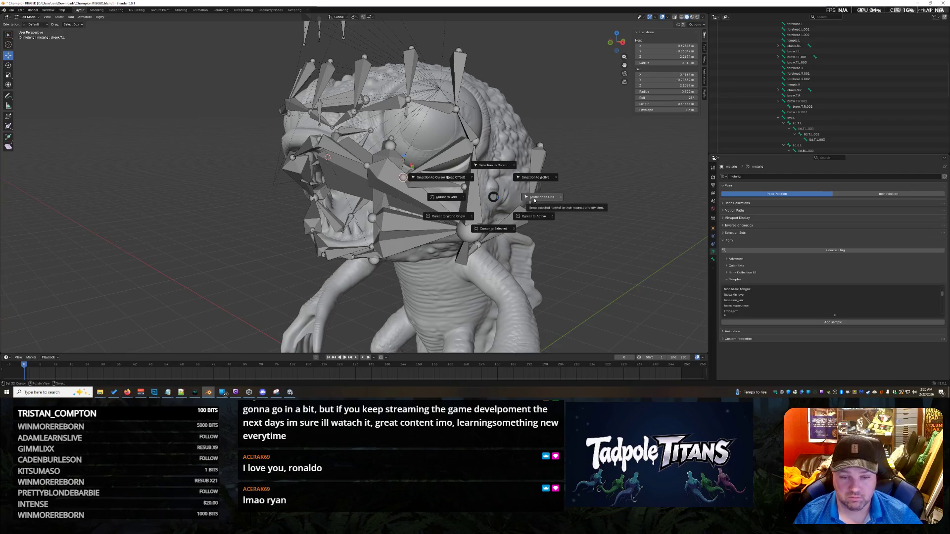
{"action": "left_click", "coordinate": [492, 168]}
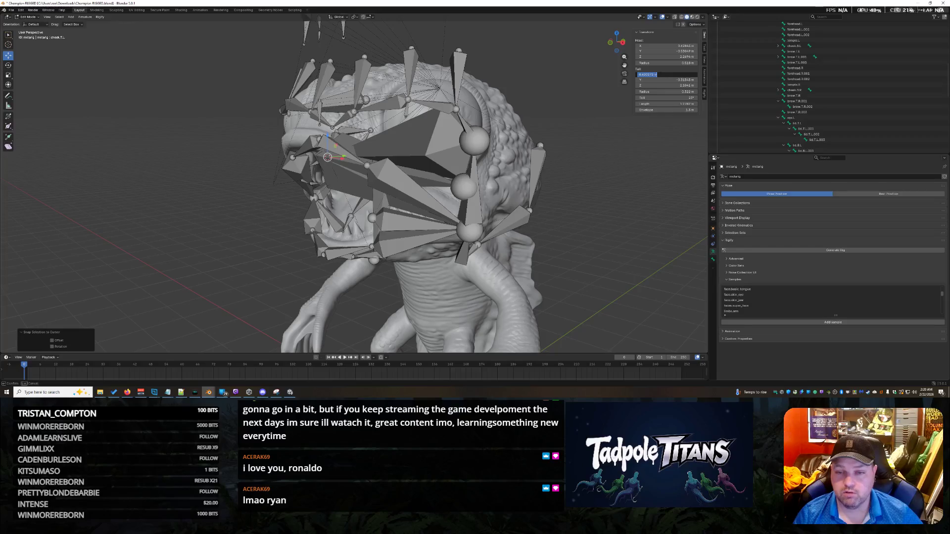
{"action": "key", "text": "ctrl+z"}
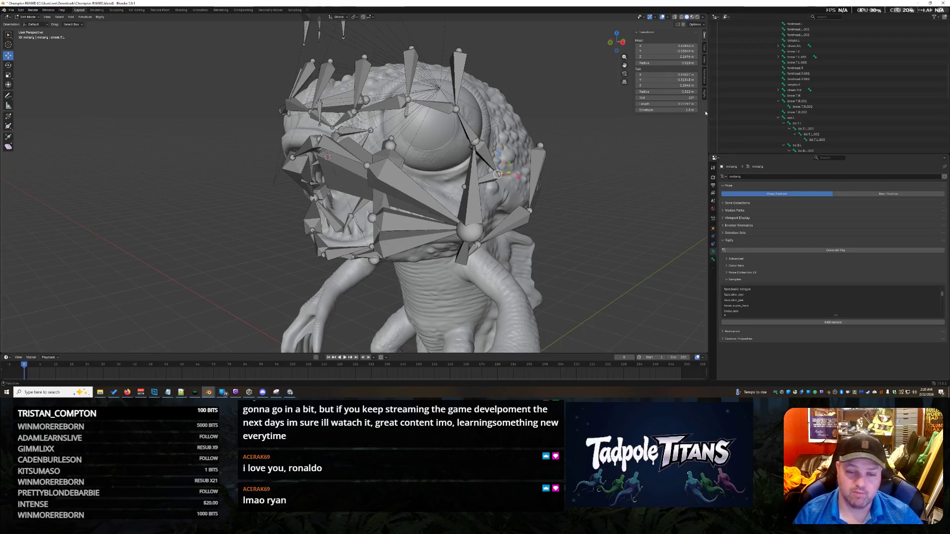
{"action": "middle_click_drag", "start_coordinate": [560, 245], "coordinate": [651, 251]}
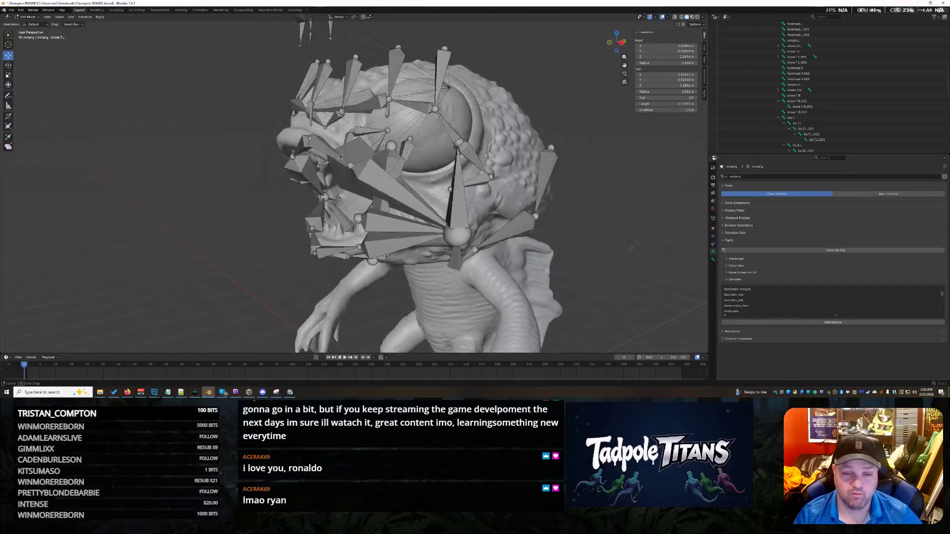
{"action": "mouse_move", "coordinate": [650, 251]}
{"action": "middle_mouse_down"}
{"action": "mouse_move", "coordinate": [691, 253]}
{"action": "mouse_move", "coordinate": [479, 232]}
{"action": "middle_mouse_up"}
Place the 3D cursor on a small face bone near the eye.
{"action": "left_click", "coordinate": [314, 195]}
{"action": "middle_click_drag", "start_coordinate": [314, 195], "coordinate": [520, 232]}
{"action": "left_click", "coordinate": [288, 155]}
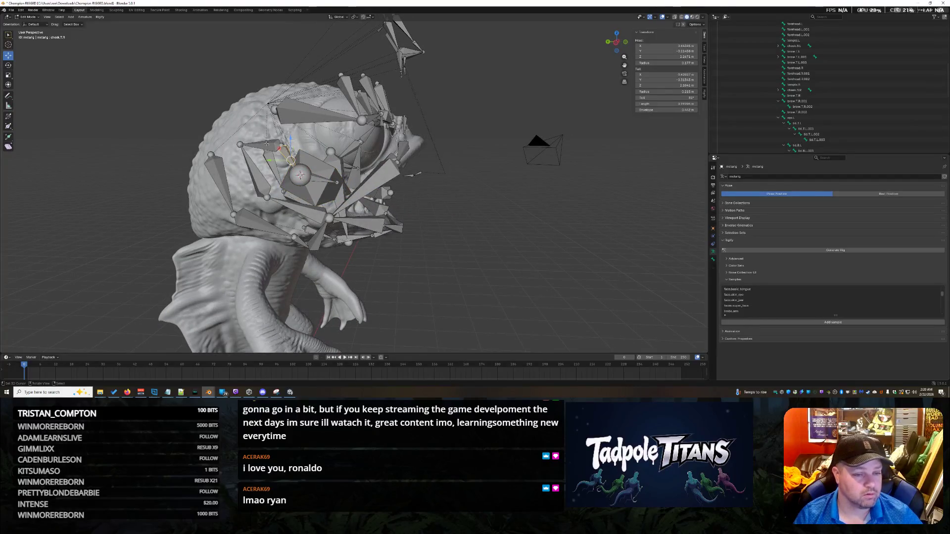
{"action": "middle_click_drag", "start_coordinate": [324, 166], "coordinate": [331, 161]}
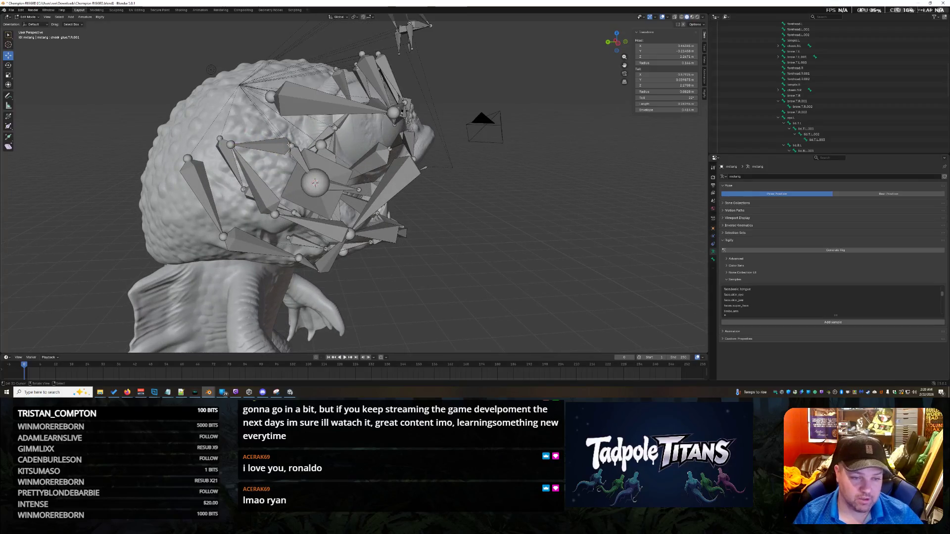
{"action": "key", "text": "shift+s"}
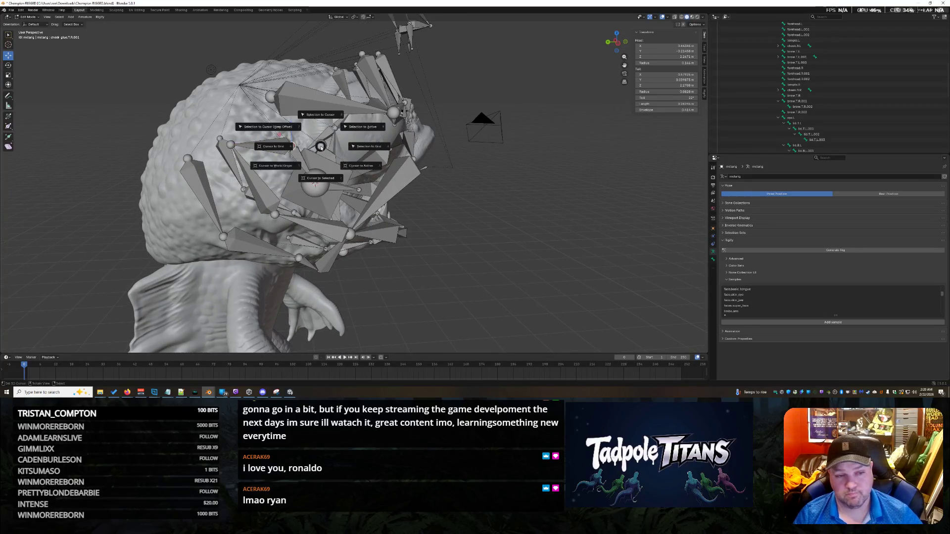
{"action": "left_click", "coordinate": [320, 178]}
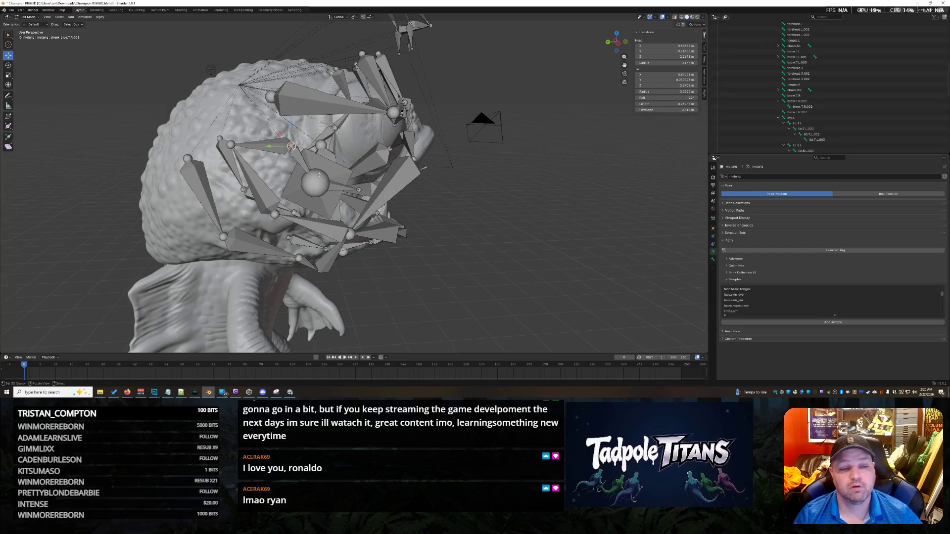
{"action": "middle_click_drag", "start_coordinate": [585, 213], "coordinate": [572, 213]}
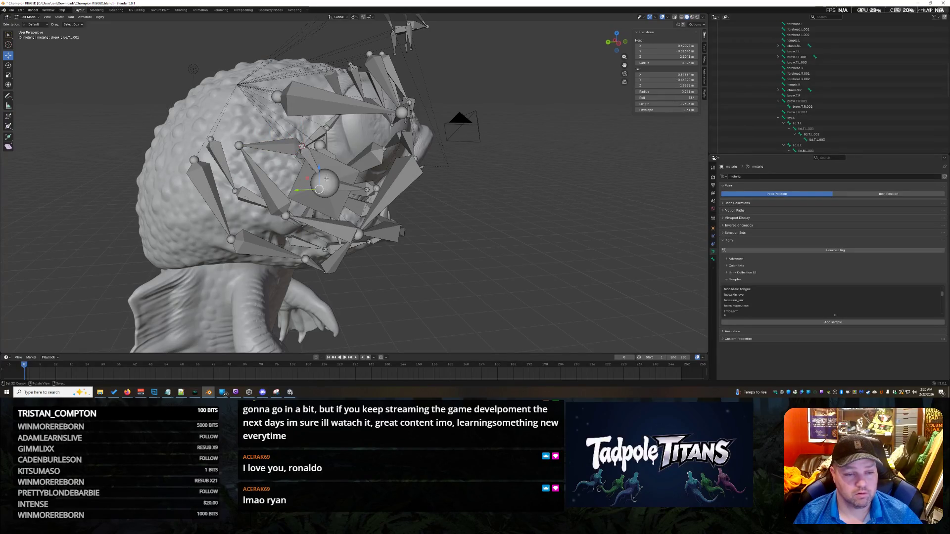
{"action": "middle_click_drag", "start_coordinate": [398, 182], "coordinate": [477, 193]}
Snap the selected bone to the 3D cursor and paste a Head X value mirroring it to the right side.
{"action": "key", "text": "shift+s"}
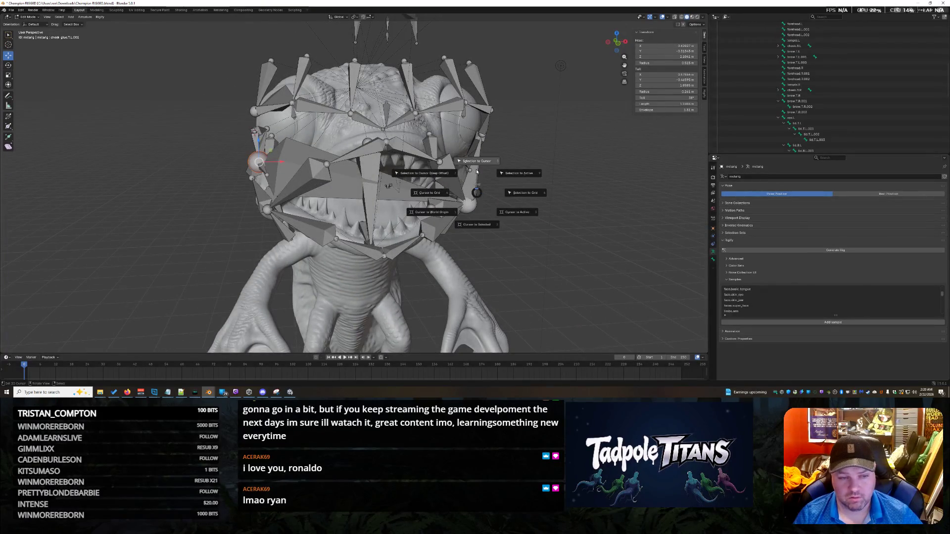
{"action": "left_click", "coordinate": [475, 165]}
{"action": "left_click", "coordinate": [664, 45]}
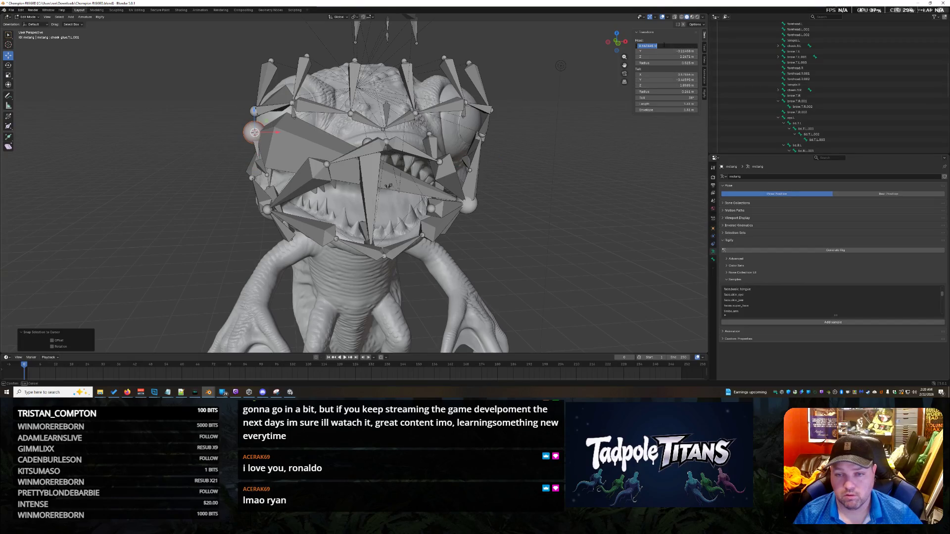
{"action": "key", "text": "ctrl+v"}
{"action": "key", "text": "Return"}
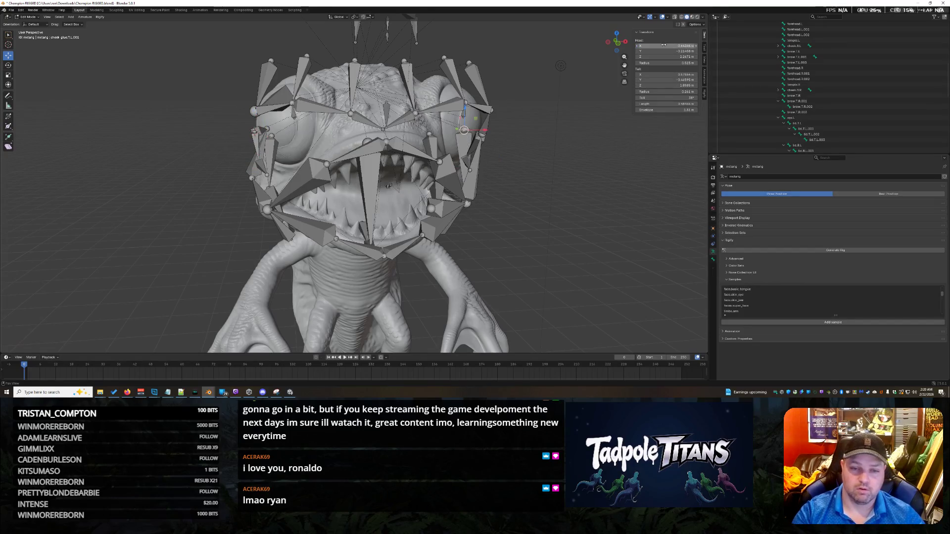
{"action": "mouse_move", "coordinate": [539, 195]}
{"action": "middle_mouse_down"}
{"action": "mouse_move", "coordinate": [483, 194]}
{"action": "mouse_move", "coordinate": [560, 199]}
{"action": "mouse_move", "coordinate": [323, 178]}
{"action": "middle_mouse_up"}
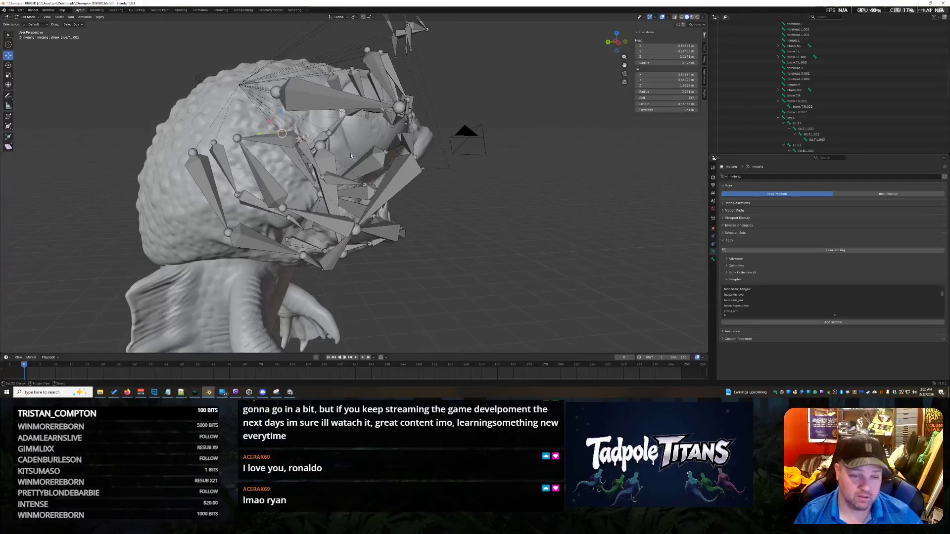
Set the 3D cursor on a bone, snap a small cheek bone to it, then undo and re-place the cursor.
{"action": "key", "text": "shift+s"}
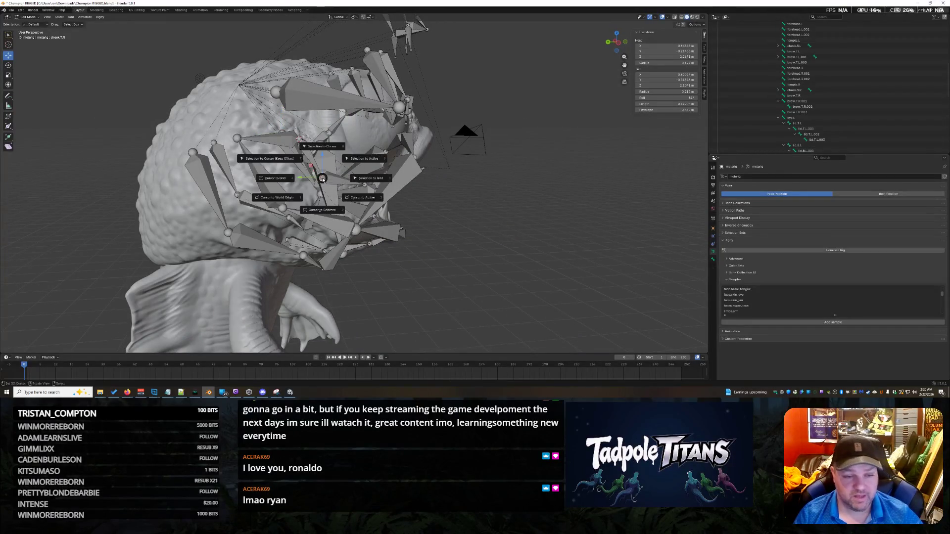
{"action": "left_click", "coordinate": [322, 212]}
{"action": "middle_click_drag", "start_coordinate": [322, 213], "coordinate": [430, 78]}
{"action": "middle_click_drag", "start_coordinate": [445, 190], "coordinate": [419, 183]}
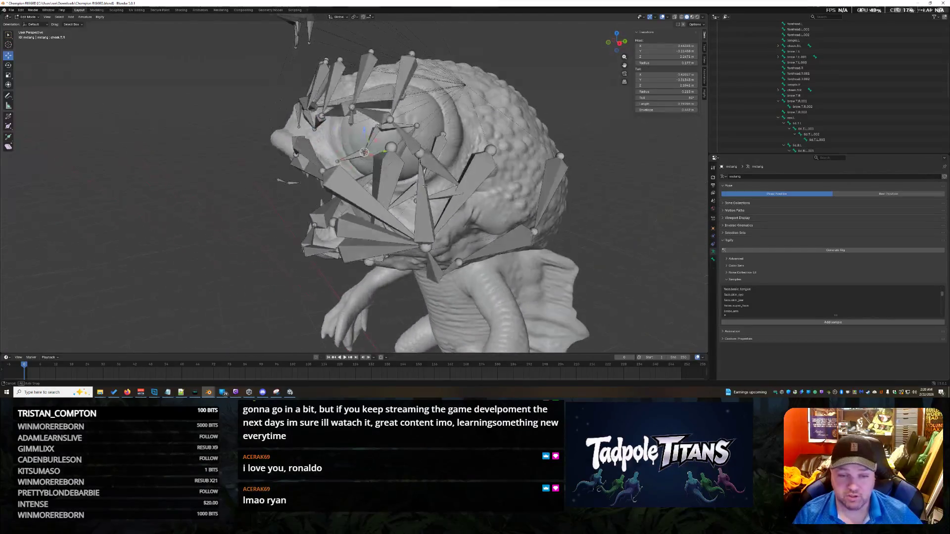
{"action": "left_click", "coordinate": [437, 197]}
{"action": "left_click", "coordinate": [407, 241]}
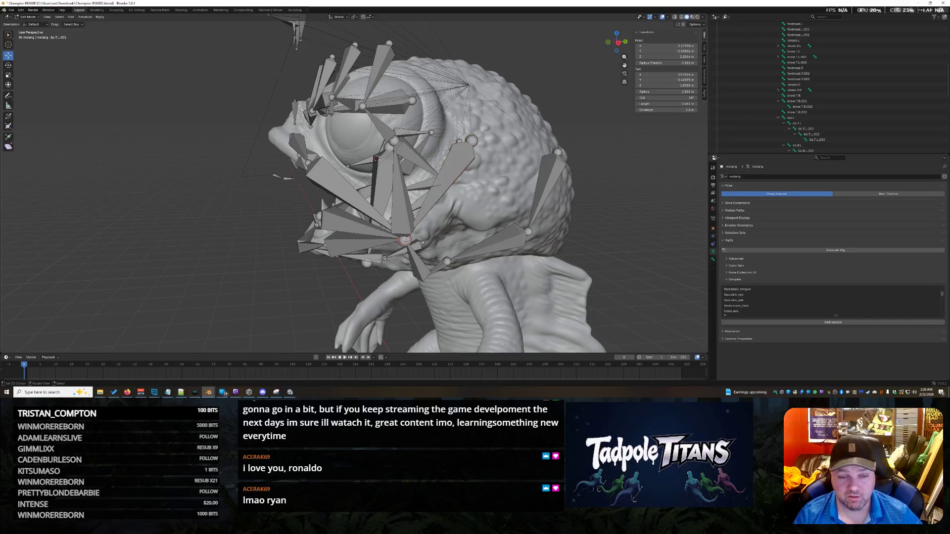
{"action": "key", "text": "shift+s"}
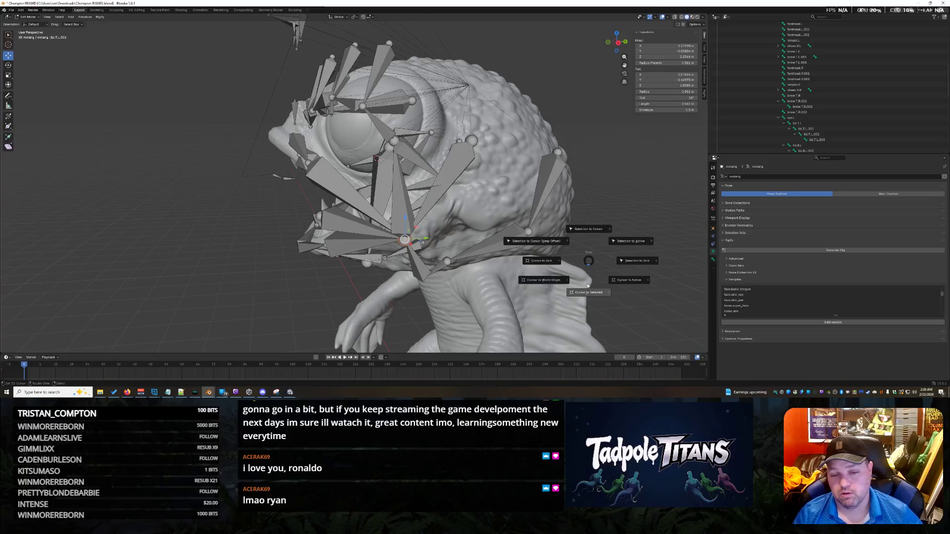
{"action": "left_click", "coordinate": [589, 234]}
{"action": "key", "text": "ctrl+z"}
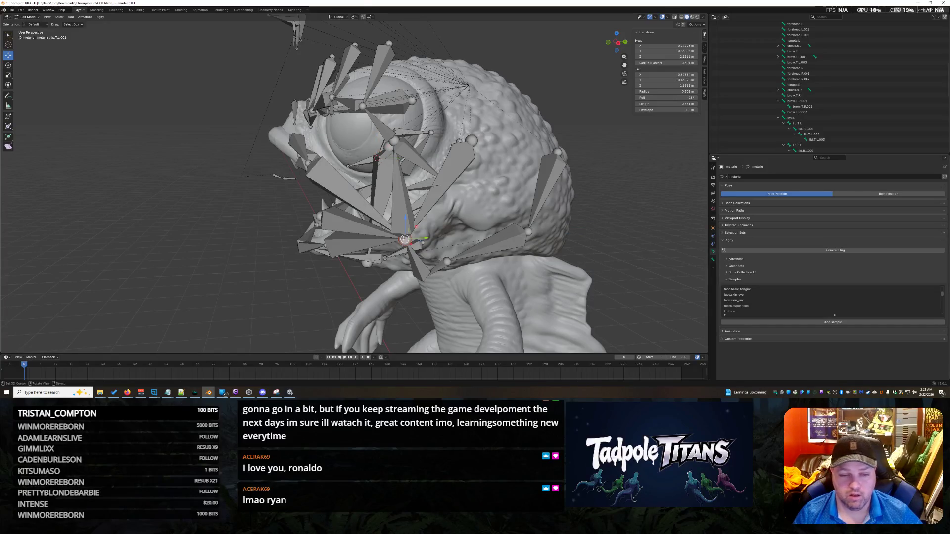
{"action": "key", "text": "shift+s"}
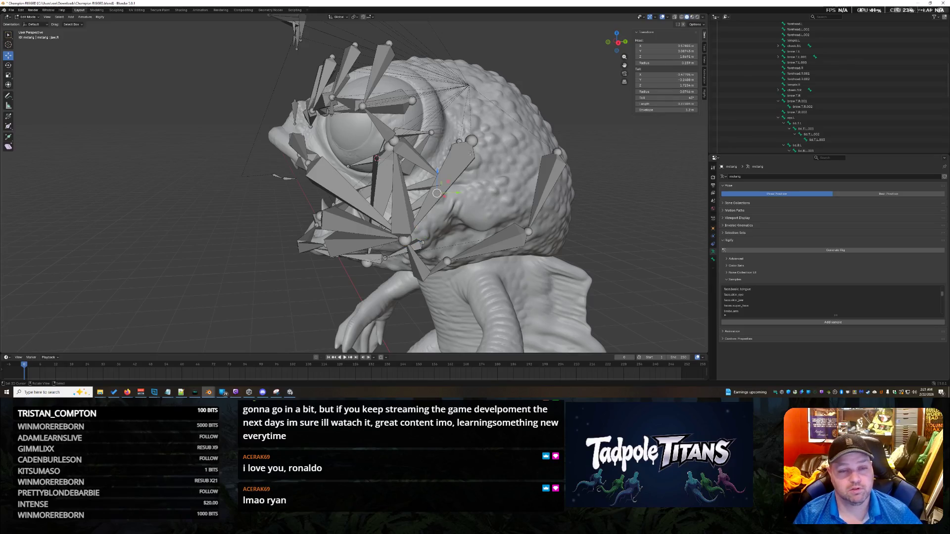
{"action": "scroll", "coordinate": [435, 240], "scroll_direction": "up", "scroll_amount": 3}
Snap the mouth-corner bones to the 3D cursor and set a bone's Tail X onto the right cheek.
{"action": "left_click", "coordinate": [433, 233]}
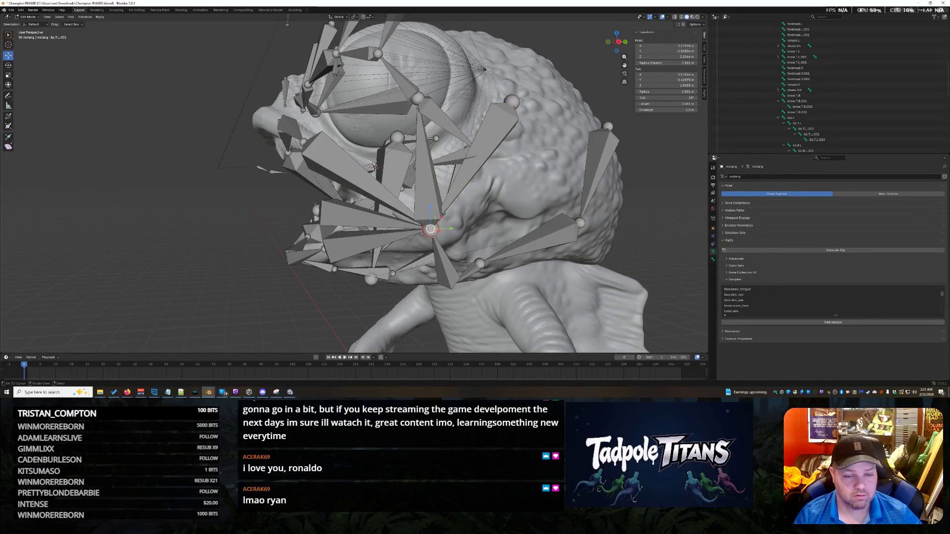
{"action": "key", "text": "shift+s"}
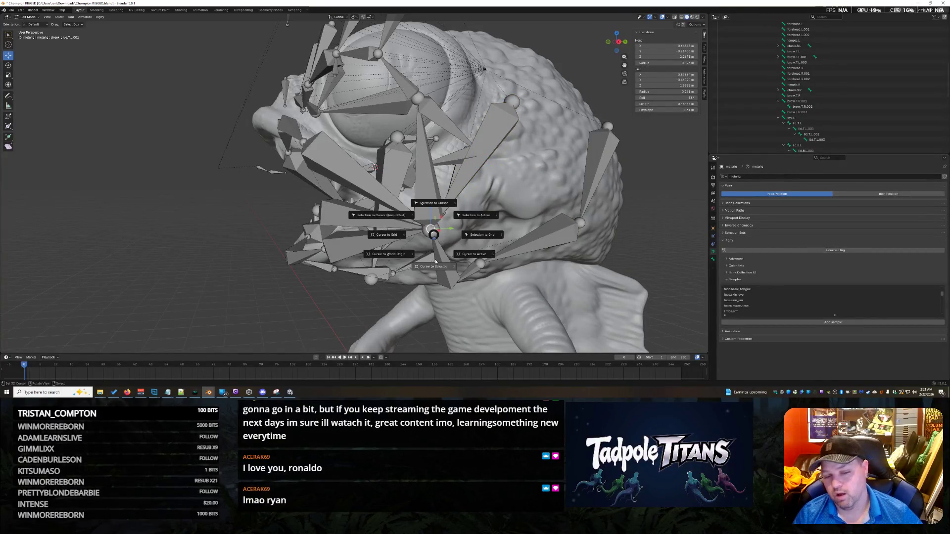
{"action": "left_click", "coordinate": [428, 205]}
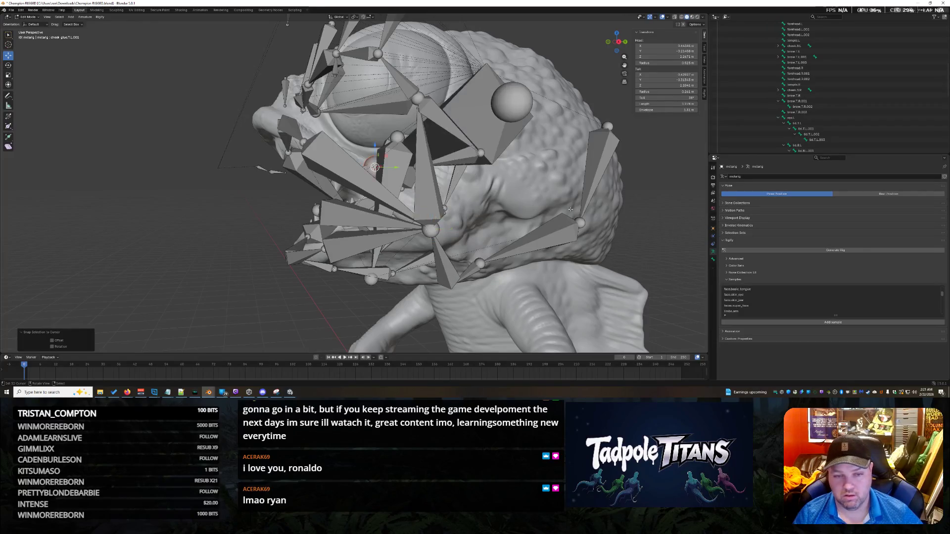
{"action": "middle_click_drag", "start_coordinate": [429, 205], "coordinate": [342, 190]}
{"action": "left_click", "coordinate": [663, 74]}
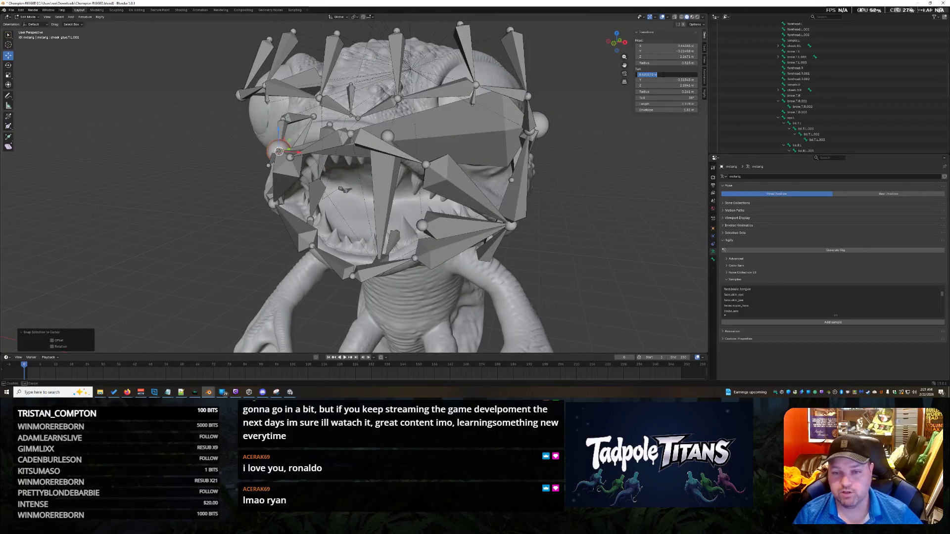
{"action": "key", "text": "Return"}
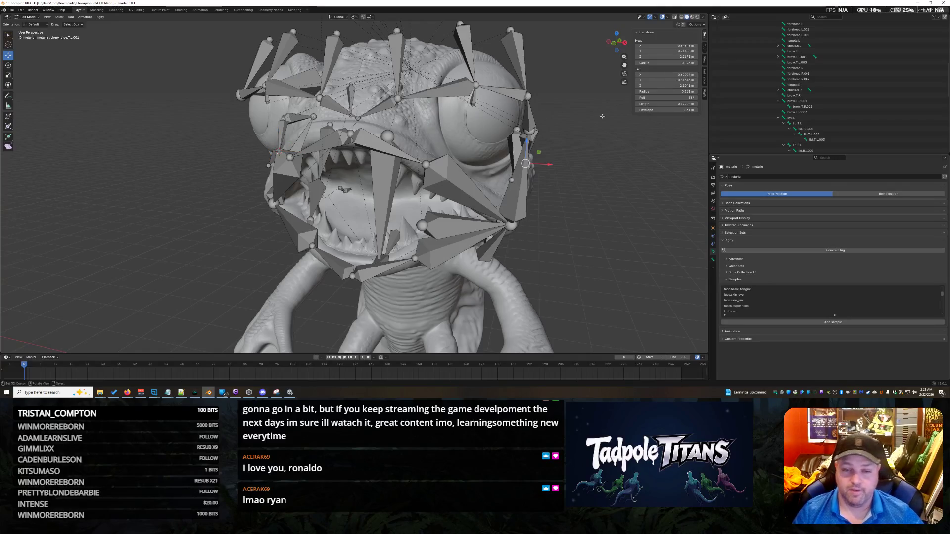
{"action": "mouse_move", "coordinate": [475, 186]}
{"action": "middle_mouse_down"}
{"action": "mouse_move", "coordinate": [567, 185]}
{"action": "mouse_move", "coordinate": [549, 197]}
{"action": "mouse_move", "coordinate": [563, 207]}
{"action": "mouse_move", "coordinate": [520, 208]}
{"action": "middle_mouse_up"}
{"action": "middle_click_drag", "start_coordinate": [414, 132], "coordinate": [503, 139]}
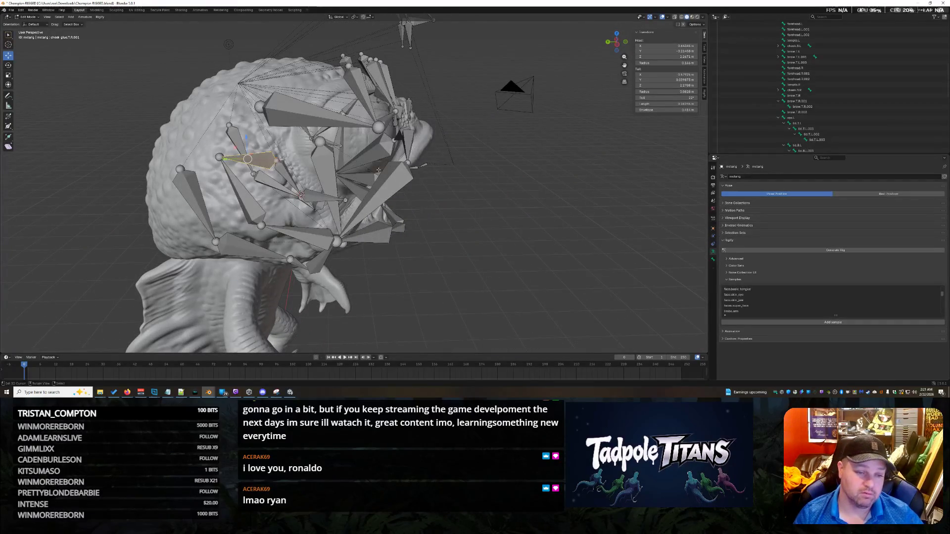
Inspect the jaw and cheek bones from both sides and select the joint bone under the eye.
{"action": "middle_click_drag", "start_coordinate": [380, 146], "coordinate": [580, 150]}
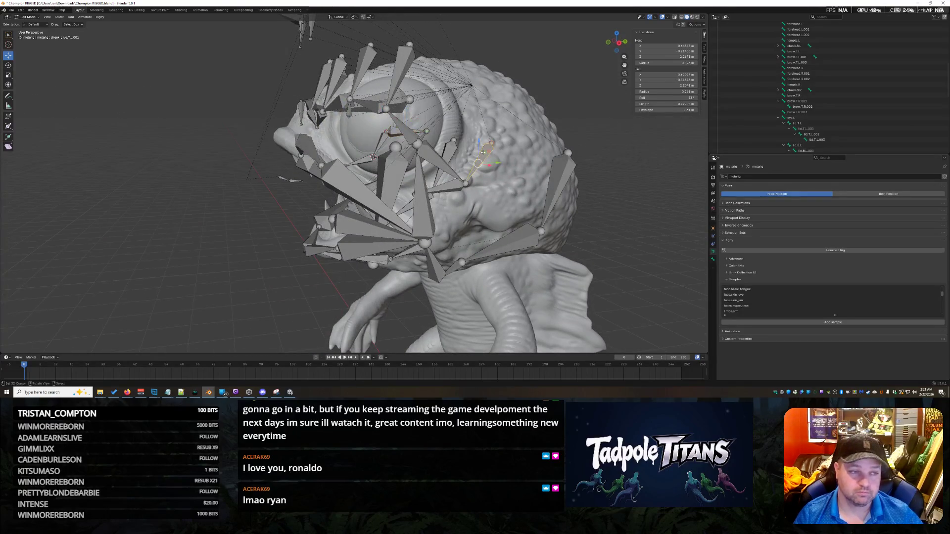
{"action": "middle_click_drag", "start_coordinate": [480, 211], "coordinate": [586, 213]}
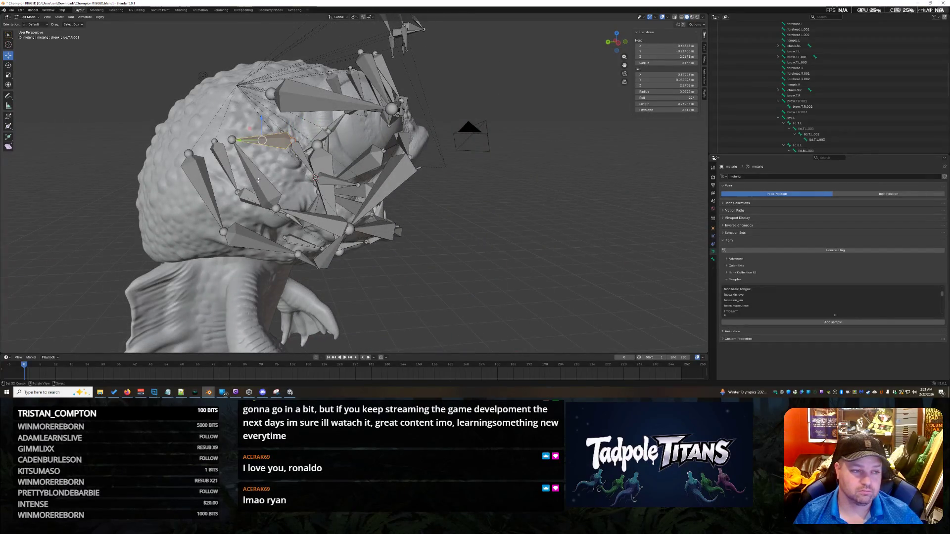
{"action": "middle_click_drag", "start_coordinate": [256, 179], "coordinate": [369, 168]}
{"action": "left_click", "coordinate": [431, 175]}
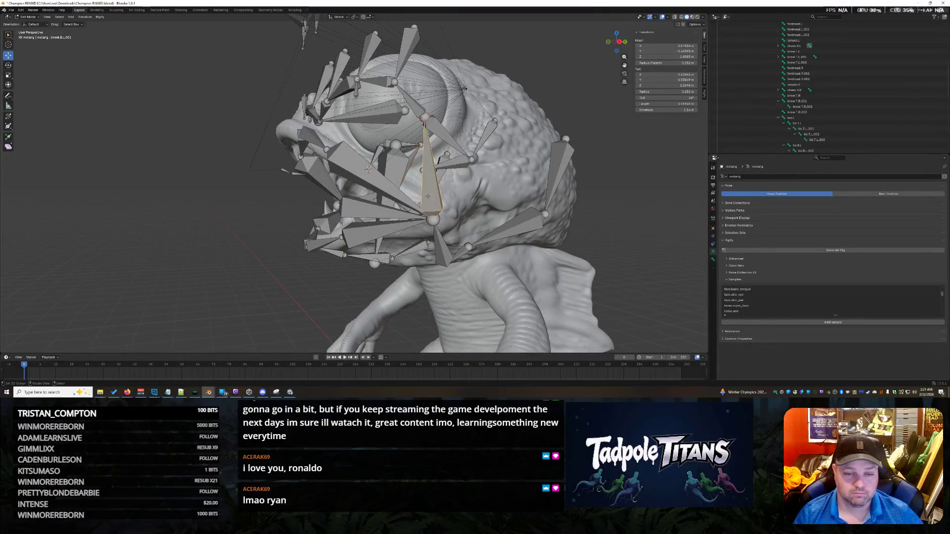
{"action": "left_click", "coordinate": [395, 163]}
{"action": "mouse_move", "coordinate": [395, 163]}
{"action": "middle_mouse_down"}
{"action": "mouse_move", "coordinate": [498, 208]}
{"action": "mouse_move", "coordinate": [439, 226]}
{"action": "middle_mouse_up"}
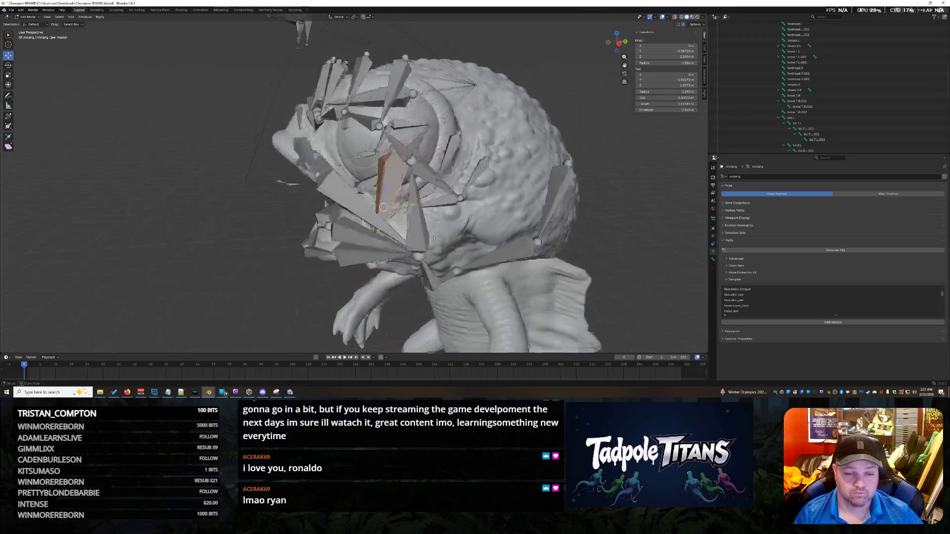
{"action": "left_click", "coordinate": [444, 151]}
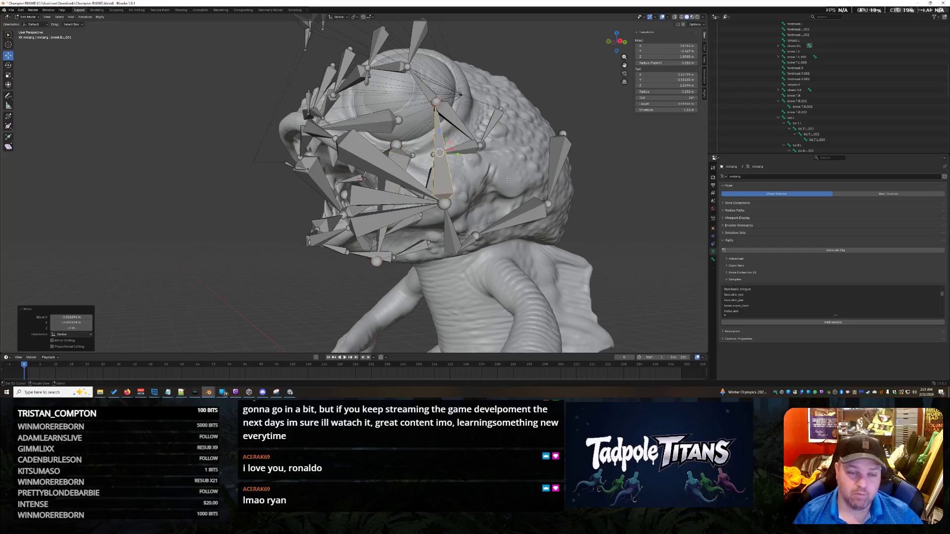
{"action": "mouse_move", "coordinate": [444, 153]}
{"action": "middle_mouse_down"}
{"action": "mouse_move", "coordinate": [475, 178]}
{"action": "mouse_move", "coordinate": [357, 186]}
{"action": "middle_mouse_up"}
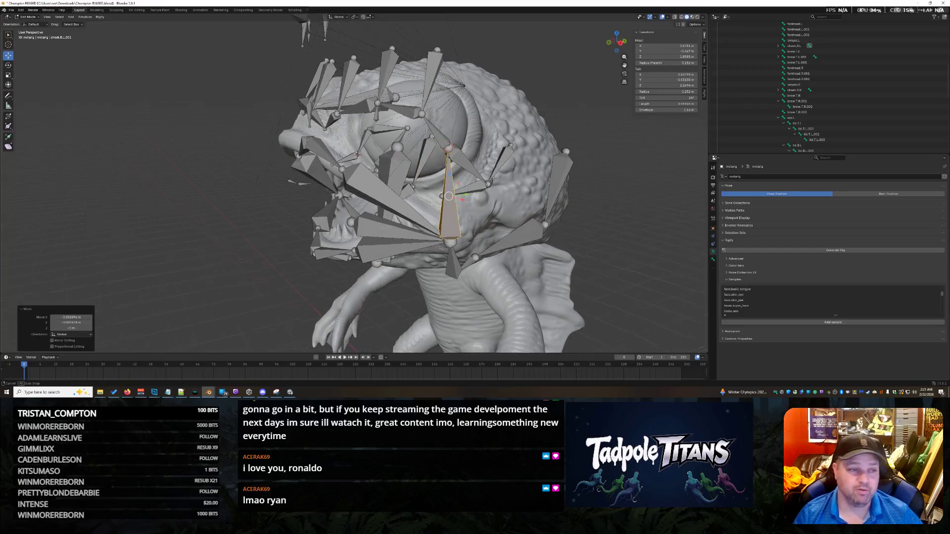
{"action": "left_click", "coordinate": [228, 169]}
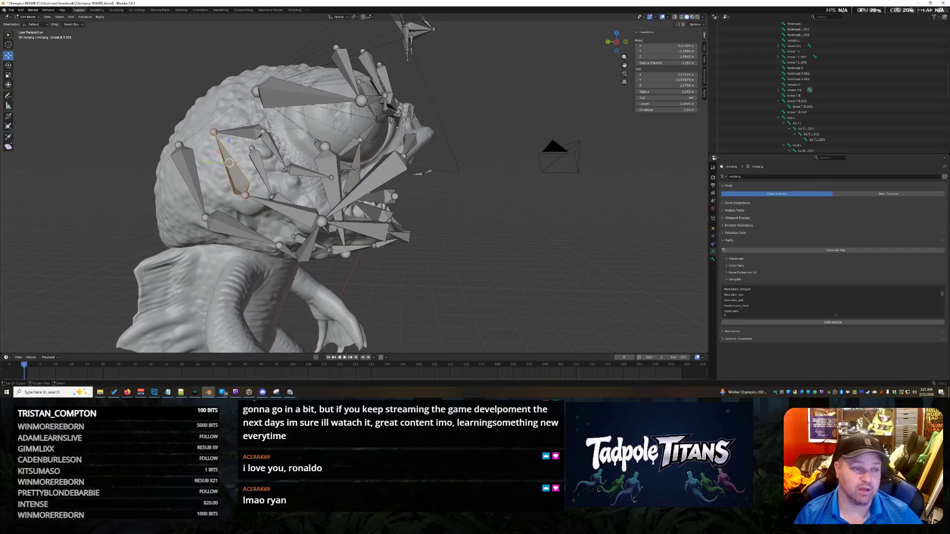
{"action": "mouse_move", "coordinate": [228, 170]}
{"action": "middle_mouse_down"}
{"action": "mouse_move", "coordinate": [335, 175]}
{"action": "mouse_move", "coordinate": [415, 195]}
{"action": "middle_mouse_up"}
{"action": "left_click", "coordinate": [416, 195]}
{"action": "left_click", "coordinate": [410, 119]}
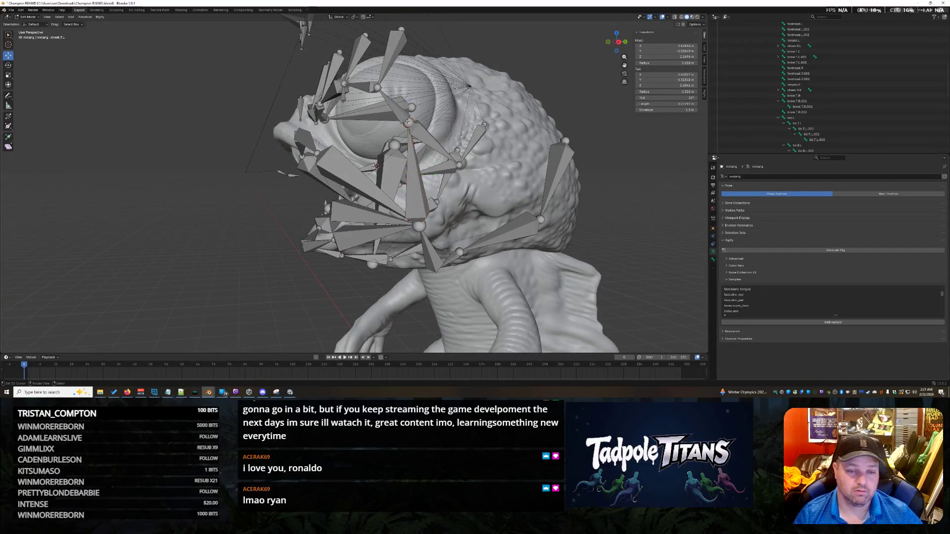
{"action": "left_click", "coordinate": [410, 121]}
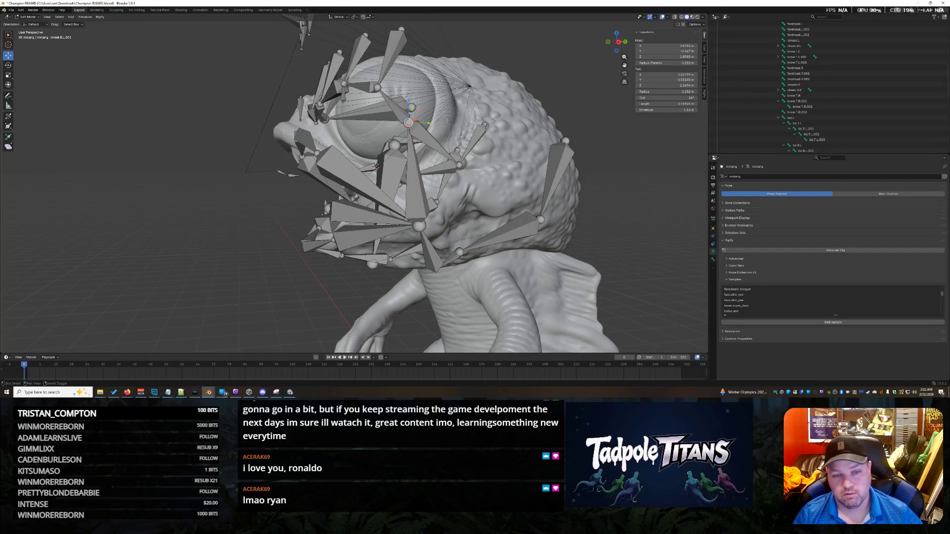
Snap the under-eye bone to the 3D cursor and paste a new Tail X value across the cheek.
{"action": "key", "text": "shift+s"}
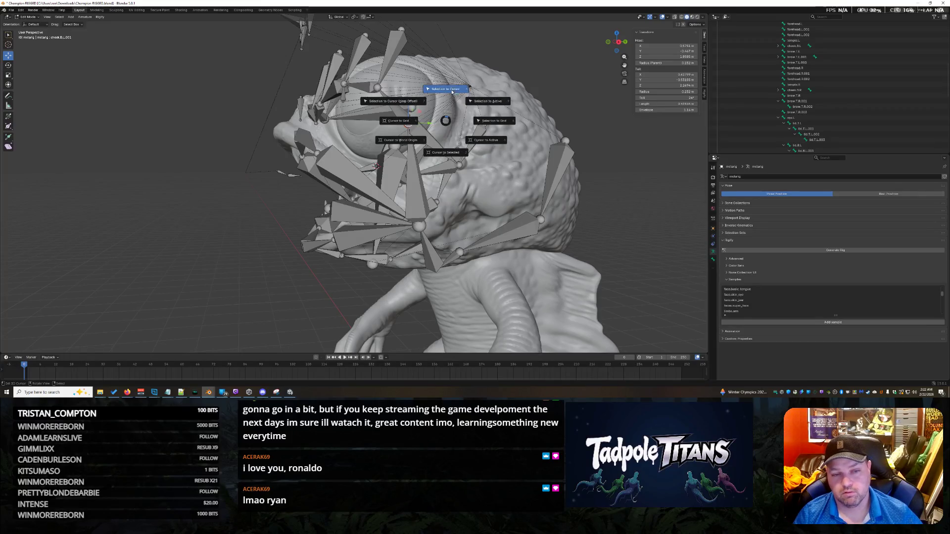
{"action": "left_click", "coordinate": [451, 92]}
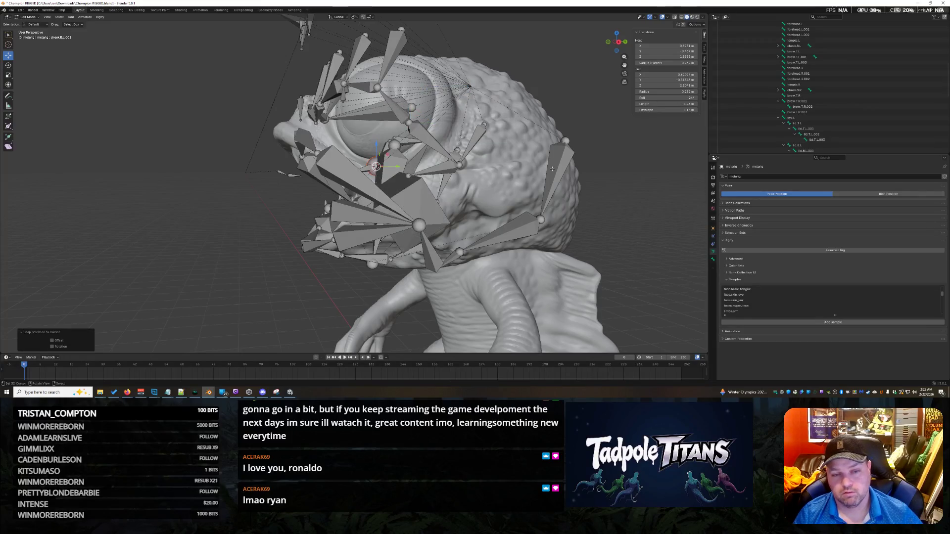
{"action": "left_click", "coordinate": [660, 75]}
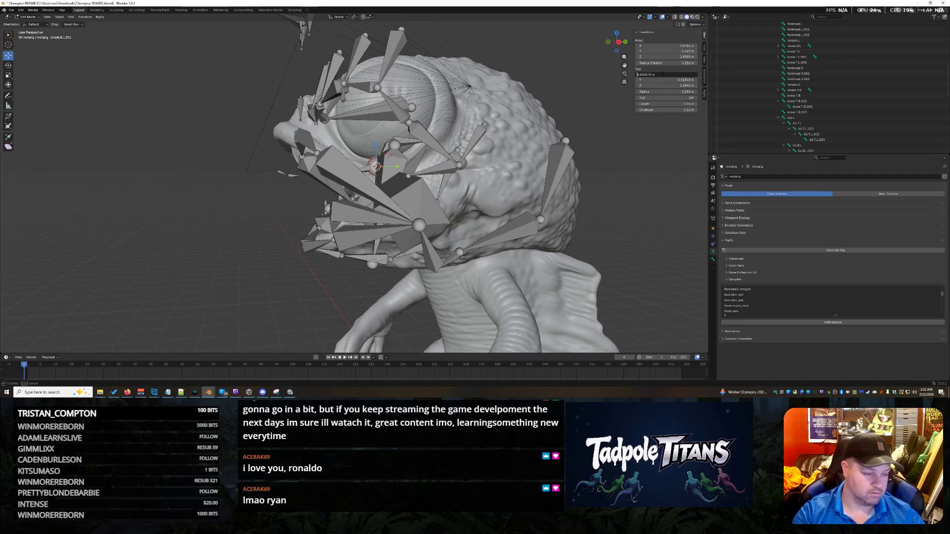
{"action": "key", "text": "ctrl+v"}
{"action": "key", "text": "Return"}
{"action": "middle_click_drag", "start_coordinate": [579, 193], "coordinate": [628, 218]}
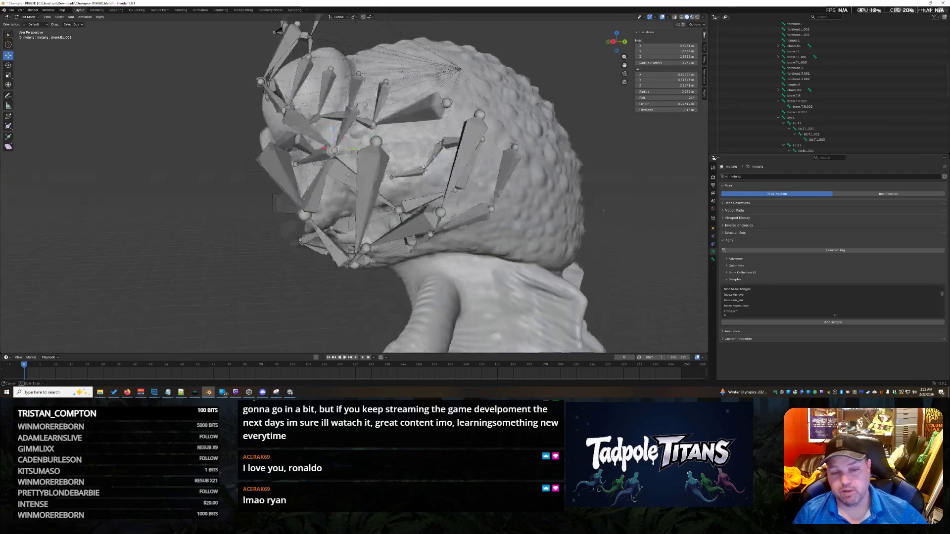
{"action": "scroll", "coordinate": [436, 215], "scroll_direction": "up", "scroll_amount": 2}
Move the 3D cursor to the joint at the cheek's edge for the next snap.
{"action": "left_click", "coordinate": [437, 214]}
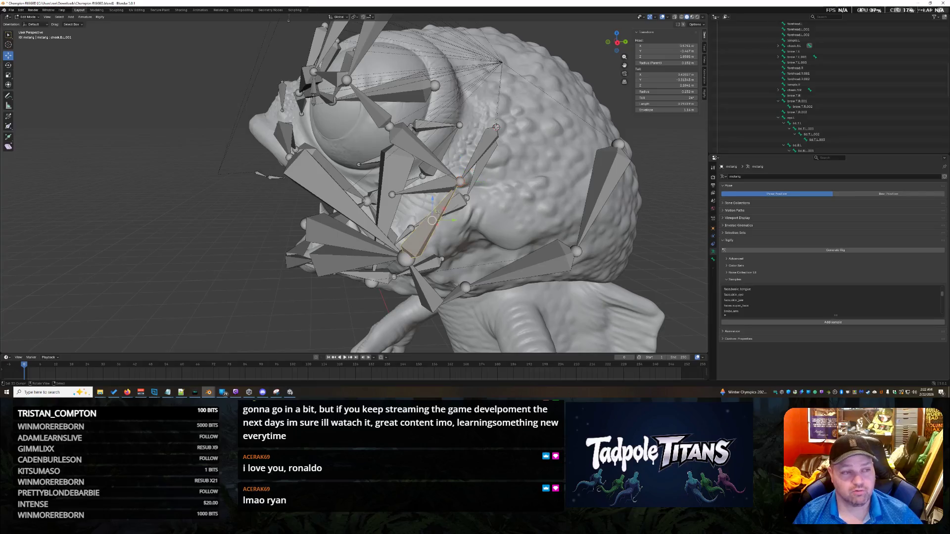
{"action": "left_click", "coordinate": [468, 191]}
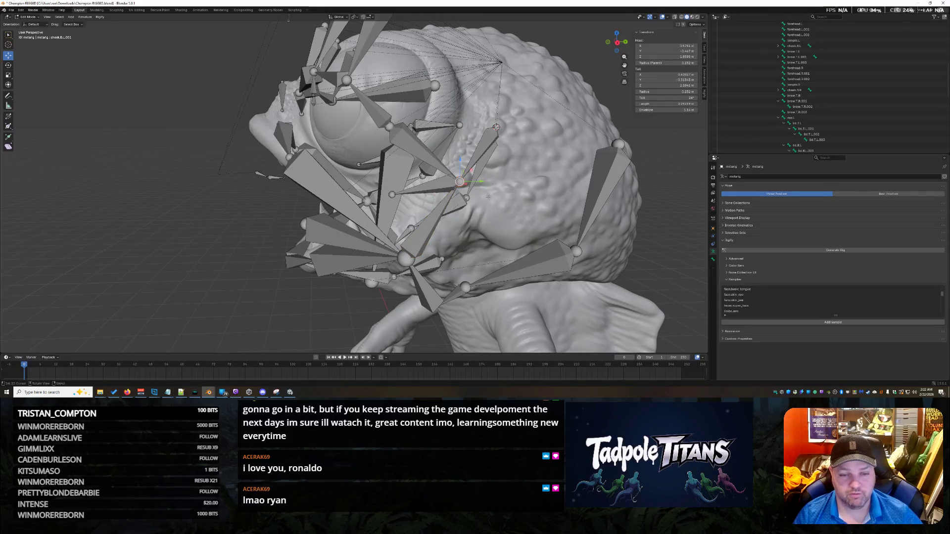
{"action": "key", "text": "shift+s"}
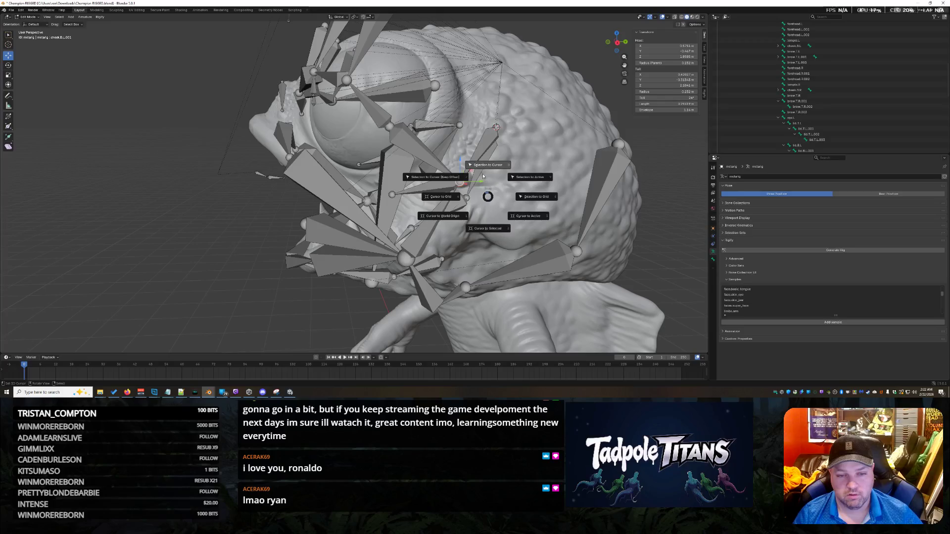
{"action": "left_click", "coordinate": [488, 231]}
{"action": "mouse_move", "coordinate": [501, 227]}
{"action": "middle_mouse_down"}
{"action": "mouse_move", "coordinate": [622, 213]}
{"action": "mouse_move", "coordinate": [293, 24]}
{"action": "middle_mouse_up"}
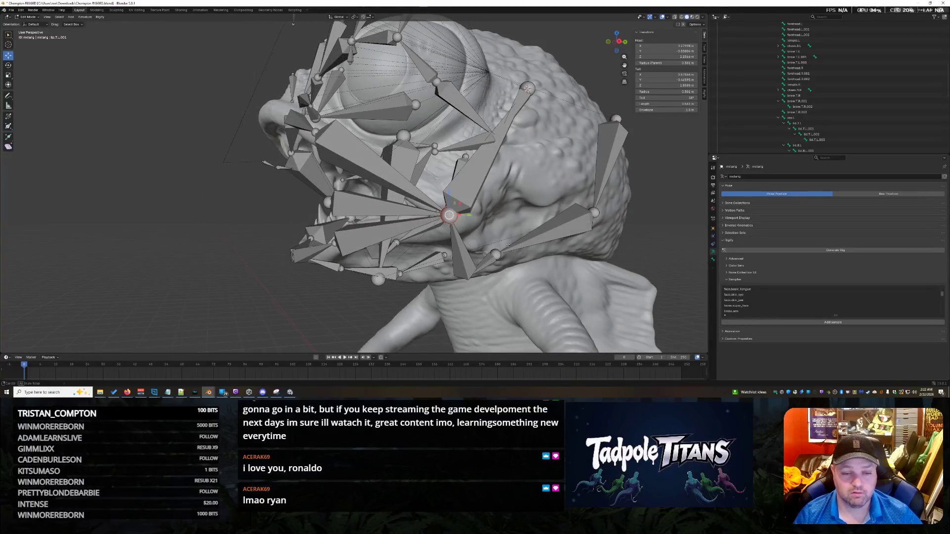
{"action": "middle_click_drag", "start_coordinate": [292, 24], "coordinate": [441, 23]}
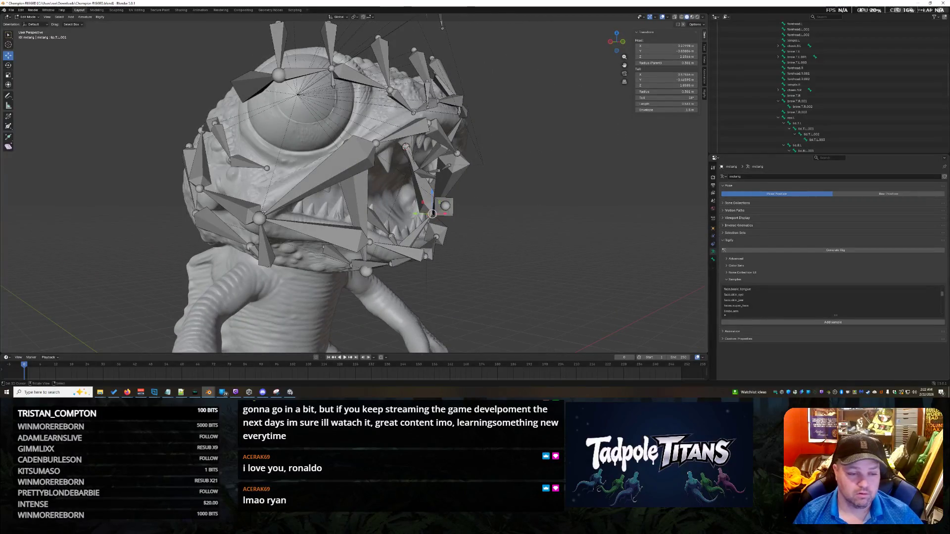
{"action": "left_click", "coordinate": [230, 206]}
{"action": "middle_click_drag", "start_coordinate": [230, 206], "coordinate": [290, 22]}
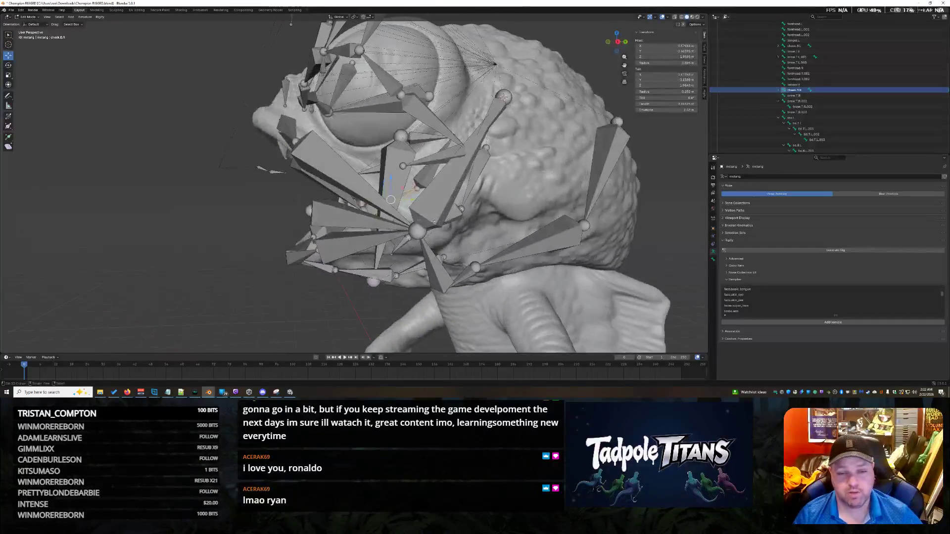
{"action": "left_click", "coordinate": [439, 215]}
{"action": "mouse_move", "coordinate": [440, 215]}
{"action": "middle_mouse_down"}
{"action": "mouse_move", "coordinate": [510, 232]}
{"action": "mouse_move", "coordinate": [444, 186]}
{"action": "middle_mouse_up"}
{"action": "mouse_move", "coordinate": [519, 254]}
{"action": "middle_mouse_down"}
{"action": "mouse_move", "coordinate": [498, 248]}
{"action": "mouse_move", "coordinate": [524, 257]}
{"action": "middle_mouse_up"}
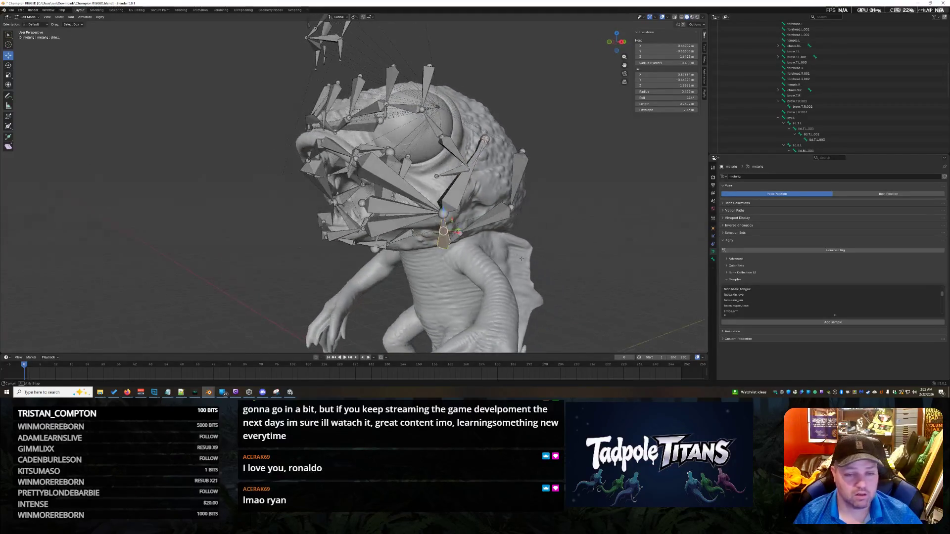
{"action": "left_click", "coordinate": [479, 172]}
{"action": "mouse_move", "coordinate": [479, 172]}
{"action": "middle_mouse_down"}
{"action": "mouse_move", "coordinate": [486, 193]}
{"action": "mouse_move", "coordinate": [579, 182]}
{"action": "mouse_move", "coordinate": [519, 186]}
{"action": "middle_mouse_up"}
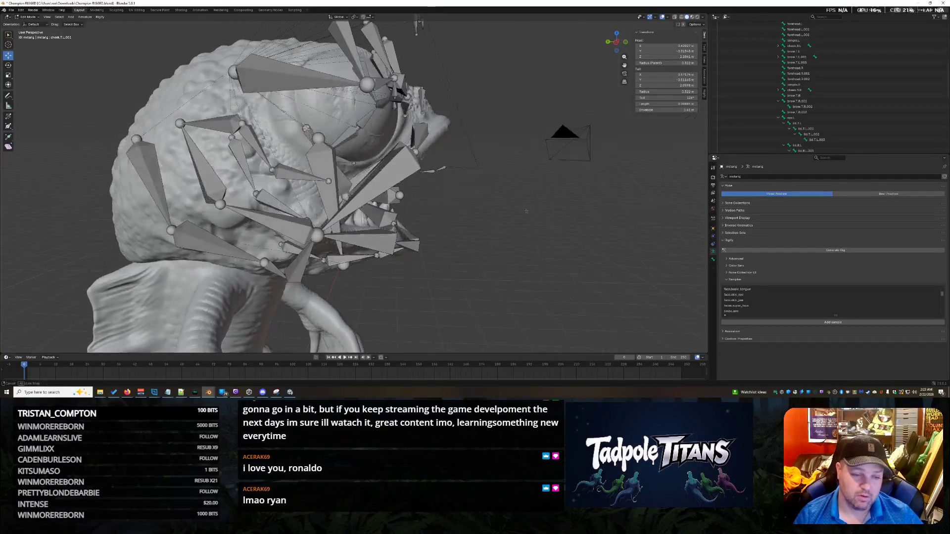
{"action": "left_click", "coordinate": [207, 168]}
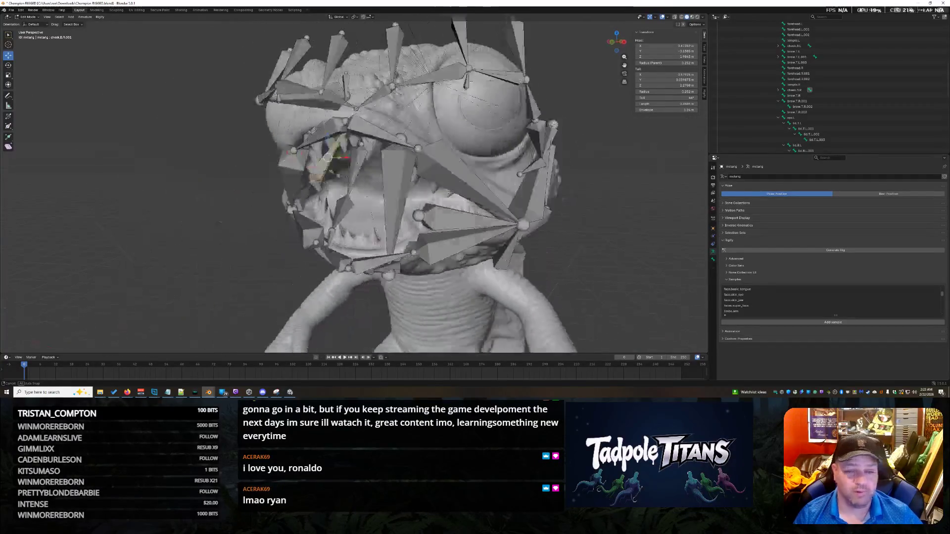
{"action": "middle_click_drag", "start_coordinate": [201, 163], "coordinate": [472, 168]}
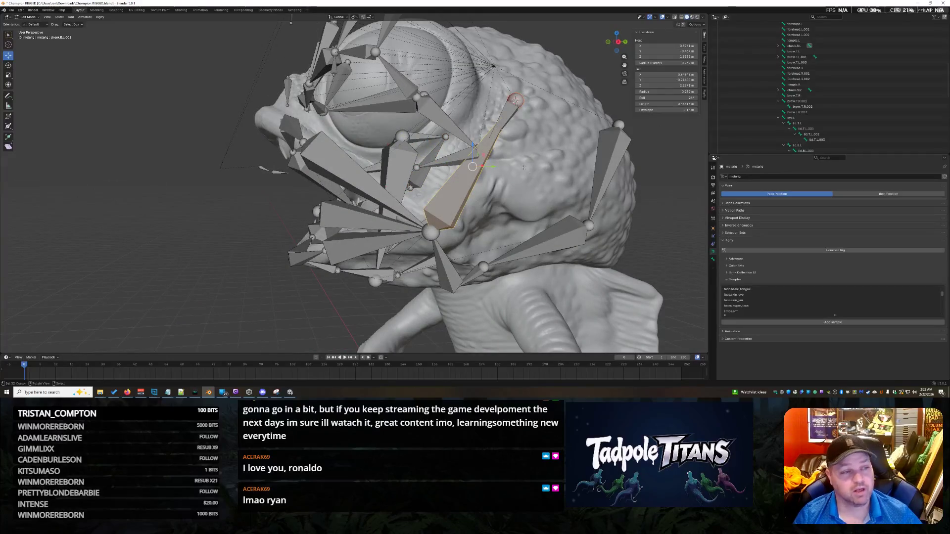
{"action": "left_click", "coordinate": [506, 113]}
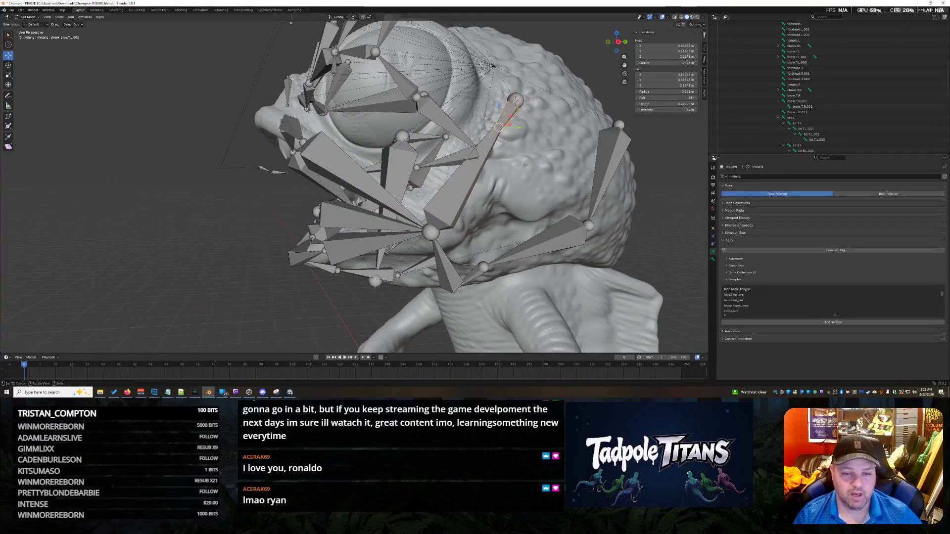
{"action": "middle_click_drag", "start_coordinate": [525, 165], "coordinate": [455, 192]}
{"action": "left_click", "coordinate": [455, 192]}
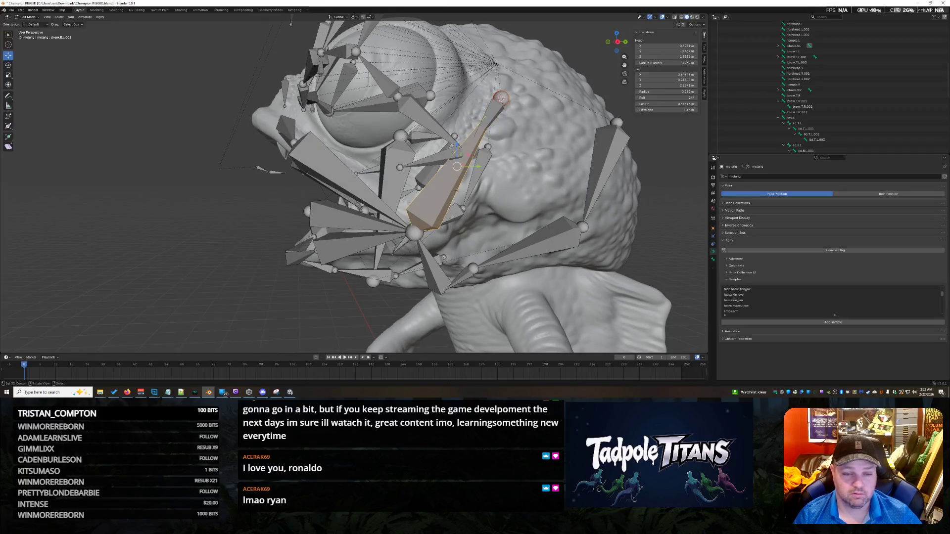
{"action": "key", "text": "g"}
{"action": "key", "text": "y"}
{"action": "key", "text": "Escape"}
{"action": "key", "text": "g"}
{"action": "key", "text": "y"}
{"action": "key", "text": "Escape"}
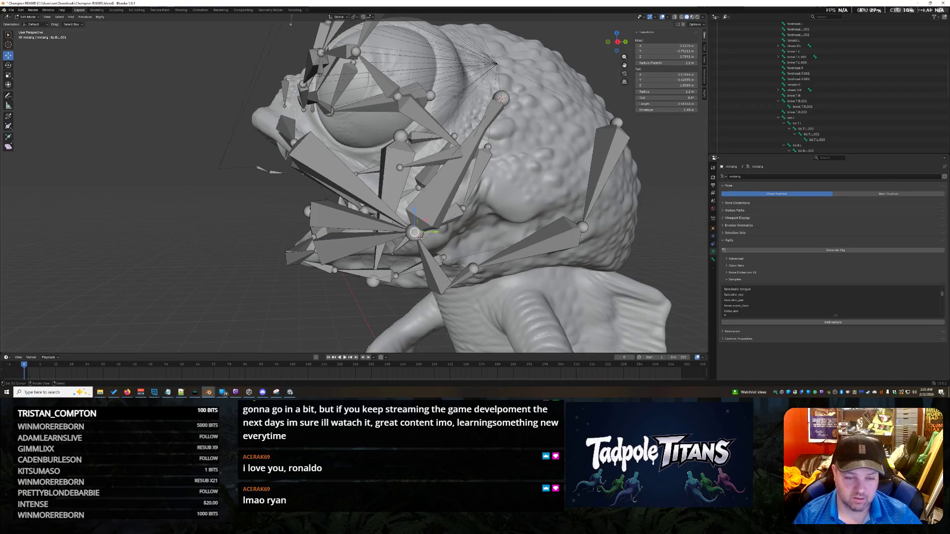
{"action": "key", "text": "g"}
{"action": "key", "text": "x"}
{"action": "key", "text": "Escape"}
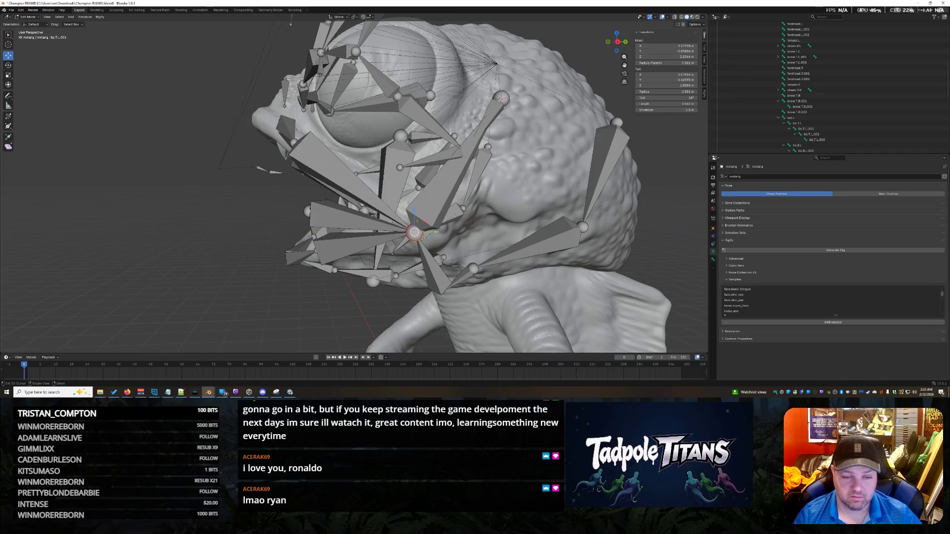
{"action": "key", "text": "g"}
{"action": "key", "text": "x"}
{"action": "key", "text": "Return"}
{"action": "key", "text": "ctrl+z"}
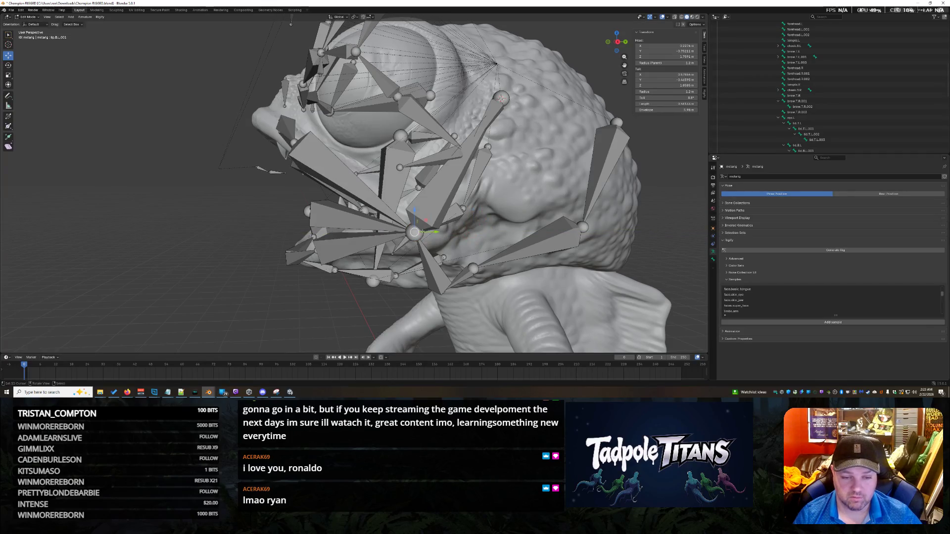
{"action": "key", "text": "g"}
{"action": "key", "text": "x"}
{"action": "key", "text": "Return"}
{"action": "key", "text": "ctrl+z"}
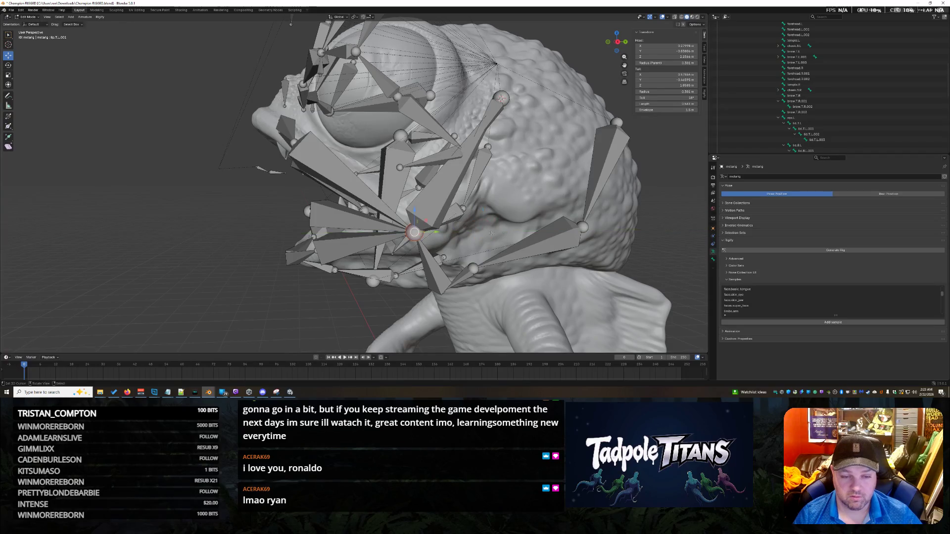
{"action": "left_click", "coordinate": [457, 166]}
{"action": "key", "text": "g"}
{"action": "key", "text": "x"}
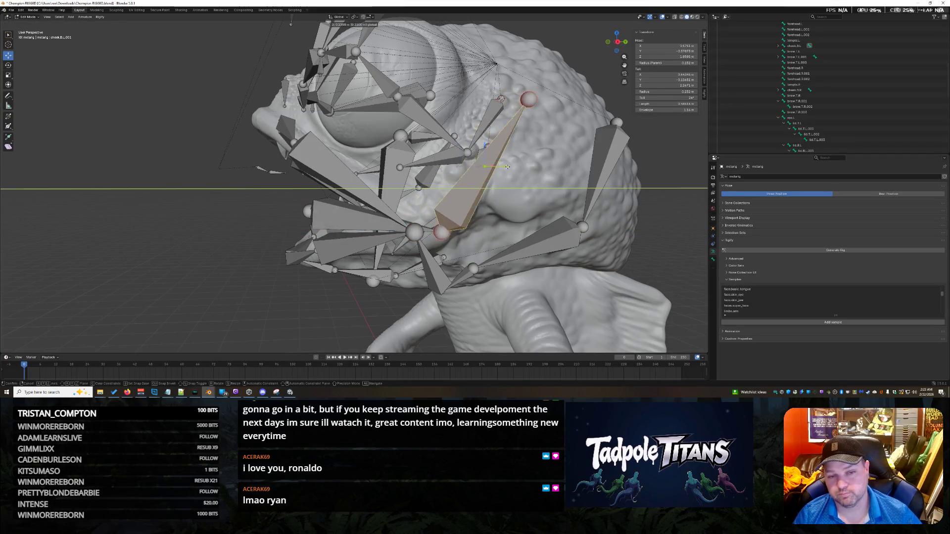
{"action": "key", "text": "Return"}
{"action": "key", "text": "ctrl+z"}
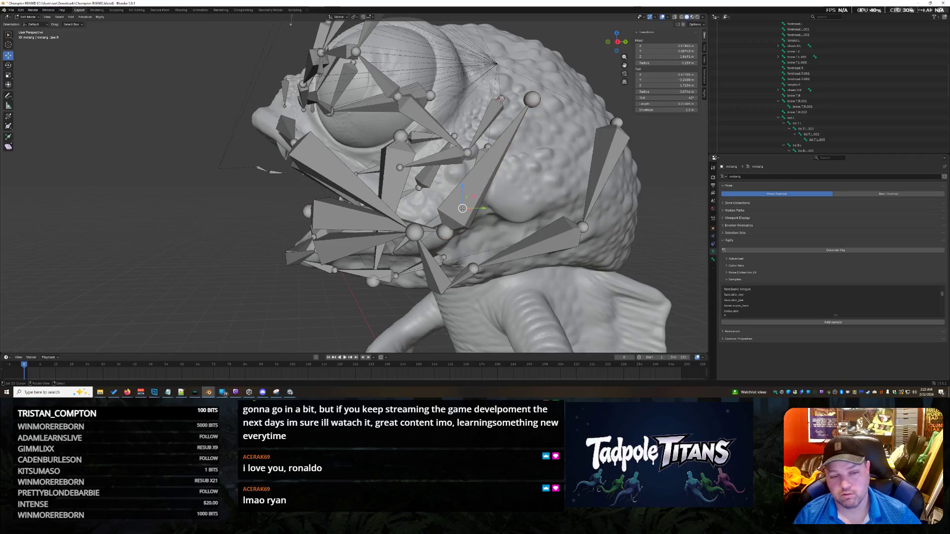
{"action": "left_click", "coordinate": [482, 182]}
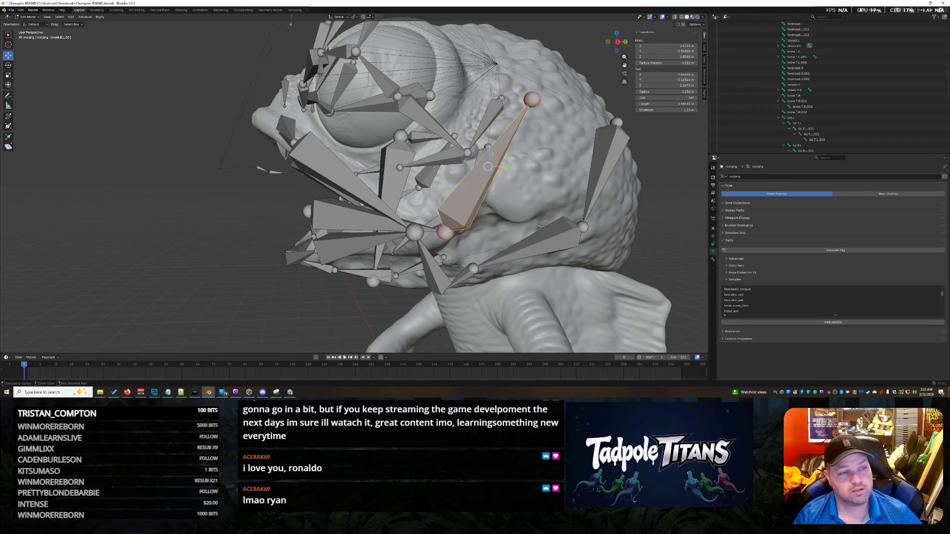
{"action": "key", "text": "g"}
{"action": "key", "text": "x"}
{"action": "key", "text": "Escape"}
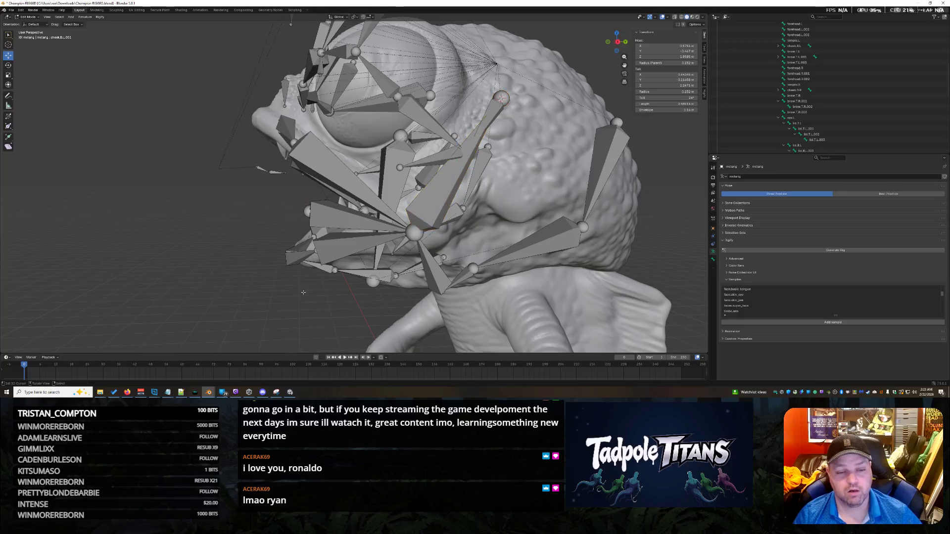
{"action": "middle_click_drag", "start_coordinate": [346, 290], "coordinate": [398, 285]}
{"action": "left_click", "coordinate": [260, 198]}
{"action": "left_click", "coordinate": [273, 242]}
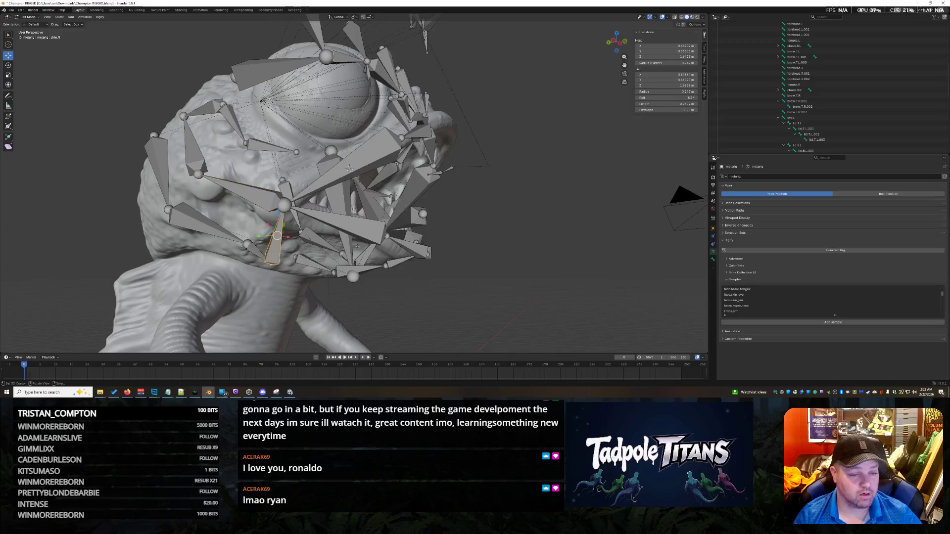
Pick through the cheek bones and slide the long cheek bone along Y into place.
{"action": "left_click", "coordinate": [191, 214]}
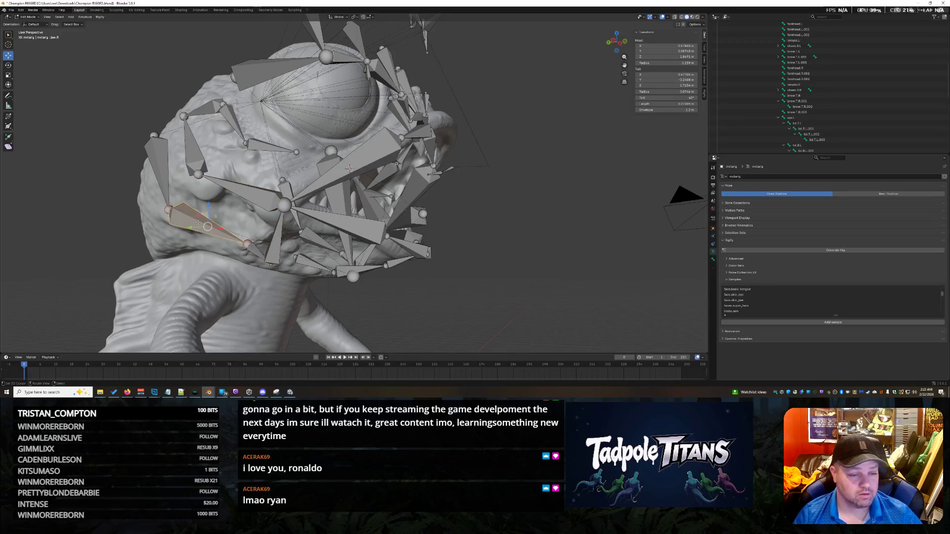
{"action": "left_click", "coordinate": [159, 170]}
{"action": "left_click", "coordinate": [194, 152]}
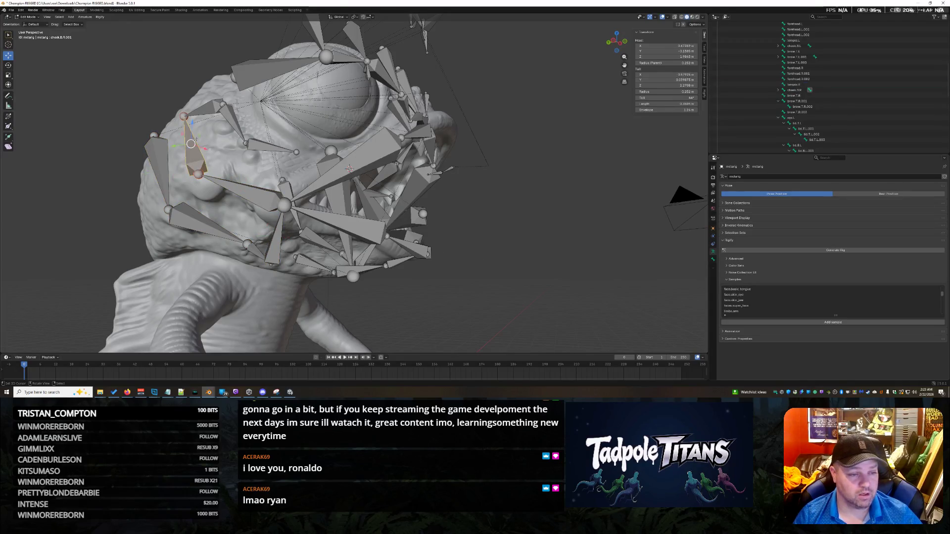
{"action": "middle_click_drag", "start_coordinate": [532, 225], "coordinate": [448, 212]}
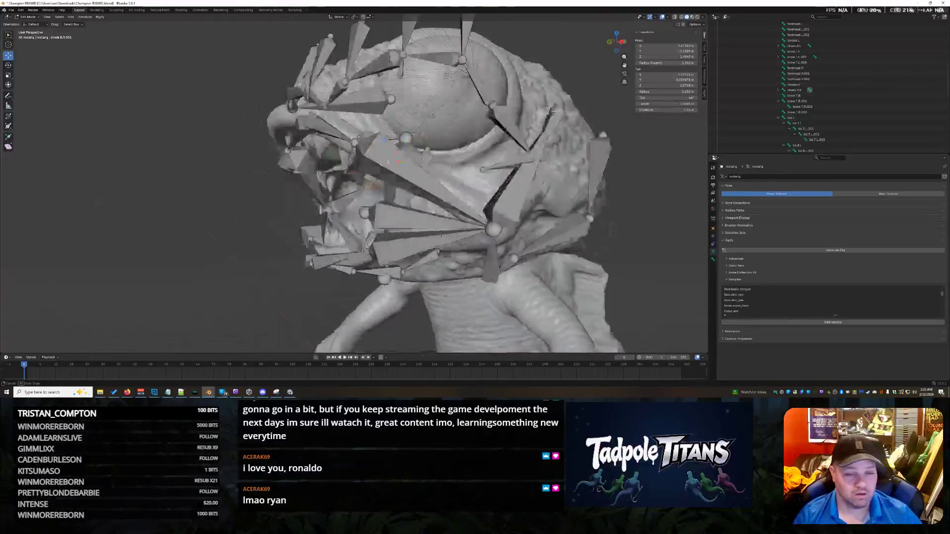
{"action": "left_click", "coordinate": [452, 207]}
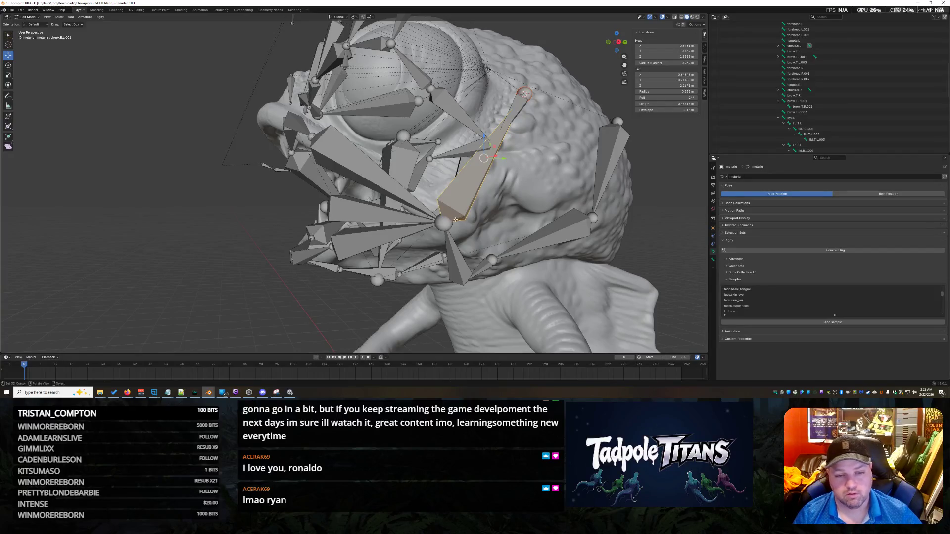
{"action": "key", "text": "g"}
{"action": "key", "text": "y"}
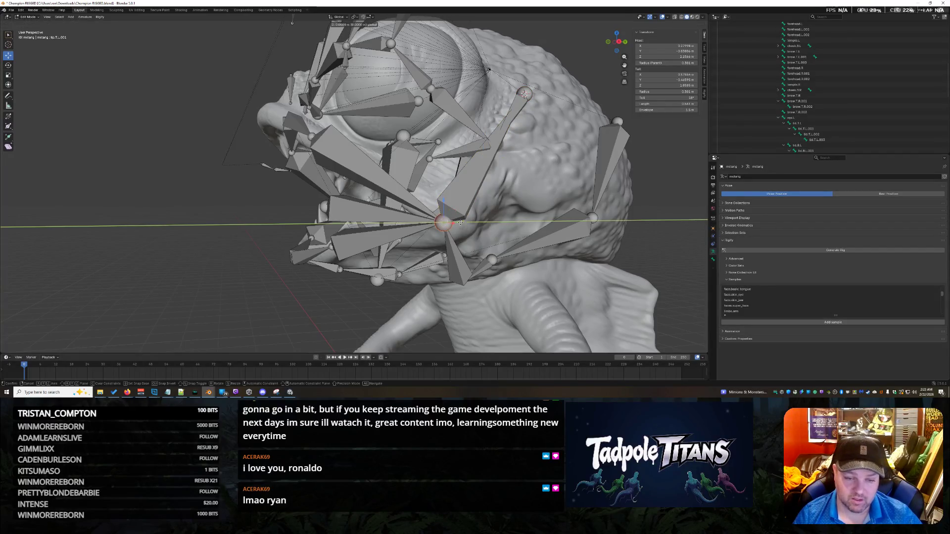
{"action": "left_click", "coordinate": [497, 225]}
{"action": "key", "text": "g"}
{"action": "key", "text": "y"}
{"action": "left_click", "coordinate": [546, 222]}
Shift the joint below the cheek right along X and push the mouth bone out past the head.
{"action": "left_click", "coordinate": [445, 227]}
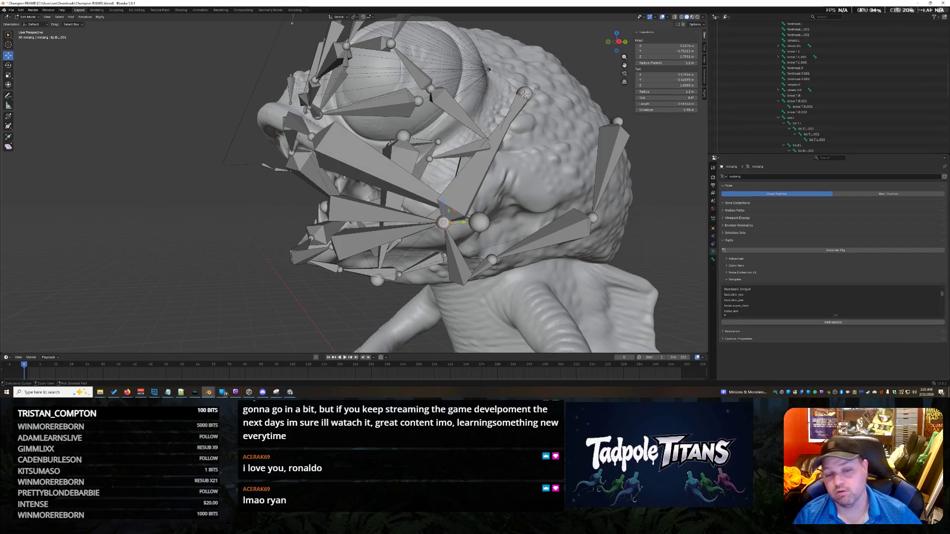
{"action": "key", "text": "g"}
{"action": "key", "text": "x"}
{"action": "left_click", "coordinate": [526, 179]}
{"action": "left_click", "coordinate": [416, 212]}
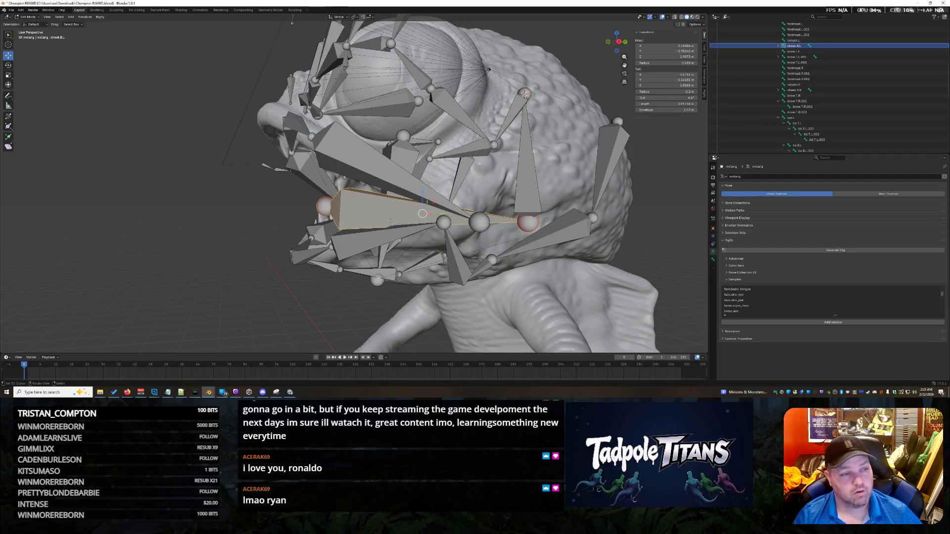
{"action": "middle_click_drag", "start_coordinate": [423, 214], "coordinate": [482, 223]}
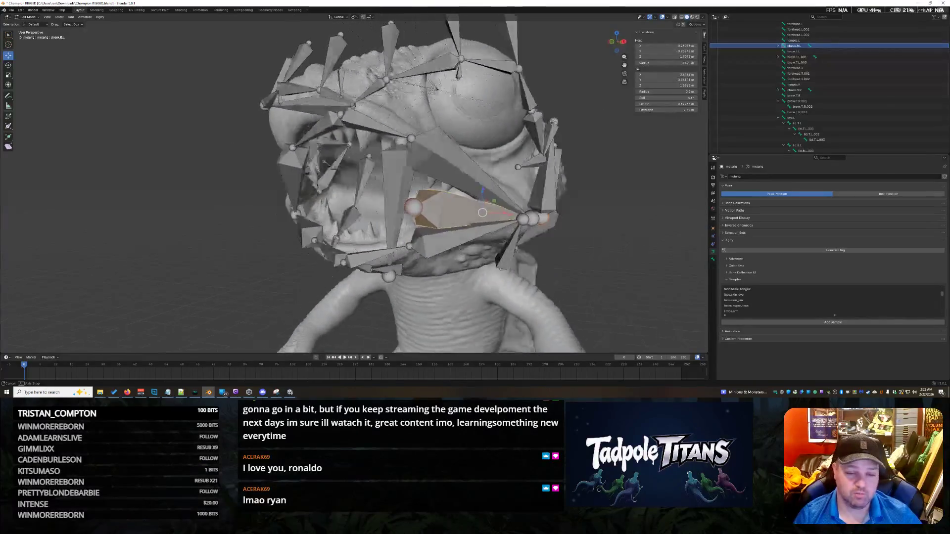
{"action": "key", "text": "g"}
{"action": "key", "text": "x"}
{"action": "left_click", "coordinate": [665, 284]}
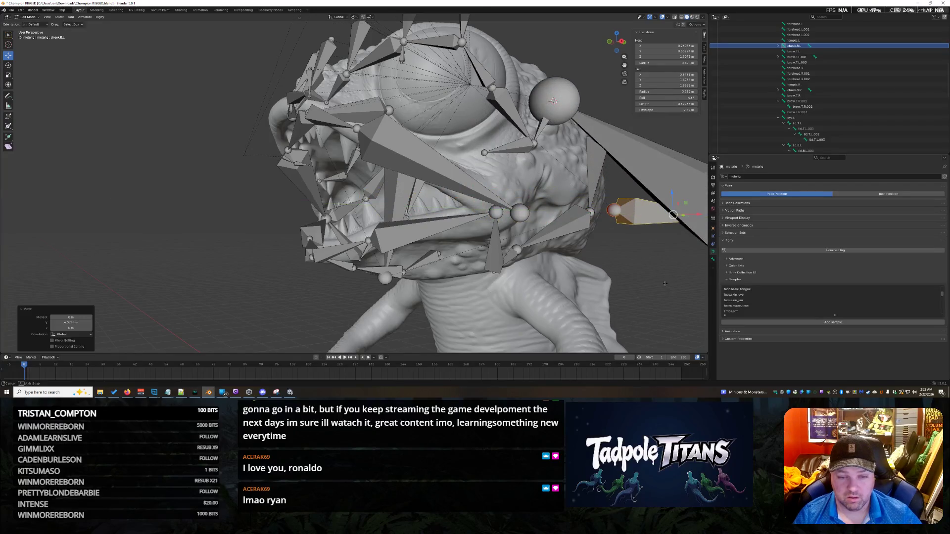
Snap the 3D cursor onto the selected joint near the mouth via the Shift+S menu.
{"action": "middle_click_drag", "start_coordinate": [665, 283], "coordinate": [639, 267]}
{"action": "left_click", "coordinate": [463, 200]}
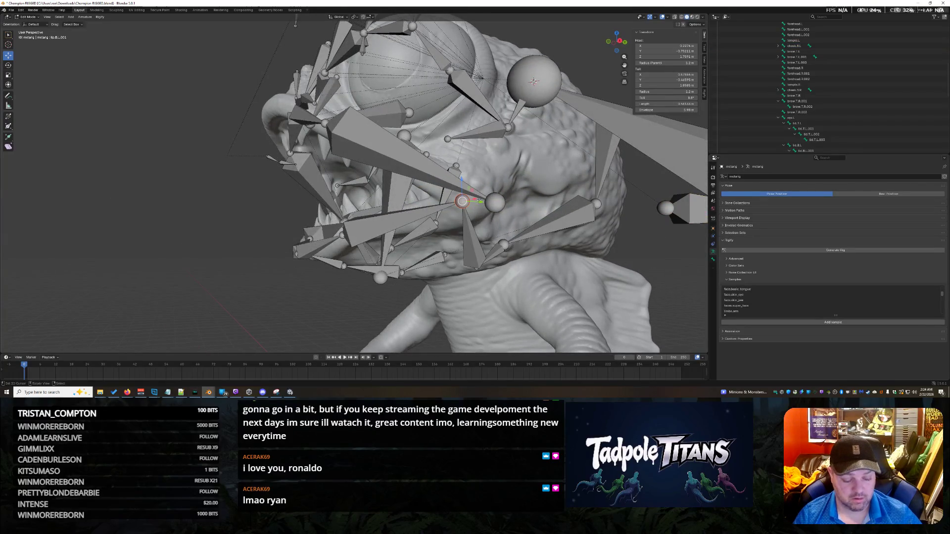
{"action": "key", "text": "shift+s"}
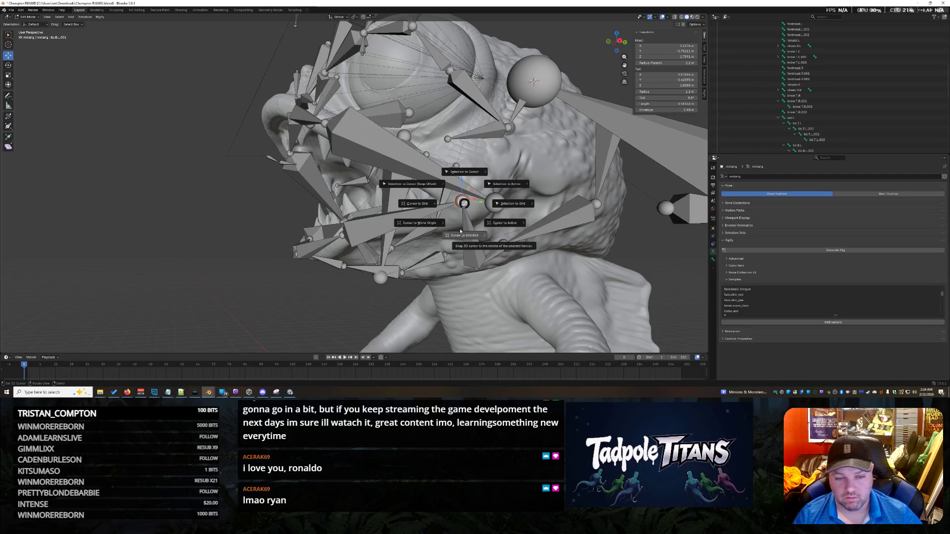
{"action": "left_click", "coordinate": [464, 235]}
{"action": "key", "text": "shift+s"}
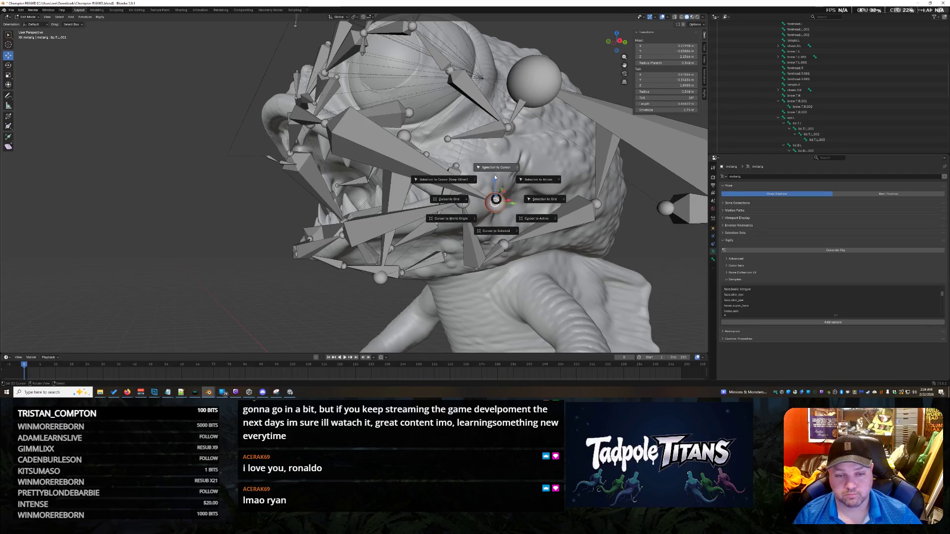
{"action": "left_click", "coordinate": [468, 241]}
{"action": "mouse_move", "coordinate": [433, 282]}
{"action": "middle_mouse_down"}
{"action": "mouse_move", "coordinate": [538, 291]}
{"action": "mouse_move", "coordinate": [564, 215]}
{"action": "middle_mouse_up"}
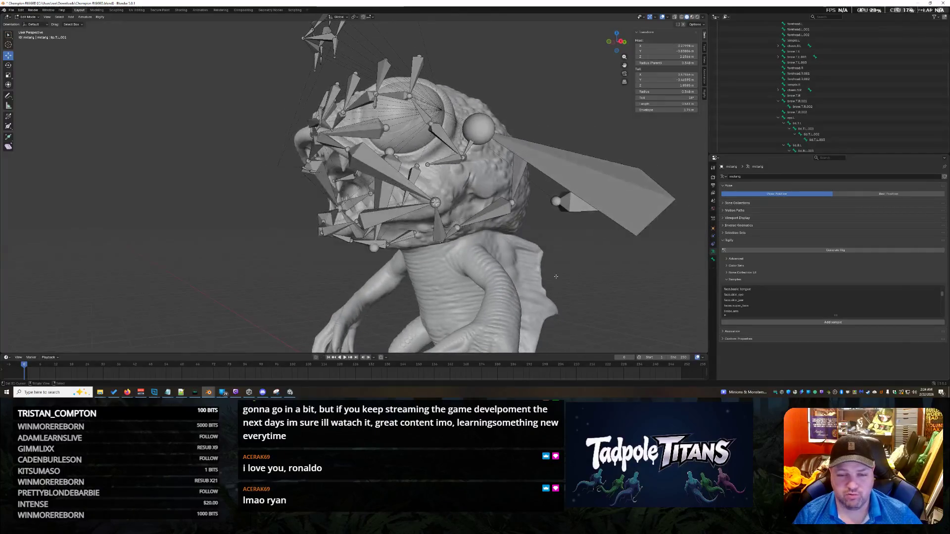
{"action": "left_click", "coordinate": [568, 202]}
{"action": "left_click", "coordinate": [556, 200]}
{"action": "middle_click_drag", "start_coordinate": [545, 241], "coordinate": [550, 222]}
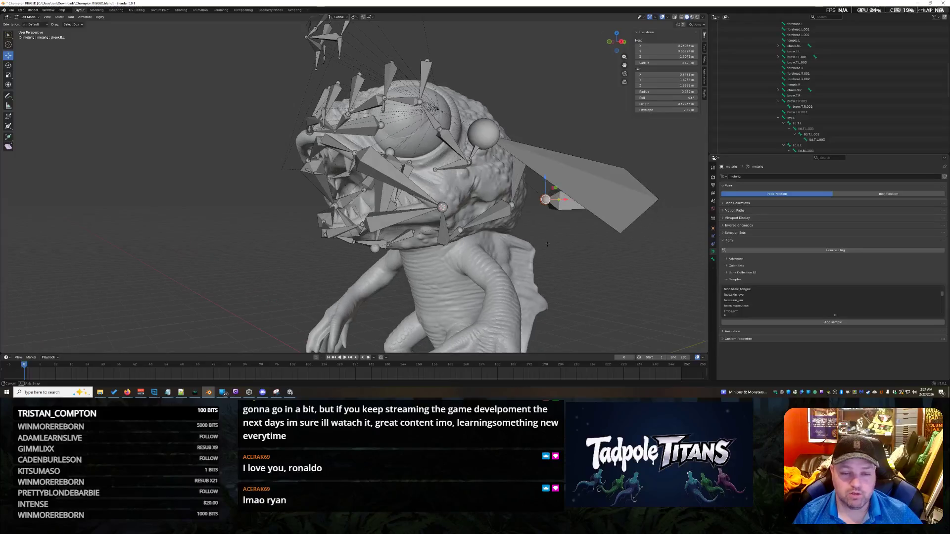
{"action": "key", "text": "shift+s"}
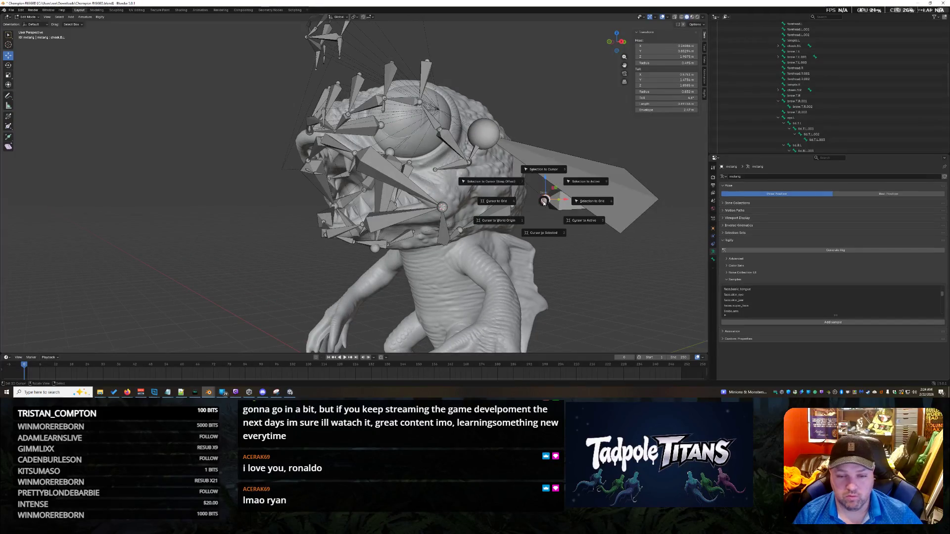
{"action": "left_click", "coordinate": [545, 233]}
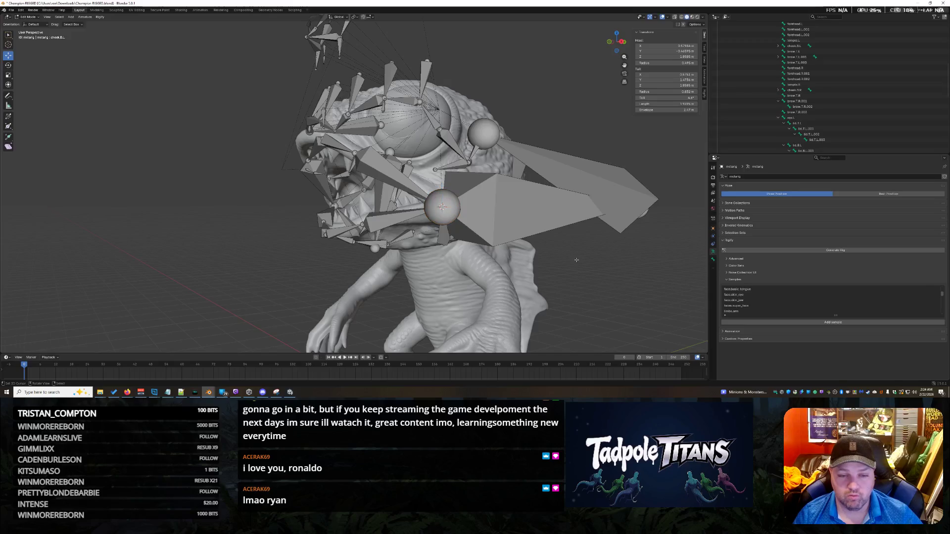
Grab the tip of the protruding long bone and start pulling it back toward the head.
{"action": "middle_click_drag", "start_coordinate": [577, 260], "coordinate": [616, 265]}
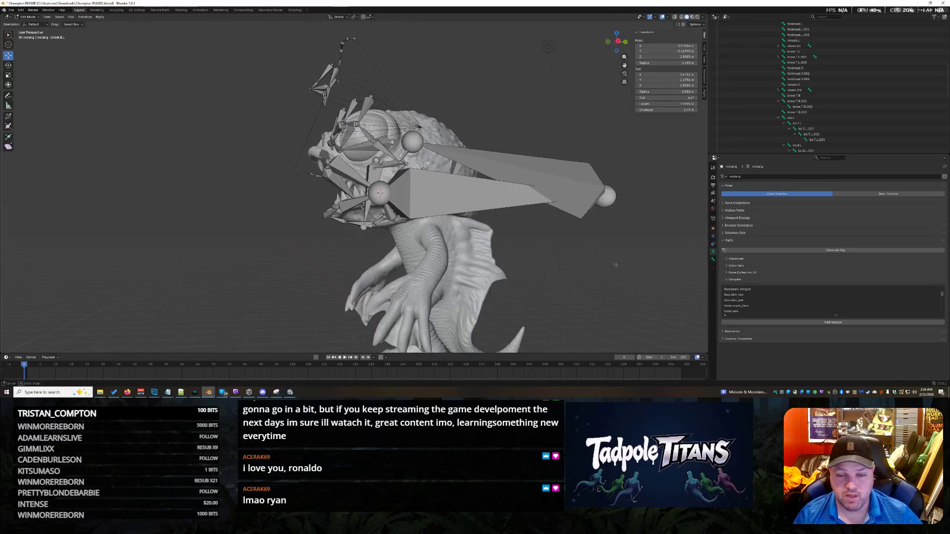
{"action": "left_click", "coordinate": [605, 195]}
{"action": "key", "text": "g"}
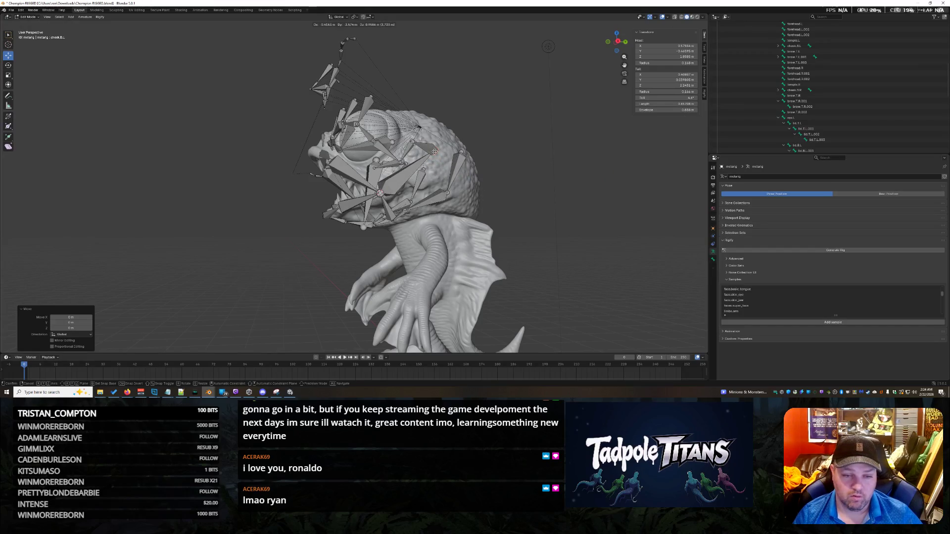
Confirm the bone tip position, then hide temple.R together with the lower cheek bone.
{"action": "left_click", "coordinate": [428, 154]}
{"action": "mouse_move", "coordinate": [428, 155]}
{"action": "middle_mouse_down"}
{"action": "mouse_move", "coordinate": [593, 248]}
{"action": "mouse_move", "coordinate": [540, 166]}
{"action": "middle_mouse_up"}
{"action": "scroll", "coordinate": [531, 262], "scroll_direction": "up", "scroll_amount": 4}
{"action": "middle_click_drag", "start_coordinate": [531, 262], "coordinate": [502, 259]}
{"action": "scroll", "coordinate": [503, 259], "scroll_direction": "up", "scroll_amount": 2}
{"action": "left_click", "coordinate": [157, 176]}
{"action": "left_click", "coordinate": [203, 224], "text": "shift"}
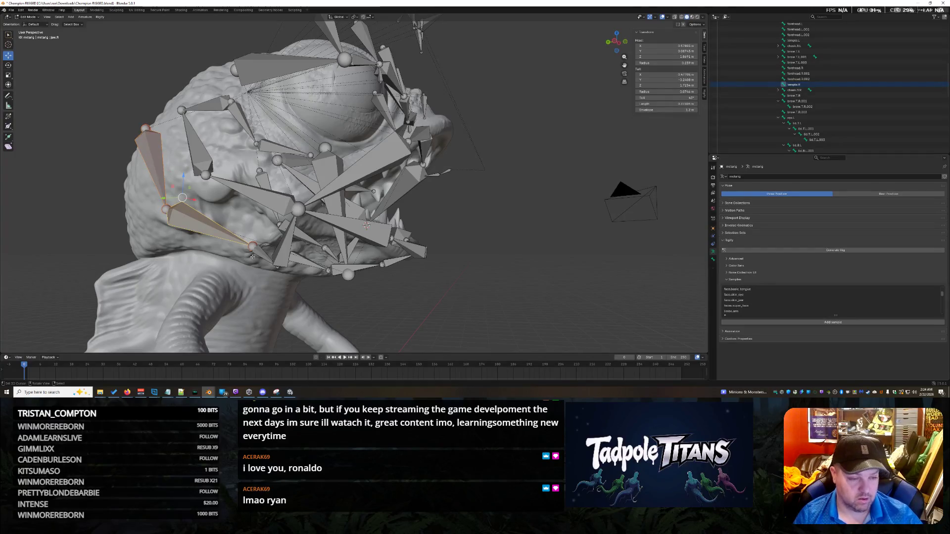
{"action": "key", "text": "h"}
Hide the lower jaw bone and upper temple bone on the opposite side of the head.
{"action": "middle_click_drag", "start_coordinate": [252, 255], "coordinate": [403, 220]}
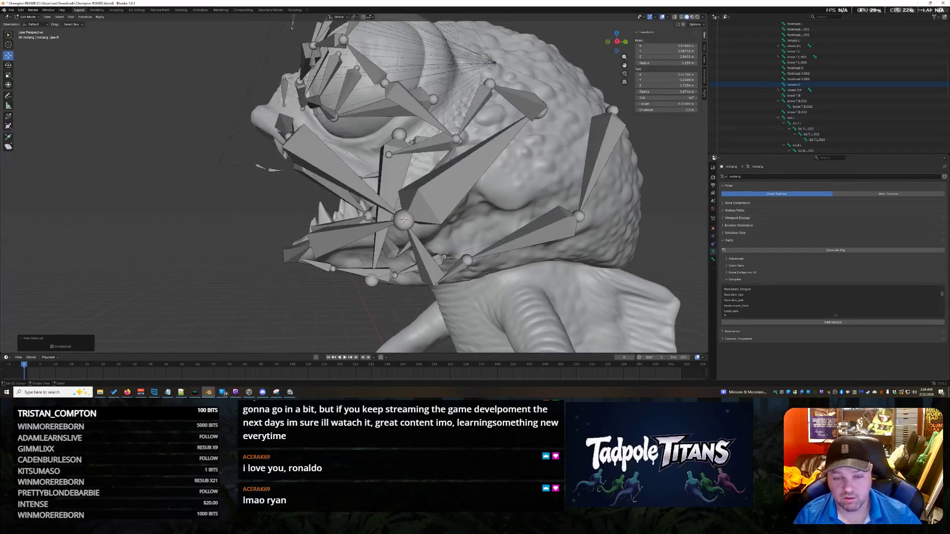
{"action": "left_click", "coordinate": [523, 236]}
{"action": "left_click", "coordinate": [607, 160], "text": "shift"}
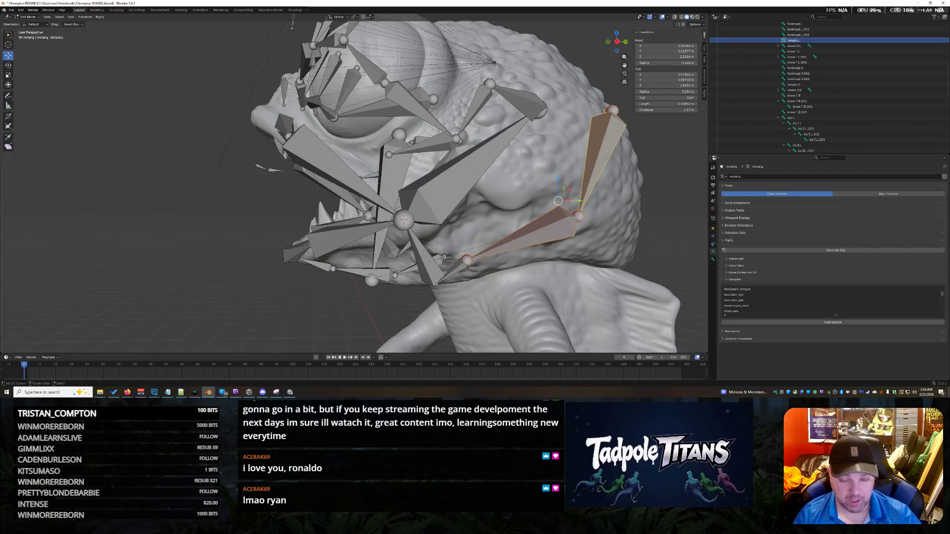
{"action": "key", "text": "h"}
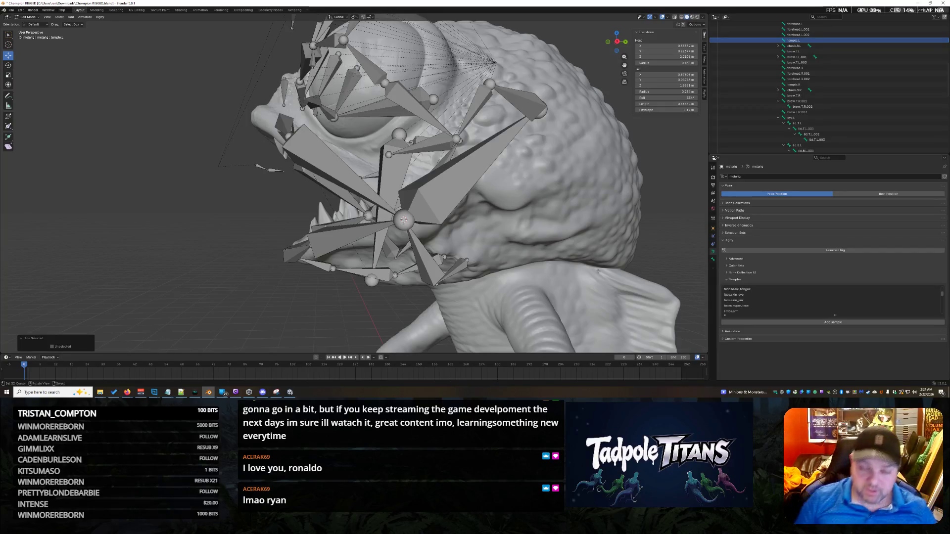
{"action": "scroll", "coordinate": [693, 244], "scroll_direction": "down", "scroll_amount": 3}
{"action": "mouse_move", "coordinate": [694, 243]}
{"action": "middle_mouse_down"}
{"action": "mouse_move", "coordinate": [602, 176]}
{"action": "mouse_move", "coordinate": [564, 179]}
{"action": "middle_mouse_up"}
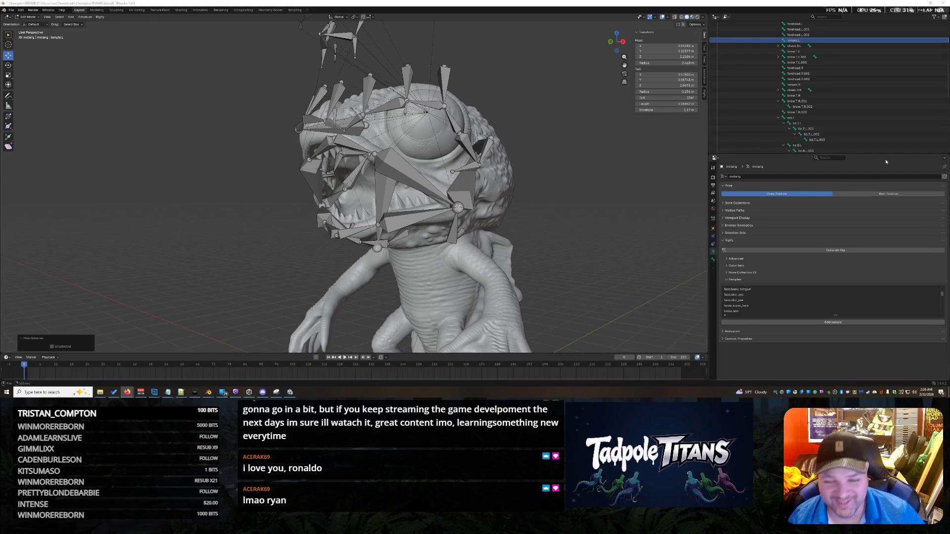
{"action": "left_click", "coordinate": [570, 200]}
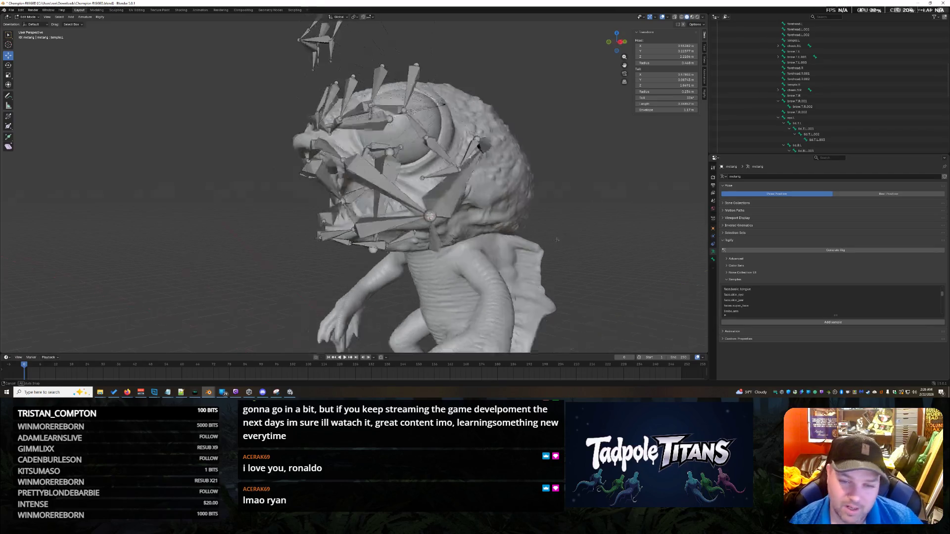
{"action": "middle_click_drag", "start_coordinate": [568, 244], "coordinate": [540, 236]}
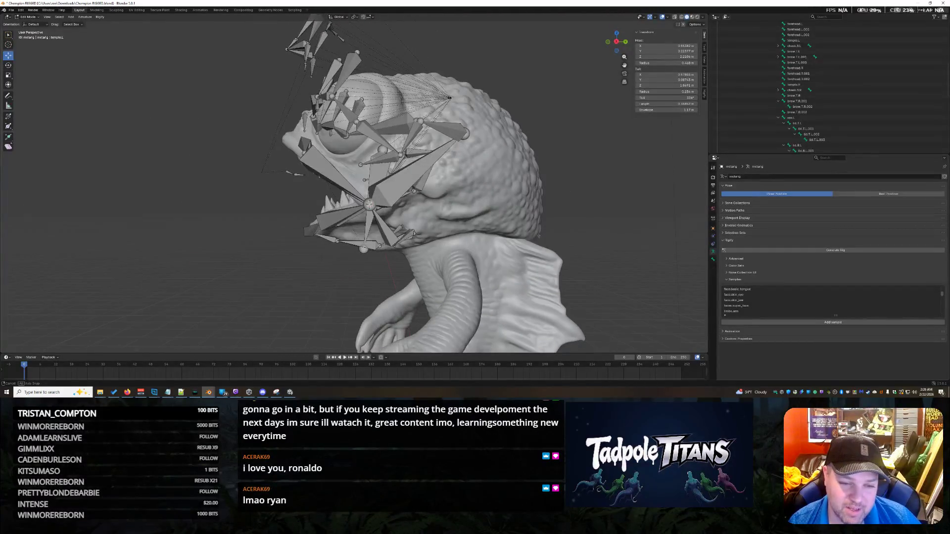
{"action": "mouse_move", "coordinate": [539, 237]}
{"action": "middle_mouse_down"}
{"action": "mouse_move", "coordinate": [516, 239]}
{"action": "mouse_move", "coordinate": [626, 243]}
{"action": "mouse_move", "coordinate": [536, 237]}
{"action": "mouse_move", "coordinate": [614, 240]}
{"action": "mouse_move", "coordinate": [550, 245]}
{"action": "mouse_move", "coordinate": [609, 246]}
{"action": "mouse_move", "coordinate": [570, 247]}
{"action": "mouse_move", "coordinate": [480, 210]}
{"action": "middle_mouse_up"}
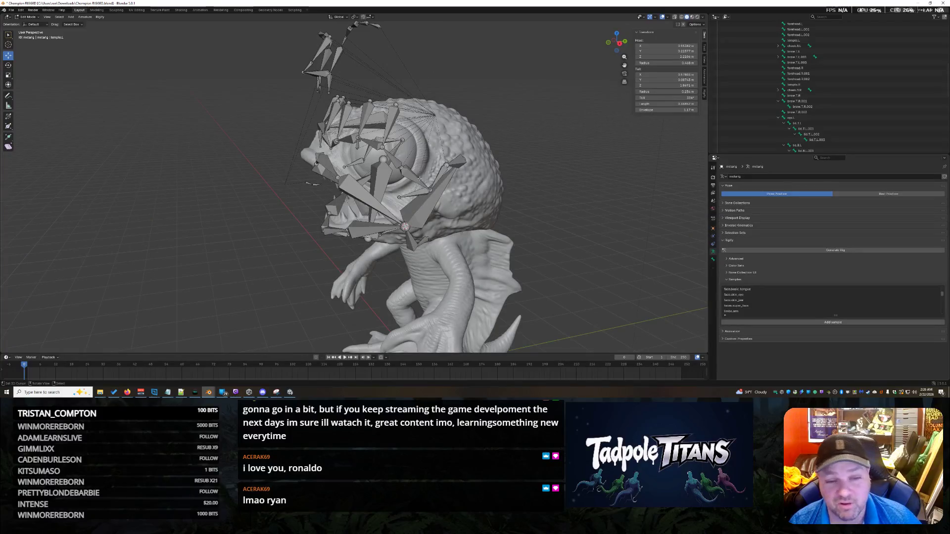
{"action": "left_click", "coordinate": [403, 168]}
{"action": "key", "text": "alt+a"}
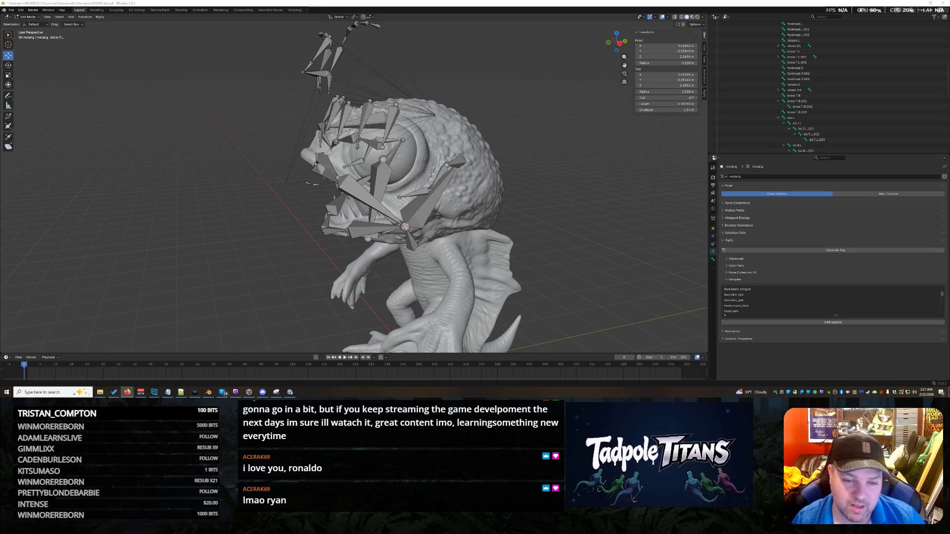
{"action": "mouse_move", "coordinate": [475, 215]}
{"action": "middle_mouse_down"}
{"action": "mouse_move", "coordinate": [621, 233]}
{"action": "mouse_move", "coordinate": [416, 297]}
{"action": "mouse_move", "coordinate": [406, 286]}
{"action": "mouse_move", "coordinate": [432, 284]}
{"action": "middle_mouse_up"}
{"action": "scroll", "coordinate": [405, 301], "scroll_direction": "up", "scroll_amount": 2}
{"action": "scroll", "coordinate": [433, 284], "scroll_direction": "down", "scroll_amount": 2}
{"action": "scroll", "coordinate": [482, 267], "scroll_direction": "up", "scroll_amount": 1}
{"action": "scroll", "coordinate": [566, 242], "scroll_direction": "down", "scroll_amount": 2}
{"action": "mouse_move", "coordinate": [565, 242]}
{"action": "middle_mouse_down"}
{"action": "mouse_move", "coordinate": [552, 237]}
{"action": "mouse_move", "coordinate": [561, 238]}
{"action": "middle_mouse_up"}
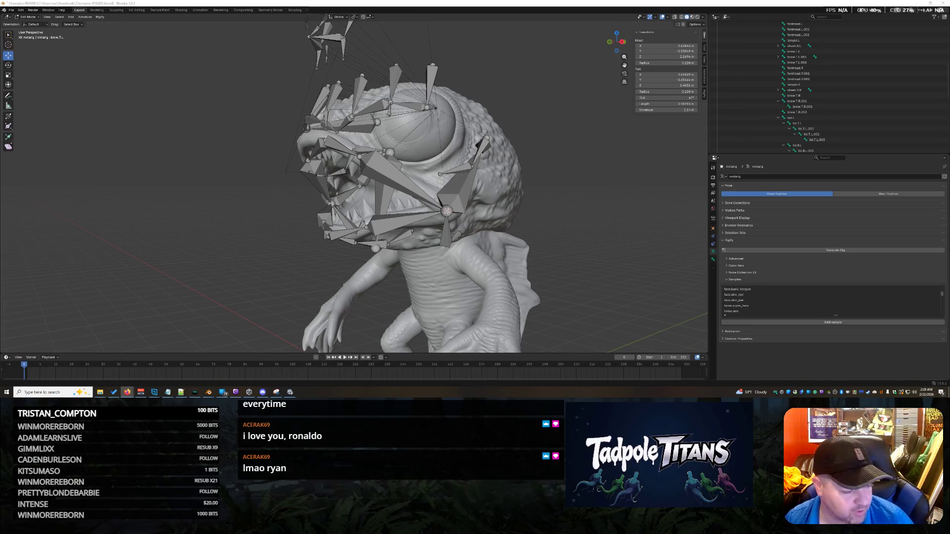
Work around the mouth bones and select the small bone at the front of the mouth.
{"action": "mouse_move", "coordinate": [357, 208]}
{"action": "middle_mouse_down"}
{"action": "mouse_move", "coordinate": [460, 208]}
{"action": "mouse_move", "coordinate": [584, 247]}
{"action": "mouse_move", "coordinate": [615, 242]}
{"action": "middle_mouse_up"}
{"action": "scroll", "coordinate": [583, 248], "scroll_direction": "up", "scroll_amount": 3}
{"action": "left_click", "coordinate": [373, 166]}
{"action": "middle_click_drag", "start_coordinate": [404, 210], "coordinate": [442, 215]}
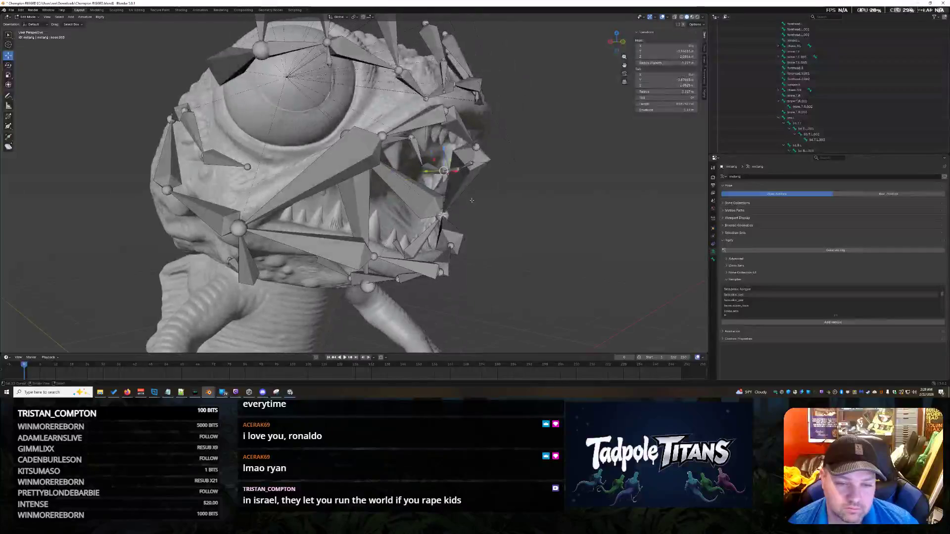
{"action": "left_click", "coordinate": [442, 216]}
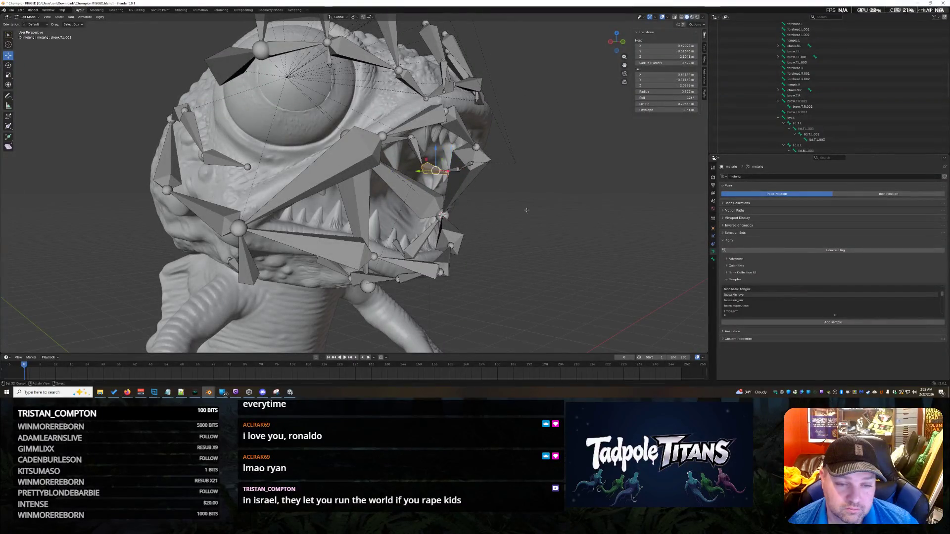
{"action": "middle_click_drag", "start_coordinate": [443, 216], "coordinate": [525, 199]}
{"action": "left_click", "coordinate": [455, 174]}
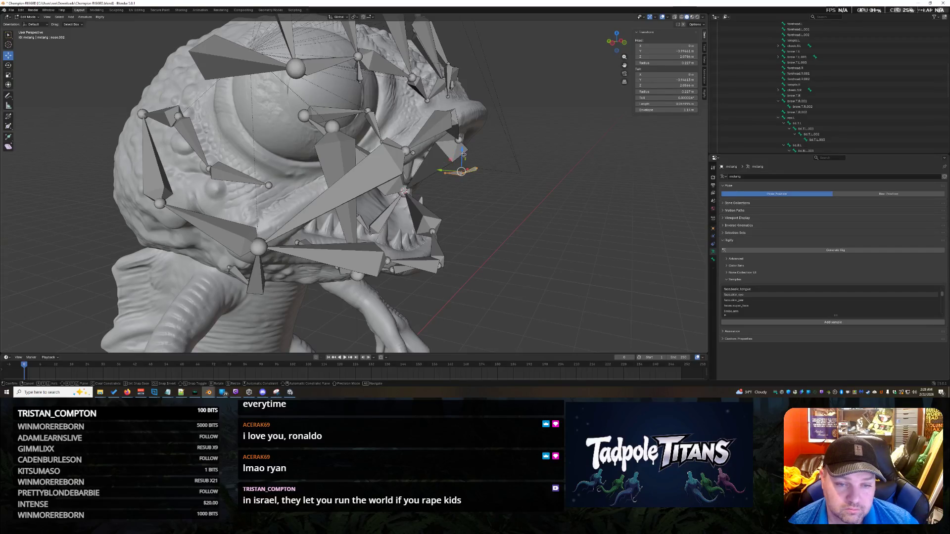
{"action": "left_click_drag", "start_coordinate": [462, 159], "coordinate": [468, 81]}
{"action": "mouse_move", "coordinate": [469, 82]}
{"action": "middle_mouse_down"}
{"action": "mouse_move", "coordinate": [483, 101]}
{"action": "mouse_move", "coordinate": [437, 69]}
{"action": "mouse_move", "coordinate": [390, 92]}
{"action": "middle_mouse_up"}
Raise the small front bone along Z, then nudge its head higher with a free move.
{"action": "key", "text": "g"}
{"action": "key", "text": "z"}
{"action": "left_click", "coordinate": [437, 69]}
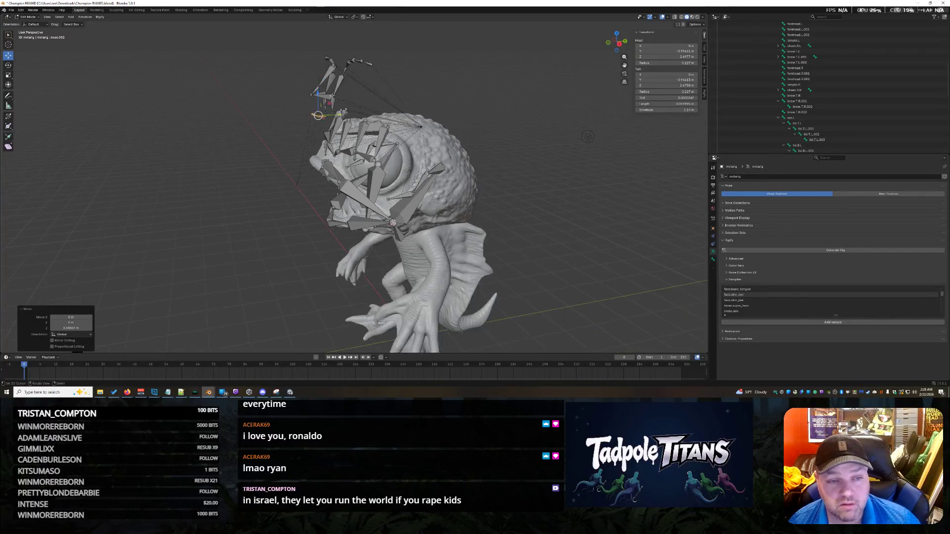
{"action": "scroll", "coordinate": [351, 179], "scroll_direction": "up", "scroll_amount": 2}
{"action": "key", "text": "g"}
{"action": "left_click", "coordinate": [282, 44]}
{"action": "mouse_move", "coordinate": [215, 97]}
{"action": "middle_mouse_down"}
{"action": "mouse_move", "coordinate": [244, 154]}
{"action": "mouse_move", "coordinate": [517, 195]}
{"action": "mouse_move", "coordinate": [499, 191]}
{"action": "middle_mouse_up"}
{"action": "scroll", "coordinate": [245, 154], "scroll_direction": "up", "scroll_amount": 2}
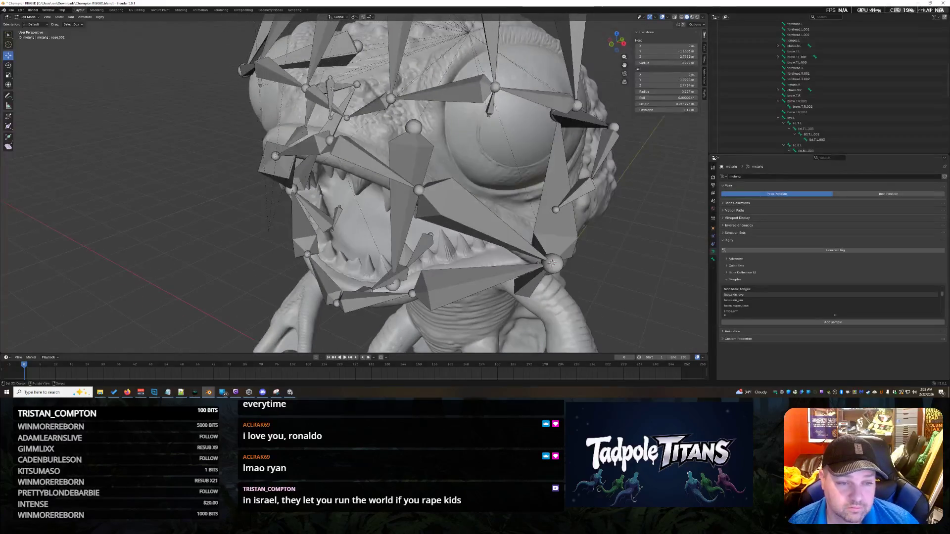
{"action": "scroll", "coordinate": [499, 191], "scroll_direction": "down", "scroll_amount": 3}
{"action": "scroll", "coordinate": [499, 192], "scroll_direction": "down", "scroll_amount": 2}
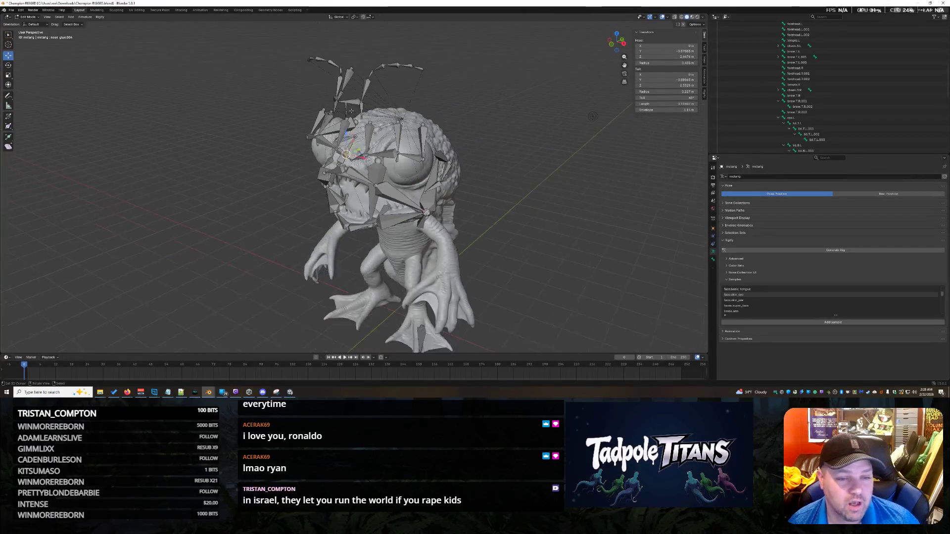
Move the front face bone further straight up along global Z and review it from the side.
{"action": "key", "text": "g"}
{"action": "key", "text": "z"}
{"action": "left_click", "coordinate": [347, 36]}
{"action": "mouse_move", "coordinate": [348, 35]}
{"action": "middle_mouse_down"}
{"action": "mouse_move", "coordinate": [596, 230]}
{"action": "mouse_move", "coordinate": [557, 221]}
{"action": "middle_mouse_up"}
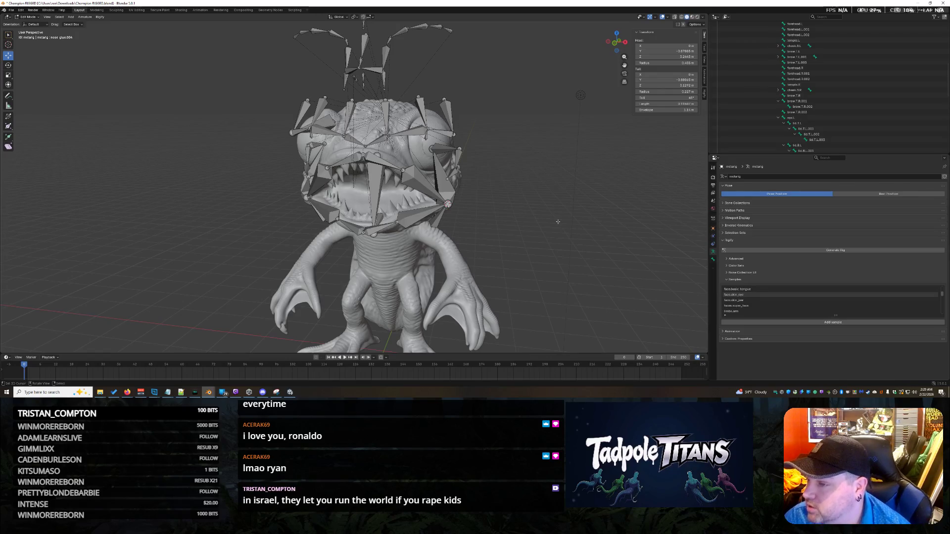
{"action": "middle_click_drag", "start_coordinate": [557, 222], "coordinate": [549, 245]}
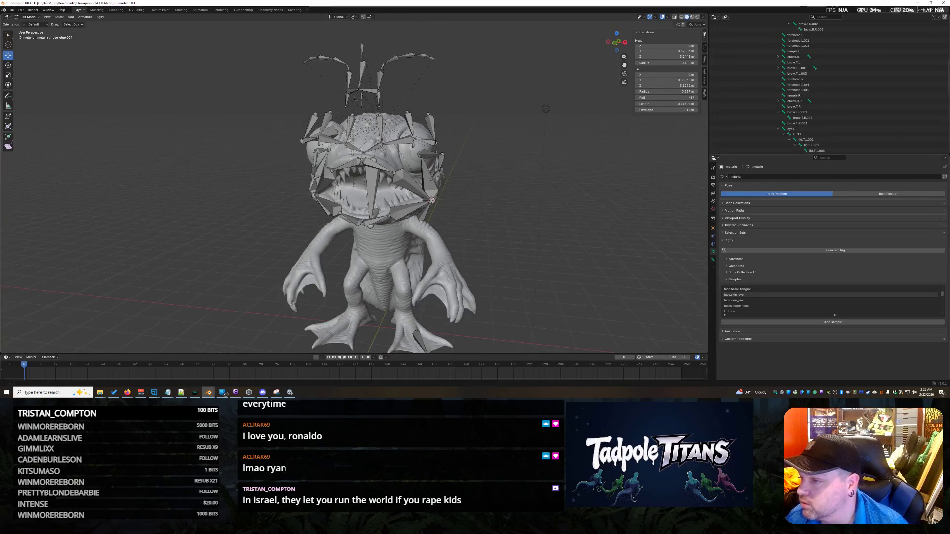
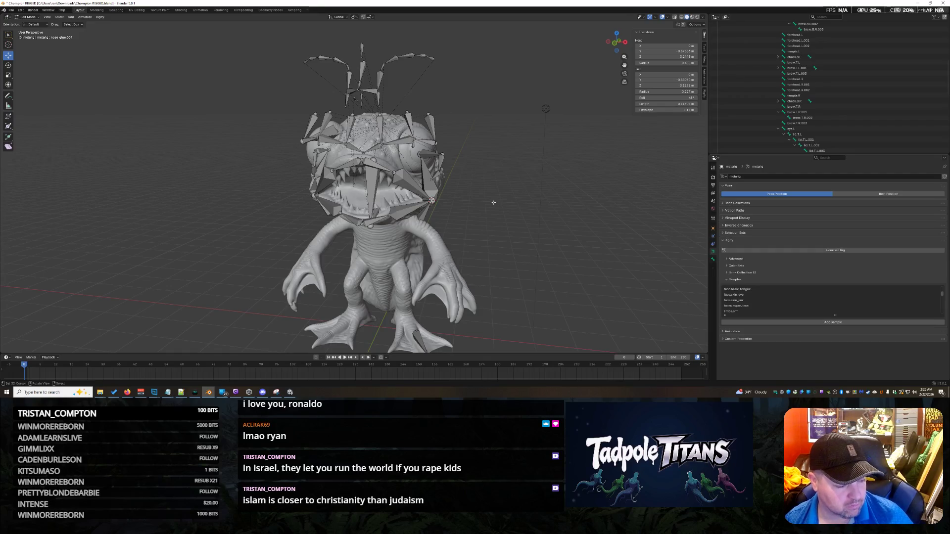
Select a chain of face bones from the upper mouth across to the left eye.
{"action": "middle_click_drag", "start_coordinate": [513, 186], "coordinate": [528, 186]}
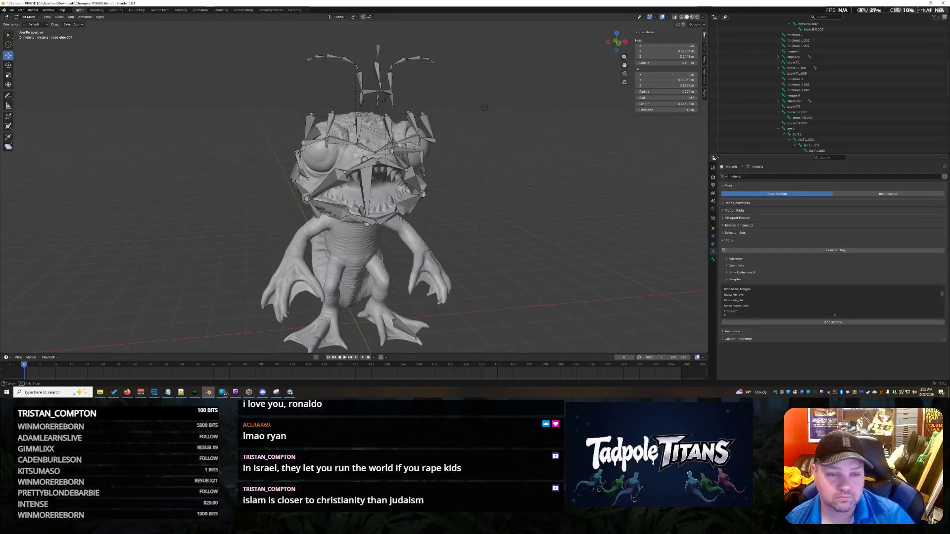
{"action": "scroll", "coordinate": [530, 187], "scroll_direction": "up", "scroll_amount": 3}
{"action": "scroll", "coordinate": [550, 190], "scroll_direction": "up", "scroll_amount": 2}
{"action": "mouse_move", "coordinate": [551, 190]}
{"action": "middle_mouse_down"}
{"action": "mouse_move", "coordinate": [520, 192]}
{"action": "mouse_move", "coordinate": [552, 195]}
{"action": "middle_mouse_up"}
{"action": "left_click", "coordinate": [423, 113]}
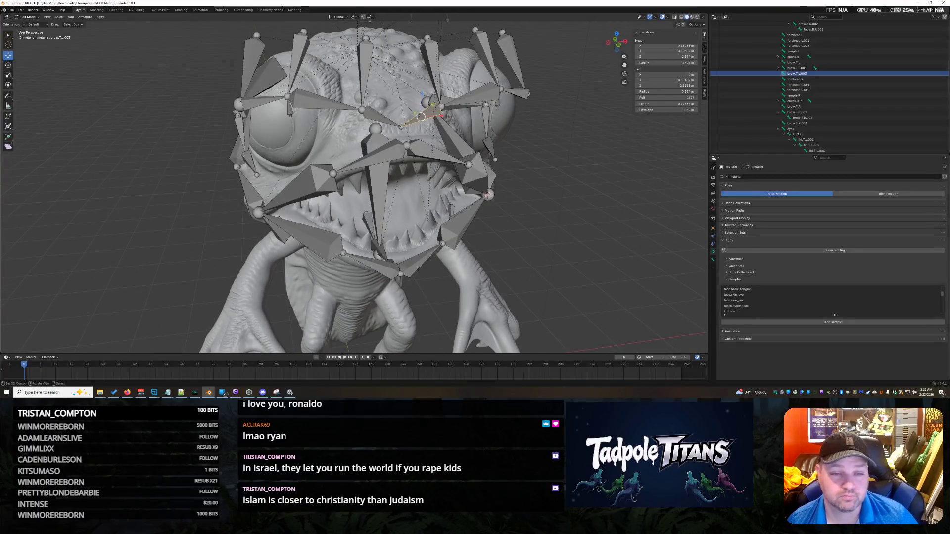
{"action": "left_click", "coordinate": [401, 126]}
{"action": "middle_click_drag", "start_coordinate": [551, 181], "coordinate": [542, 193]}
{"action": "left_click", "coordinate": [416, 141]}
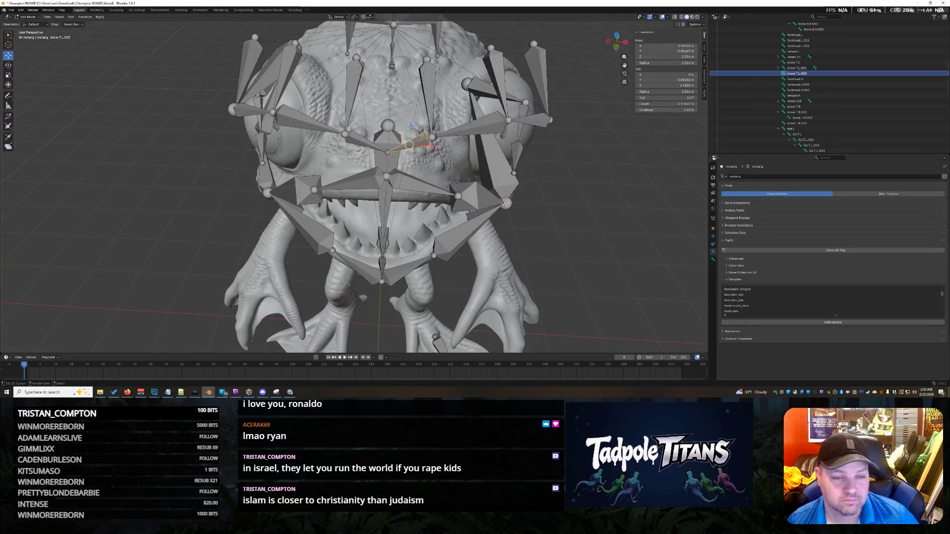
{"action": "left_click", "coordinate": [366, 142]}
{"action": "left_click", "coordinate": [317, 128]}
{"action": "left_click", "coordinate": [249, 111]}
{"action": "mouse_move", "coordinate": [249, 112]}
{"action": "middle_mouse_down"}
{"action": "mouse_move", "coordinate": [377, 151]}
{"action": "mouse_move", "coordinate": [351, 145]}
{"action": "mouse_move", "coordinate": [330, 119]}
{"action": "middle_mouse_up"}
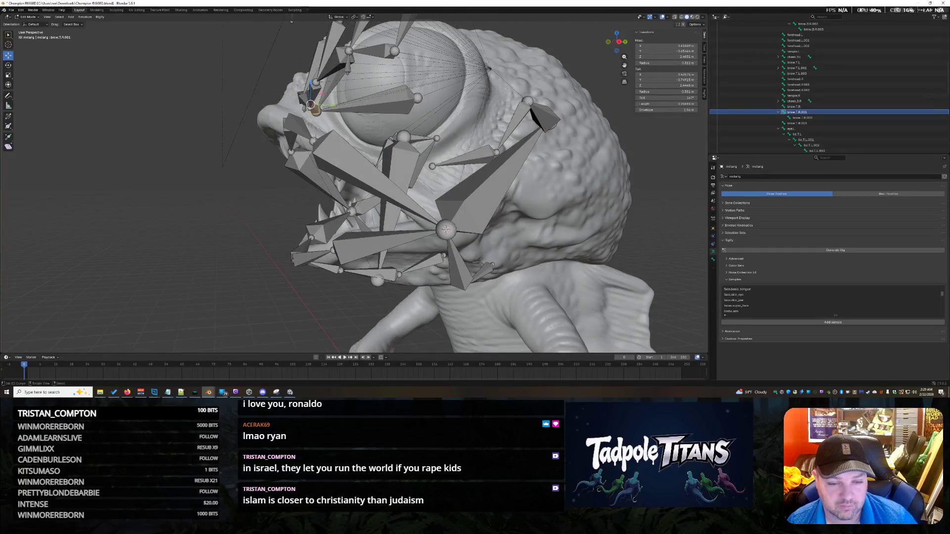
{"action": "scroll", "coordinate": [446, 230], "scroll_direction": "down", "scroll_amount": 4}
Select a cheek bone, snap it to the 3D cursor via Shift+S, then undo the snap.
{"action": "mouse_move", "coordinate": [446, 229]}
{"action": "middle_mouse_down"}
{"action": "mouse_move", "coordinate": [506, 174]}
{"action": "mouse_move", "coordinate": [427, 183]}
{"action": "middle_mouse_up"}
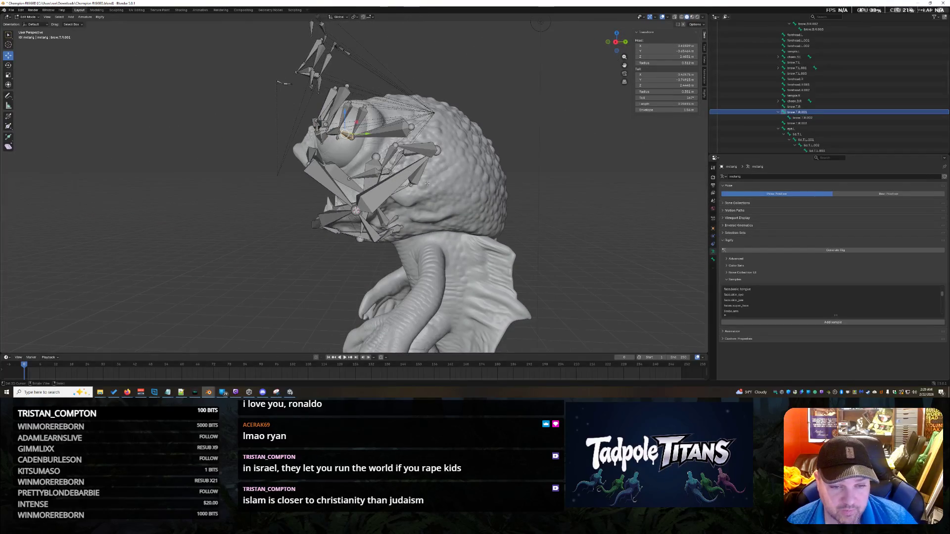
{"action": "middle_click_drag", "start_coordinate": [427, 183], "coordinate": [320, 200]}
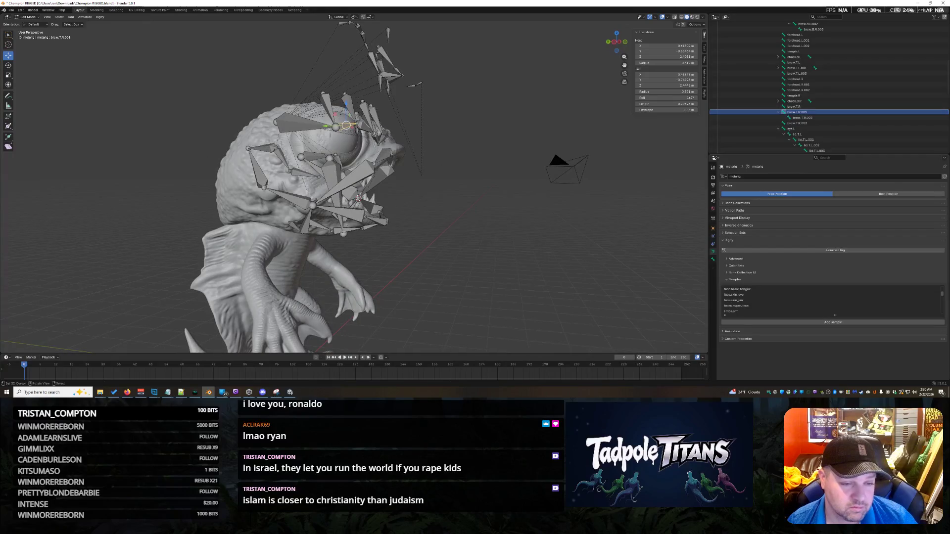
{"action": "left_click", "coordinate": [259, 169]}
{"action": "mouse_move", "coordinate": [464, 230]}
{"action": "middle_mouse_down"}
{"action": "mouse_move", "coordinate": [400, 234]}
{"action": "mouse_move", "coordinate": [515, 203]}
{"action": "middle_mouse_up"}
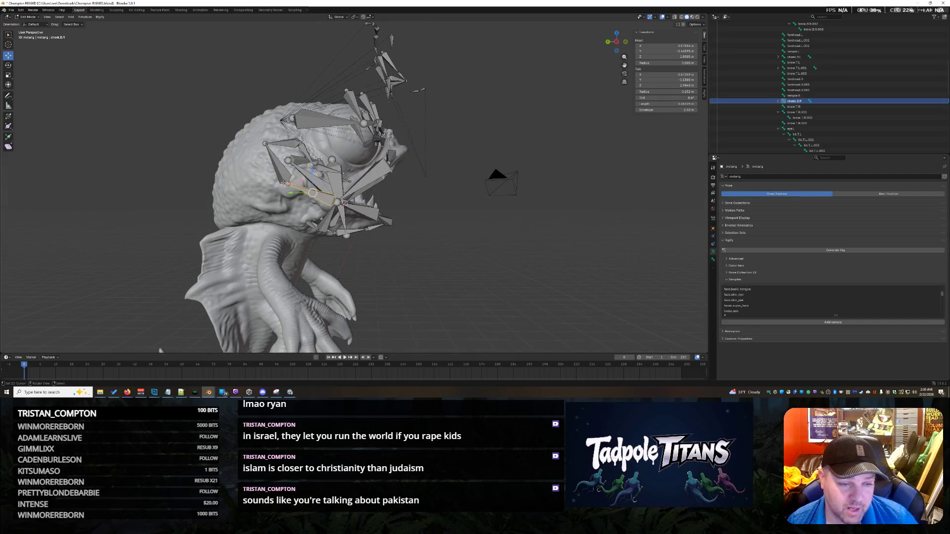
{"action": "scroll", "coordinate": [271, 203], "scroll_direction": "up", "scroll_amount": 2}
{"action": "left_click", "coordinate": [226, 185]}
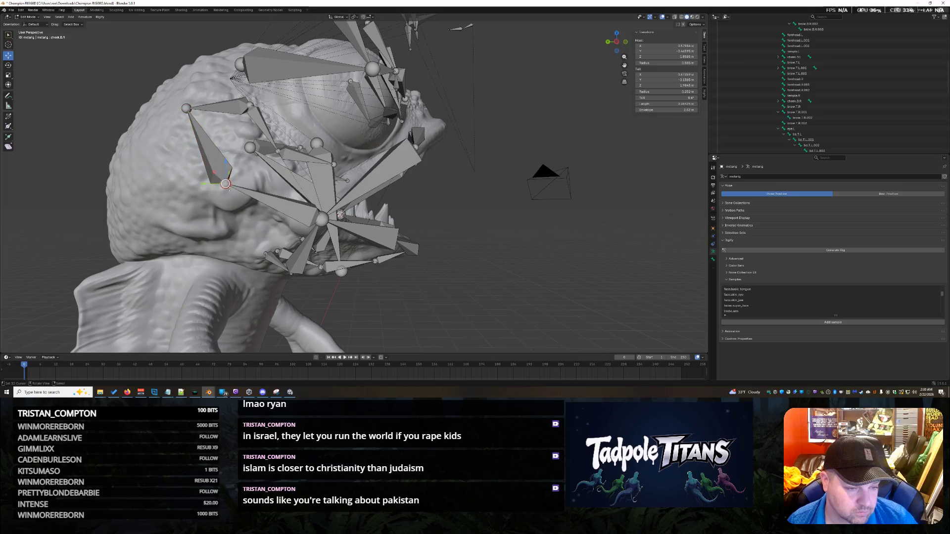
{"action": "key", "text": "shift+s"}
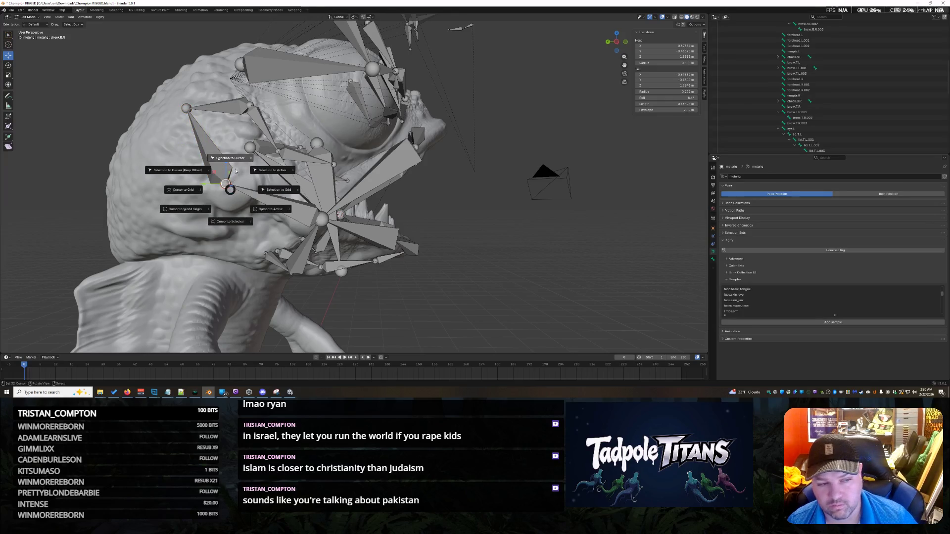
{"action": "left_click", "coordinate": [231, 196]}
{"action": "mouse_move", "coordinate": [231, 196]}
{"action": "middle_mouse_down"}
{"action": "mouse_move", "coordinate": [469, 240]}
{"action": "mouse_move", "coordinate": [380, 232]}
{"action": "middle_mouse_up"}
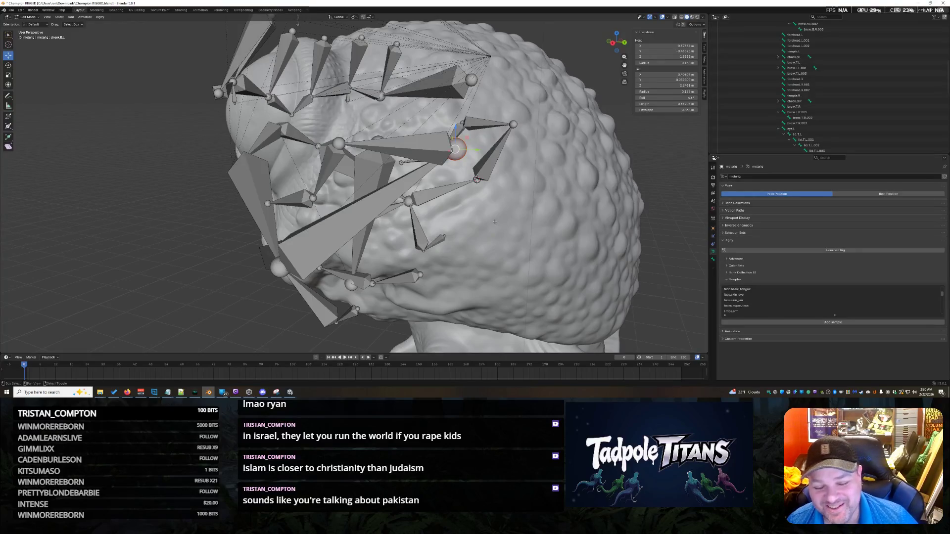
{"action": "key", "text": "shift+s"}
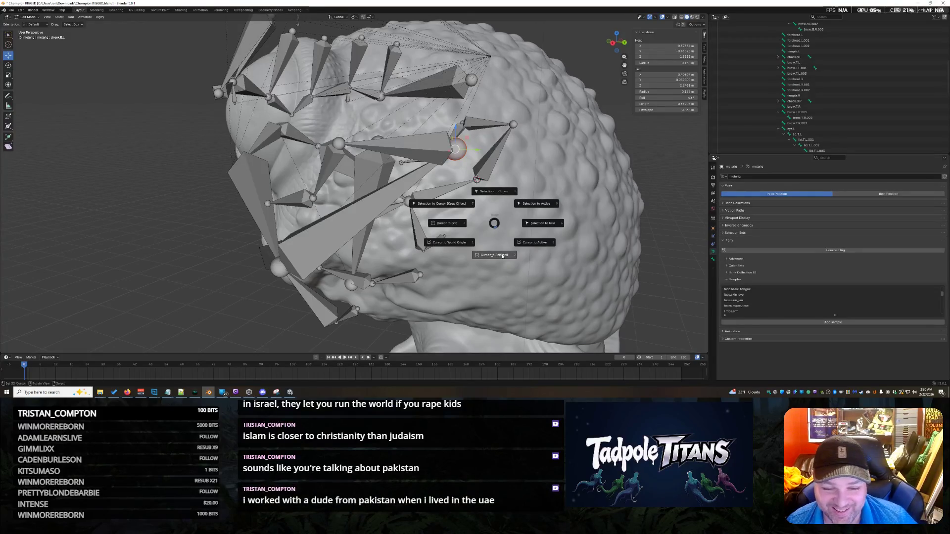
{"action": "left_click", "coordinate": [506, 192]}
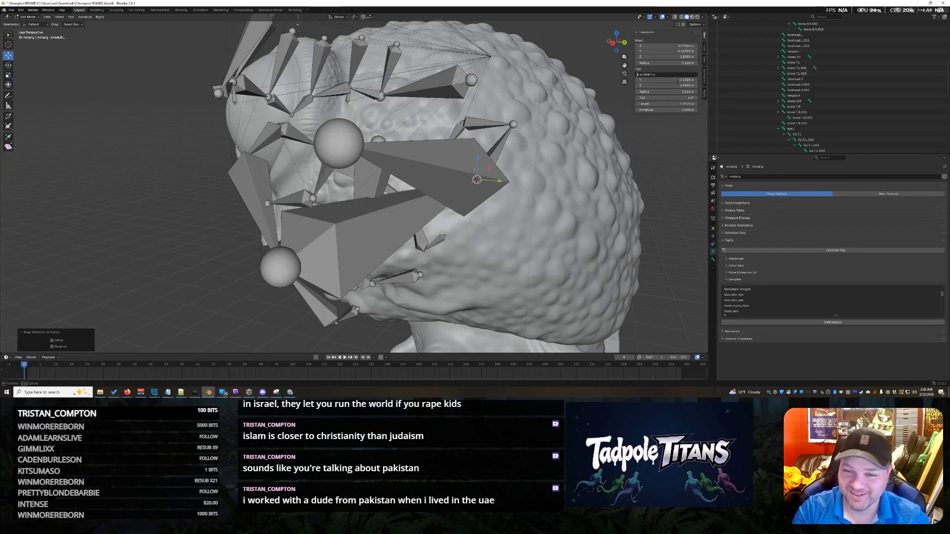
{"action": "key", "text": "ctrl+z"}
Move the selected side bones into new positions on the head with two G grabs.
{"action": "mouse_move", "coordinate": [470, 365]}
{"action": "middle_mouse_down"}
{"action": "mouse_move", "coordinate": [510, 300]}
{"action": "mouse_move", "coordinate": [212, 281]}
{"action": "middle_mouse_up"}
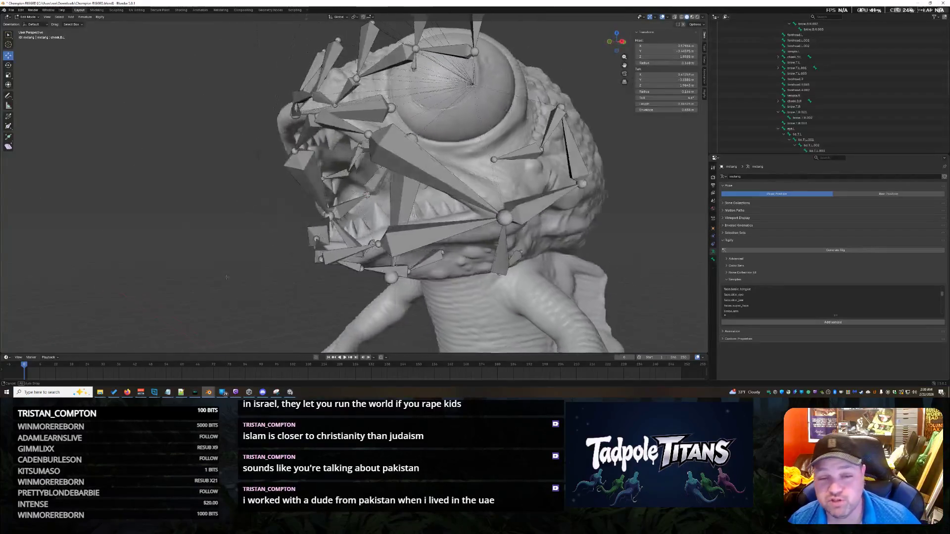
{"action": "scroll", "coordinate": [412, 186], "scroll_direction": "down", "scroll_amount": 3}
{"action": "middle_click_drag", "start_coordinate": [413, 186], "coordinate": [537, 229]}
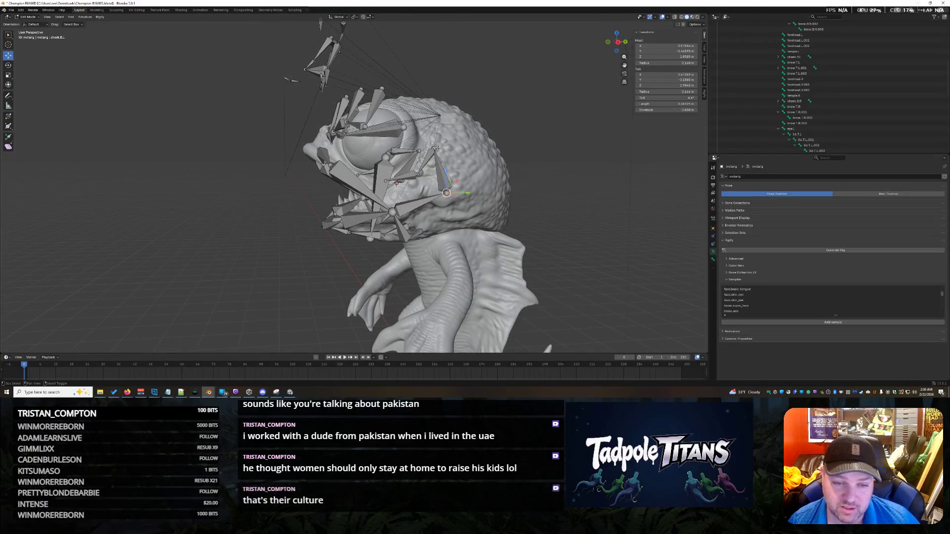
{"action": "middle_click_drag", "start_coordinate": [302, 246], "coordinate": [516, 231]}
{"action": "scroll", "coordinate": [516, 231], "scroll_direction": "up", "scroll_amount": 3}
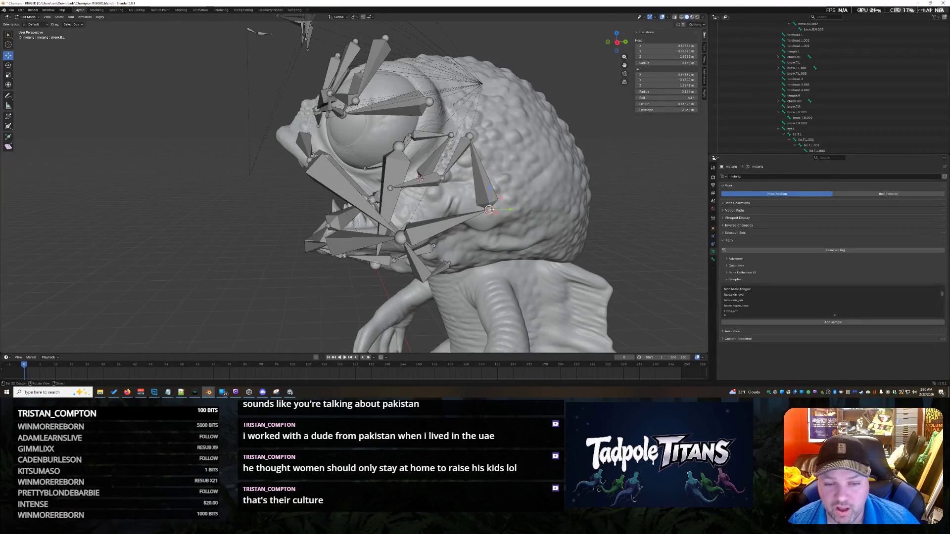
{"action": "middle_click_drag", "start_coordinate": [206, 197], "coordinate": [313, 195]}
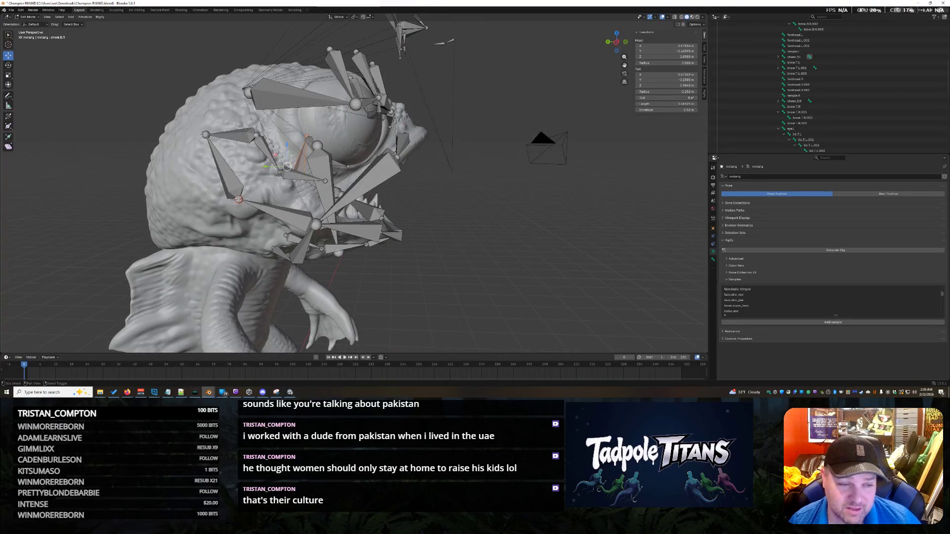
{"action": "middle_click_drag", "start_coordinate": [197, 165], "coordinate": [234, 164]}
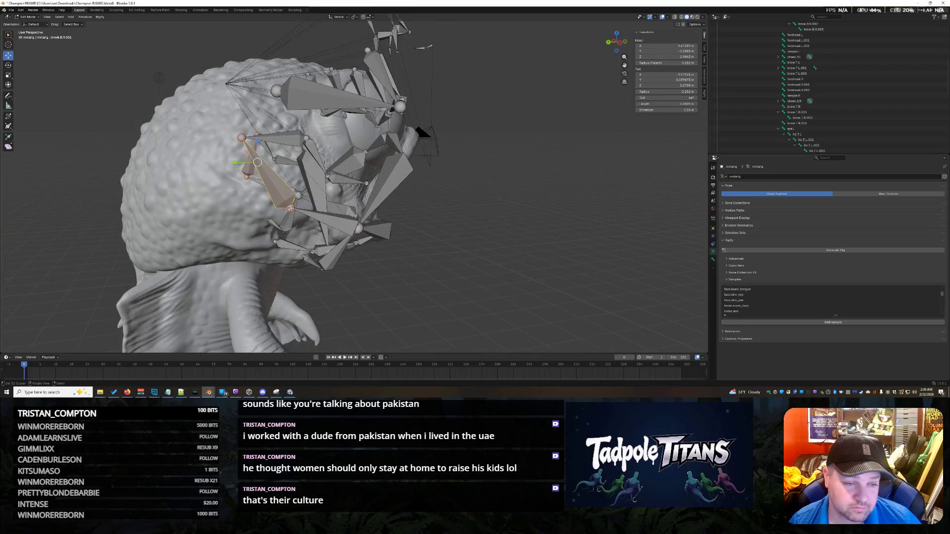
{"action": "key", "text": "g"}
{"action": "left_click", "coordinate": [223, 175]}
{"action": "middle_click_drag", "start_coordinate": [224, 175], "coordinate": [286, 246]}
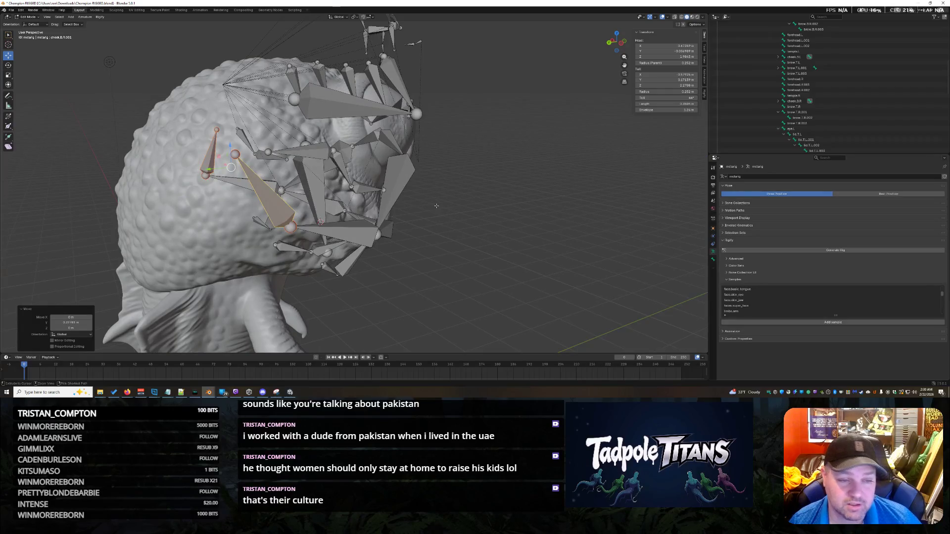
{"action": "key", "text": "g"}
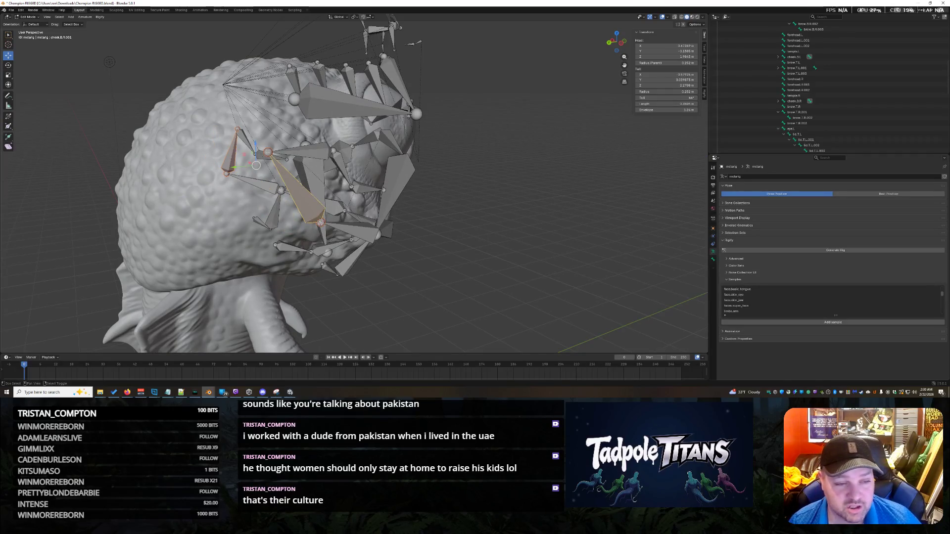
{"action": "middle_click_drag", "start_coordinate": [312, 222], "coordinate": [433, 175]}
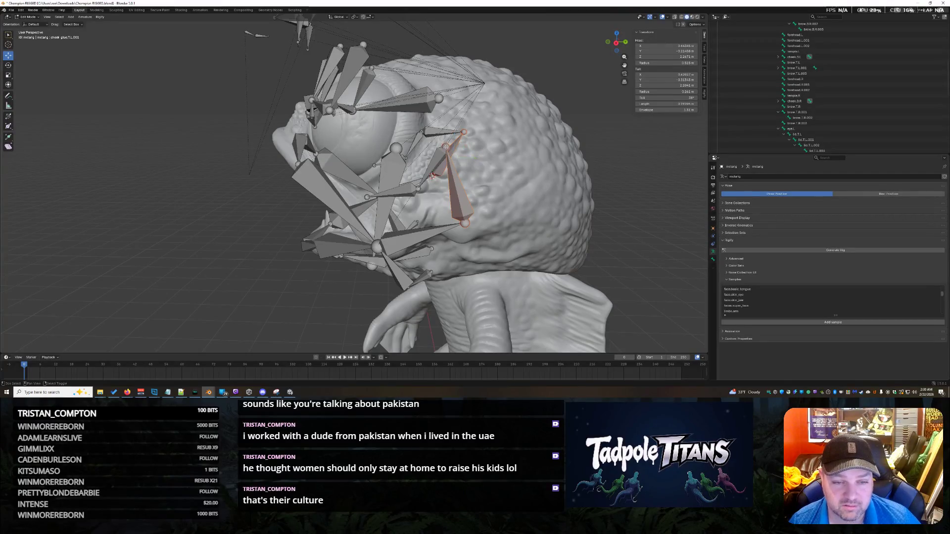
{"action": "left_click", "coordinate": [475, 163]}
Rescale the side bones three times, shrinking them and spreading the pair outward.
{"action": "mouse_move", "coordinate": [475, 163]}
{"action": "middle_mouse_down"}
{"action": "mouse_move", "coordinate": [556, 219]}
{"action": "mouse_move", "coordinate": [520, 216]}
{"action": "mouse_move", "coordinate": [575, 210]}
{"action": "mouse_move", "coordinate": [507, 219]}
{"action": "middle_mouse_up"}
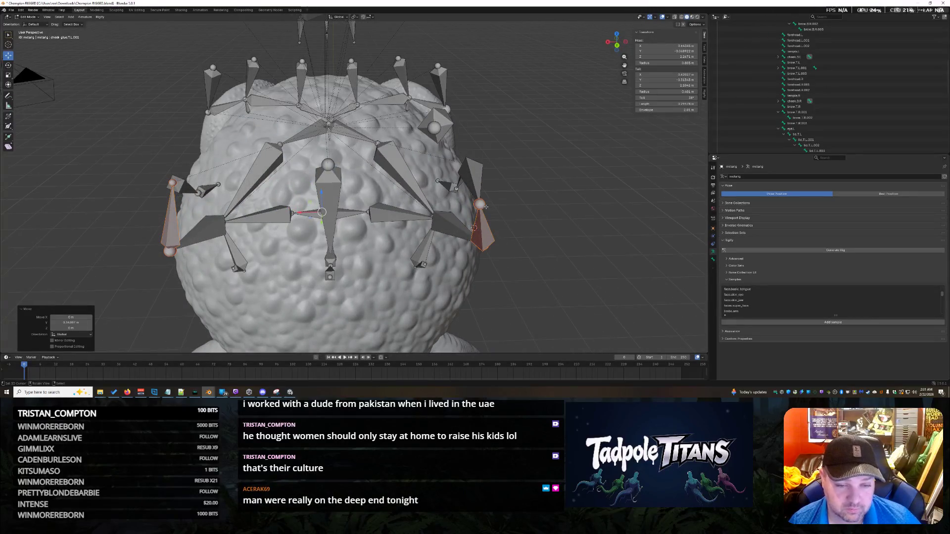
{"action": "mouse_move", "coordinate": [534, 250]}
{"action": "middle_mouse_down"}
{"action": "mouse_move", "coordinate": [515, 236]}
{"action": "mouse_move", "coordinate": [534, 240]}
{"action": "middle_mouse_up"}
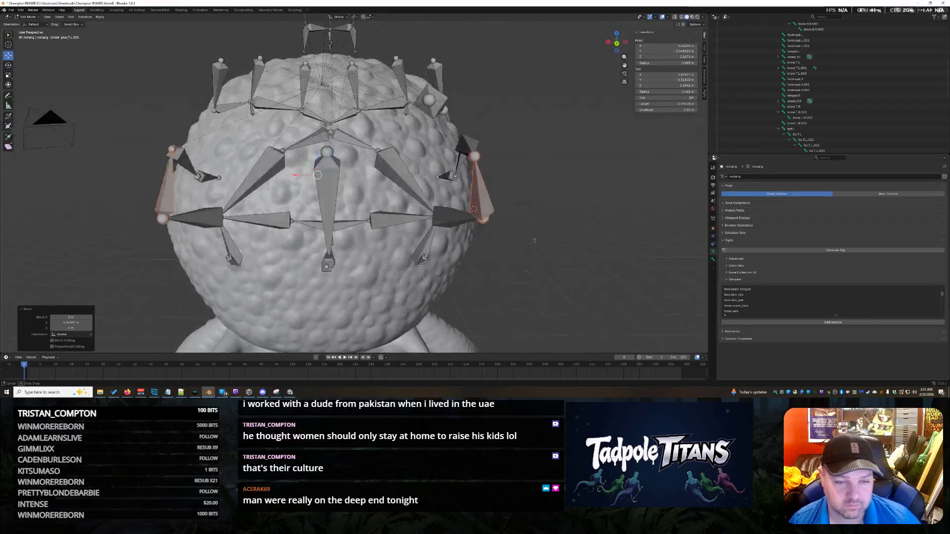
{"action": "key", "text": "s"}
{"action": "left_click", "coordinate": [460, 271]}
{"action": "mouse_move", "coordinate": [461, 270]}
{"action": "middle_mouse_down"}
{"action": "mouse_move", "coordinate": [513, 286]}
{"action": "mouse_move", "coordinate": [431, 267]}
{"action": "middle_mouse_up"}
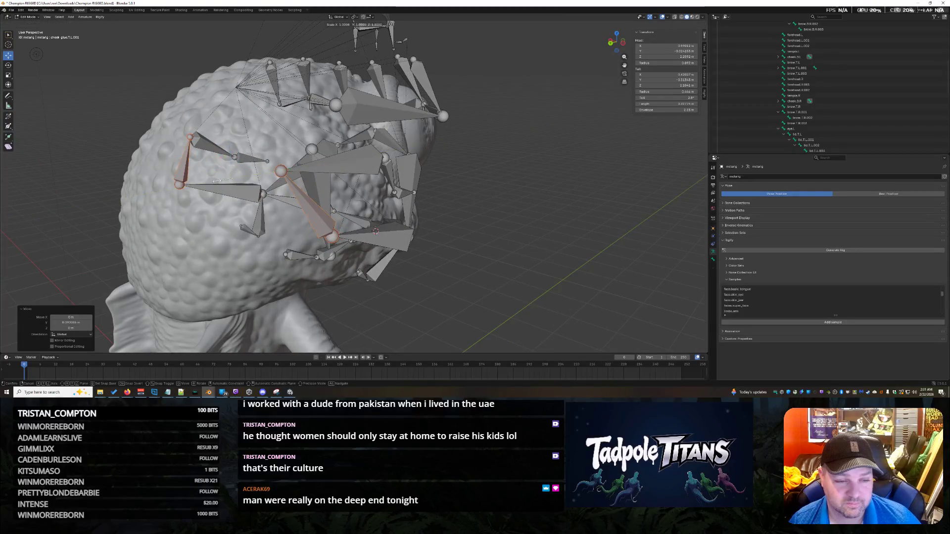
{"action": "key", "text": "s"}
{"action": "left_click", "coordinate": [376, 231]}
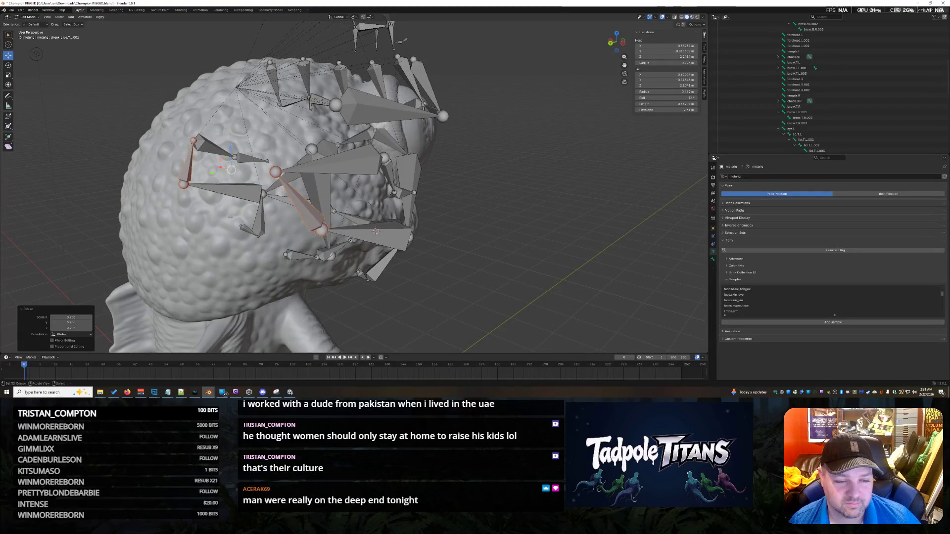
{"action": "middle_click_drag", "start_coordinate": [376, 231], "coordinate": [267, 243]}
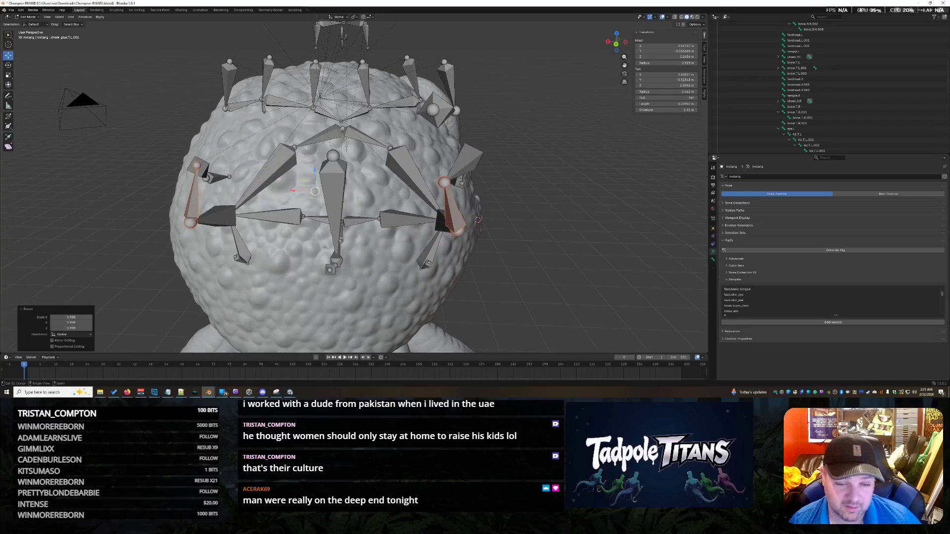
{"action": "key", "text": "s"}
{"action": "left_click", "coordinate": [481, 262]}
Nudge the face bone near the eye slightly closer to the head.
{"action": "mouse_move", "coordinate": [480, 263]}
{"action": "middle_mouse_down"}
{"action": "mouse_move", "coordinate": [439, 176]}
{"action": "mouse_move", "coordinate": [567, 253]}
{"action": "middle_mouse_up"}
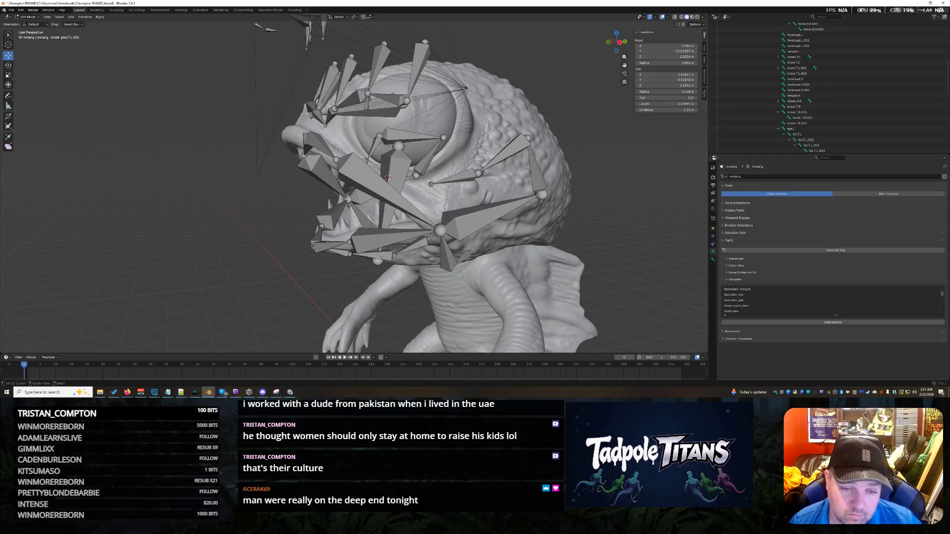
{"action": "middle_click_drag", "start_coordinate": [326, 243], "coordinate": [475, 246]}
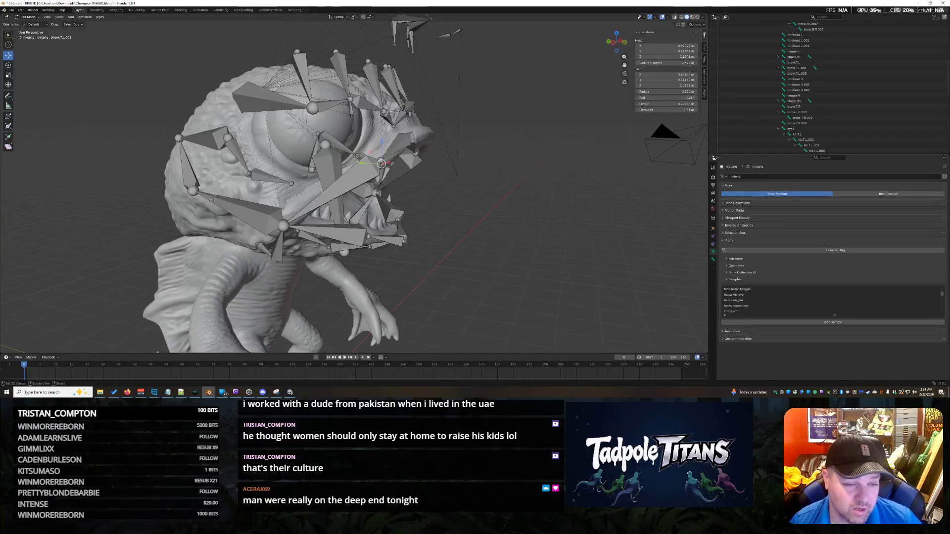
{"action": "key", "text": "g"}
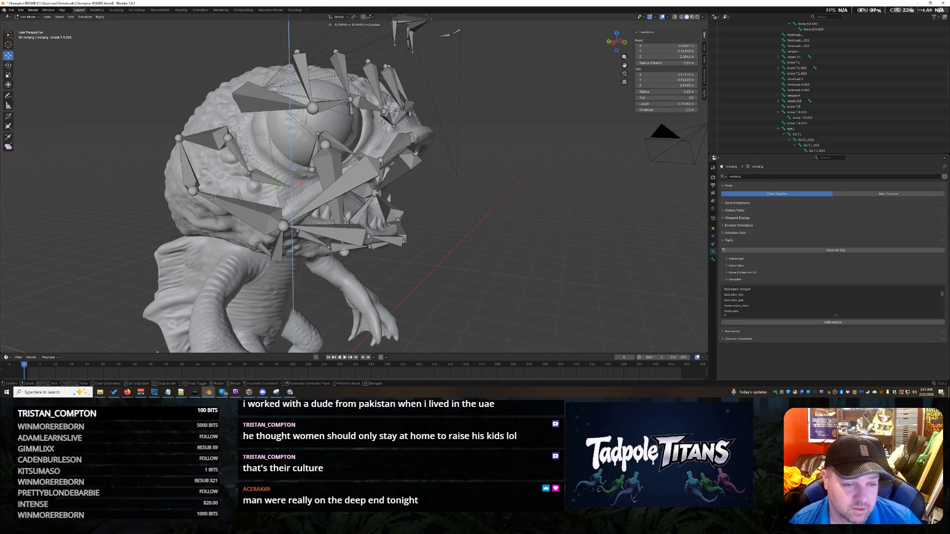
{"action": "key", "text": "Return"}
{"action": "middle_click_drag", "start_coordinate": [417, 230], "coordinate": [483, 231]}
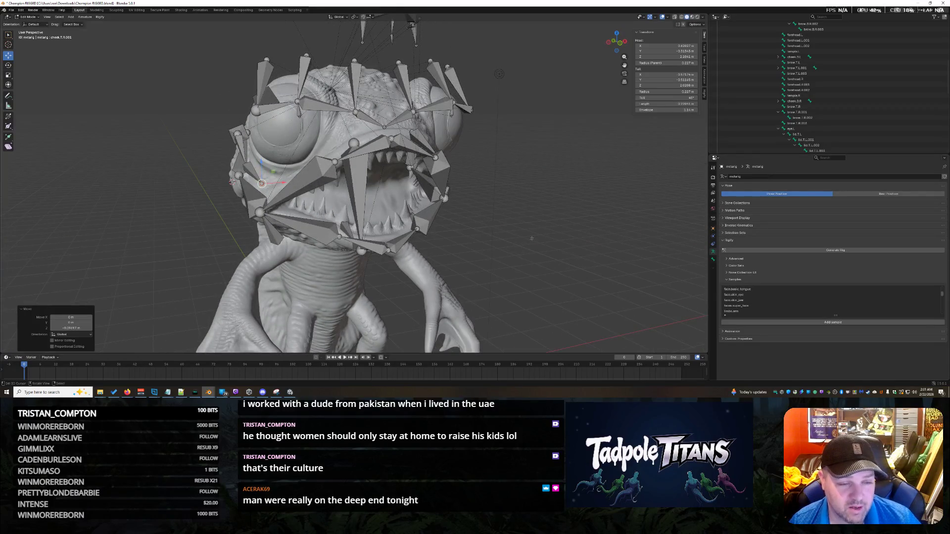
Clear the selection, zoom out above the creature and box-select the antenna bones.
{"action": "key", "text": "alt+a"}
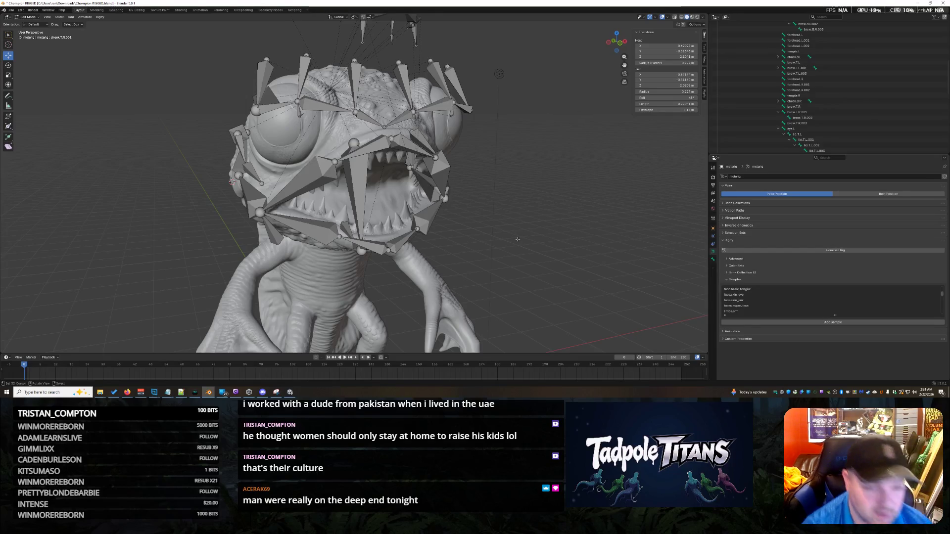
{"action": "middle_click_drag", "start_coordinate": [520, 231], "coordinate": [520, 142]}
{"action": "scroll", "coordinate": [537, 164], "scroll_direction": "down", "scroll_amount": 3}
{"action": "scroll", "coordinate": [536, 165], "scroll_direction": "down", "scroll_amount": 2}
{"action": "left_click_drag", "start_coordinate": [305, 66], "coordinate": [429, 122]}
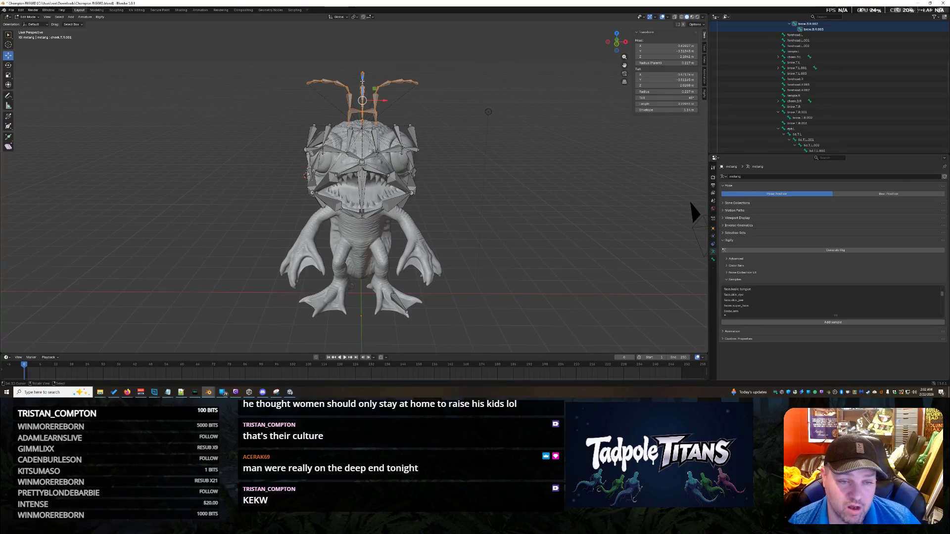
Snap a brow bone onto the 3D cursor, then place the cursor at a new spot.
{"action": "left_click", "coordinate": [693, 212]}
{"action": "middle_click_drag", "start_coordinate": [694, 214], "coordinate": [654, 207]}
{"action": "mouse_move", "coordinate": [488, 116]}
{"action": "middle_mouse_down"}
{"action": "mouse_move", "coordinate": [582, 175]}
{"action": "mouse_move", "coordinate": [580, 209]}
{"action": "mouse_move", "coordinate": [592, 173]}
{"action": "mouse_move", "coordinate": [444, 174]}
{"action": "mouse_move", "coordinate": [600, 151]}
{"action": "middle_mouse_up"}
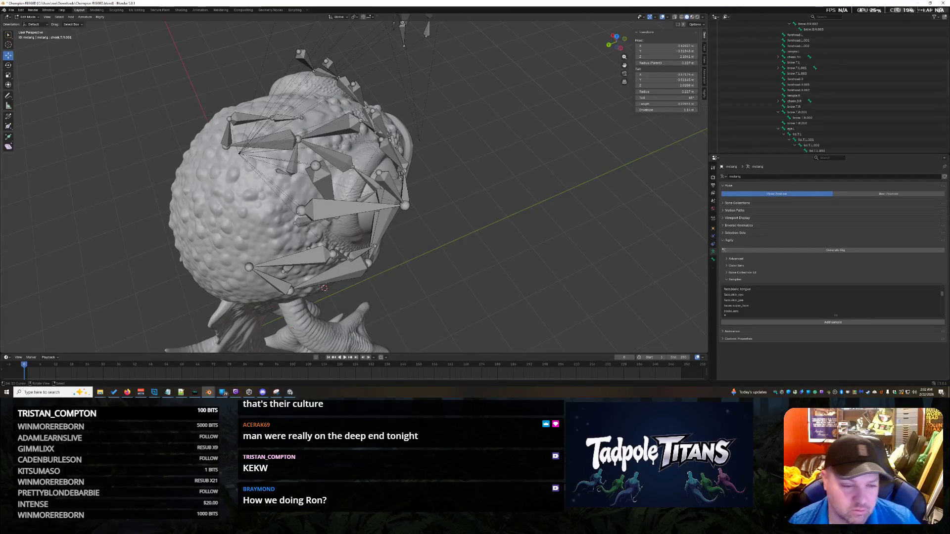
{"action": "middle_click_drag", "start_coordinate": [478, 242], "coordinate": [311, 207]}
{"action": "key", "text": "shift+s"}
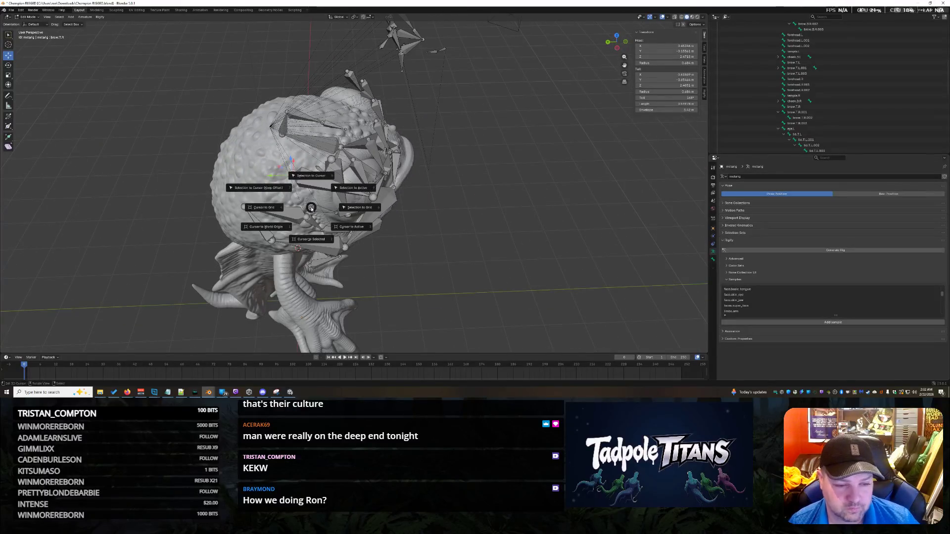
{"action": "left_click", "coordinate": [304, 177]}
{"action": "middle_click_drag", "start_coordinate": [304, 177], "coordinate": [660, 236]}
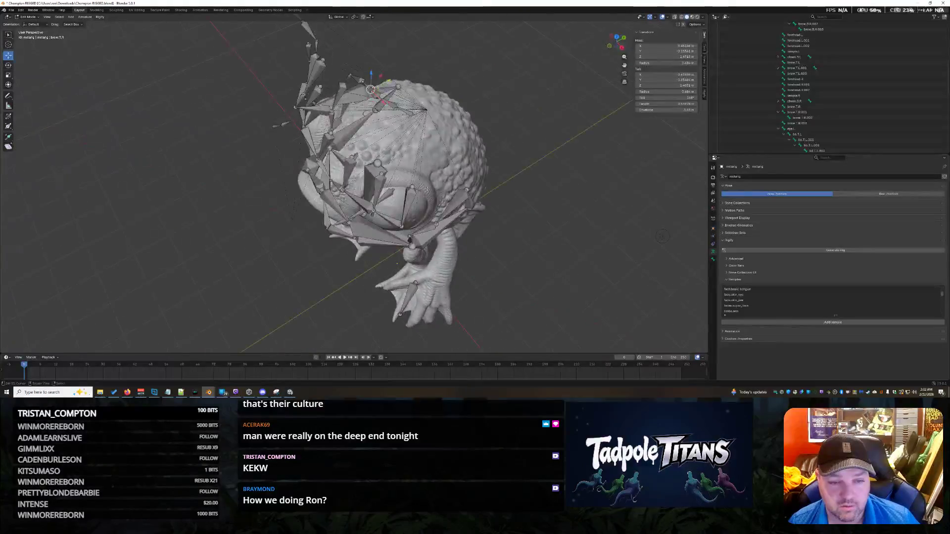
{"action": "right_click", "coordinate": [413, 188], "text": "shift"}
Bring the 3D cursor to the selected bone twice with Cursor to Selected.
{"action": "key", "text": "shift+s"}
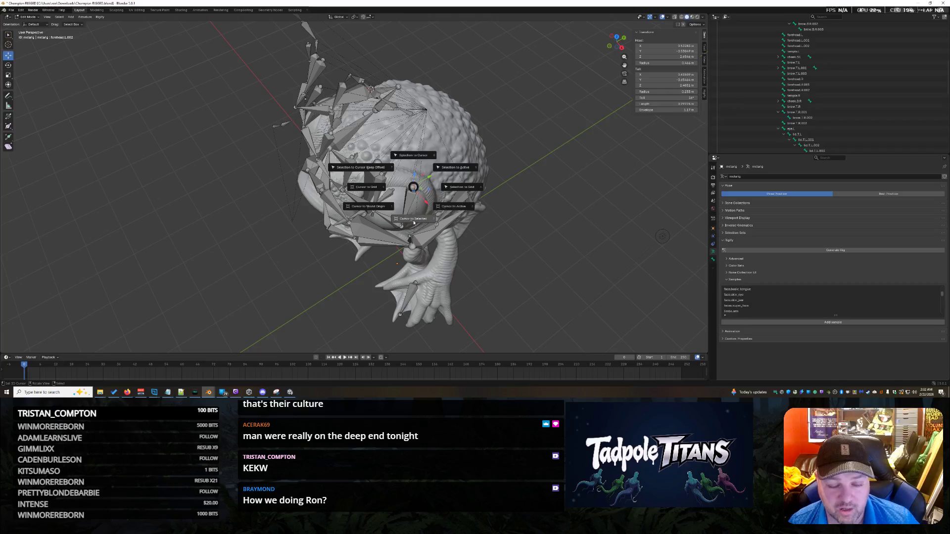
{"action": "left_click", "coordinate": [413, 221]}
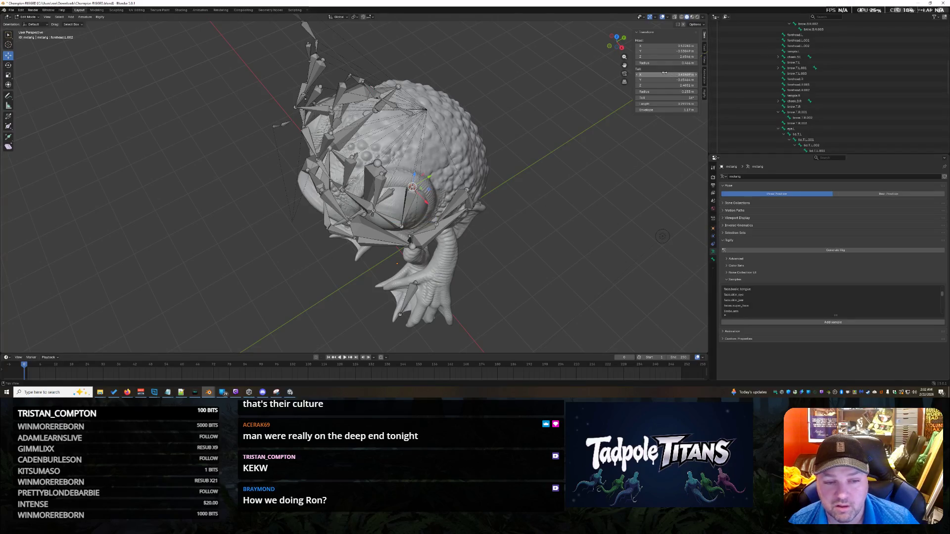
{"action": "mouse_move", "coordinate": [532, 203]}
{"action": "middle_mouse_down"}
{"action": "mouse_move", "coordinate": [634, 190]}
{"action": "mouse_move", "coordinate": [636, 180]}
{"action": "middle_mouse_up"}
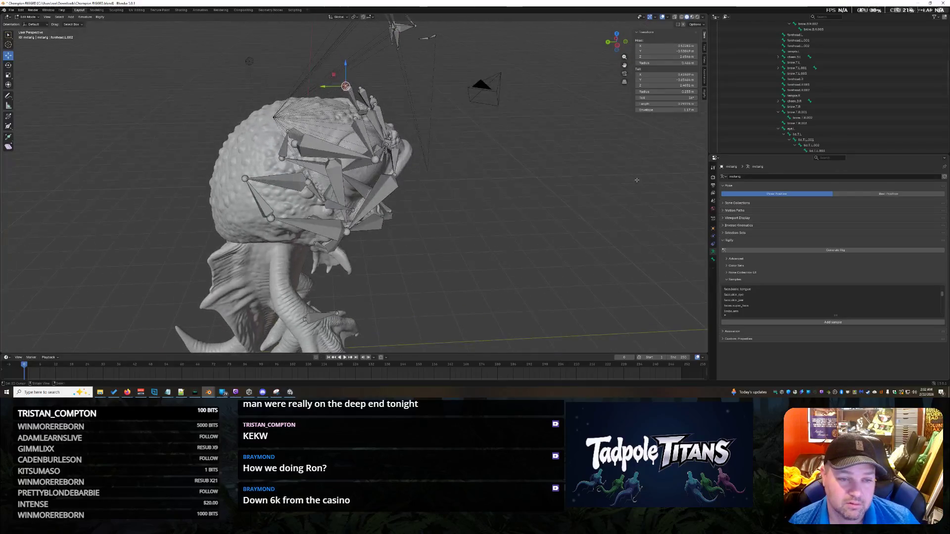
{"action": "middle_click_drag", "start_coordinate": [580, 193], "coordinate": [585, 204]}
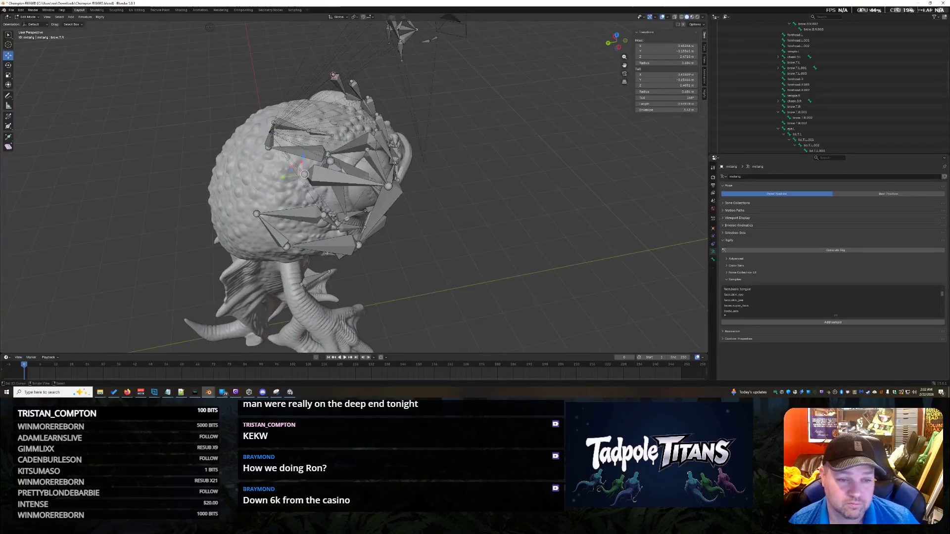
{"action": "key", "text": "shift+s"}
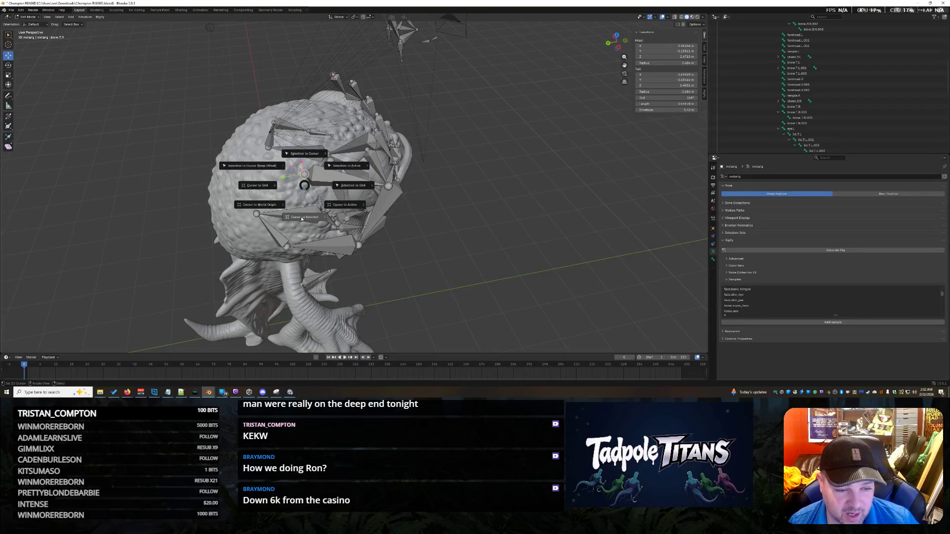
{"action": "left_click", "coordinate": [301, 219]}
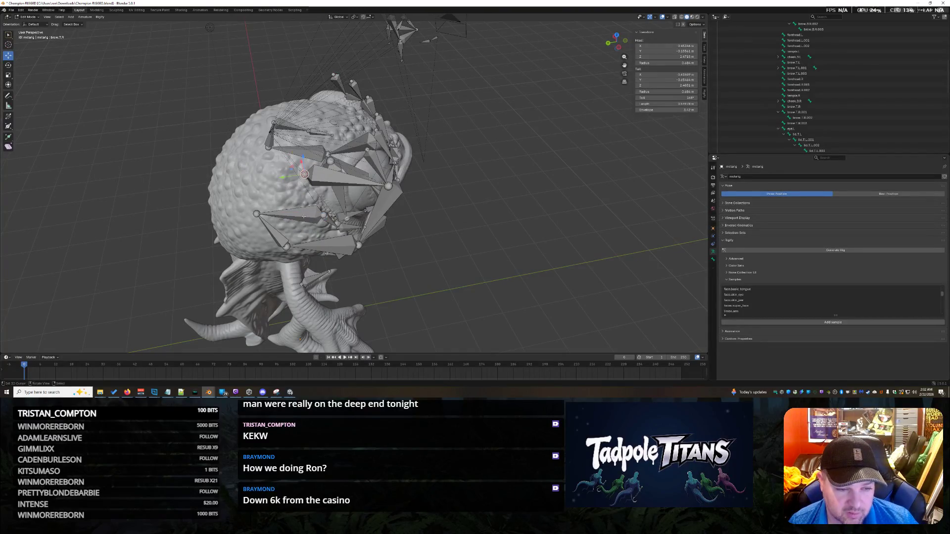
{"action": "middle_click_drag", "start_coordinate": [302, 219], "coordinate": [442, 149]}
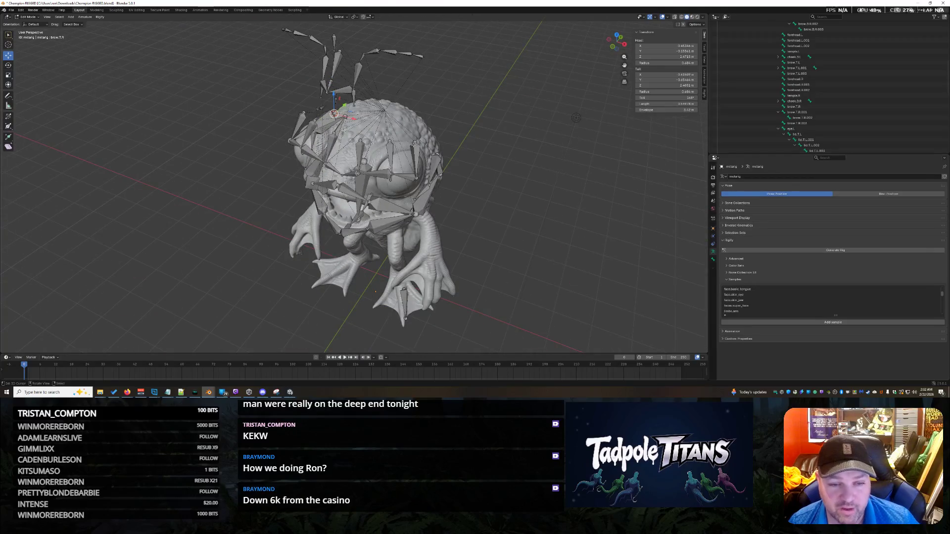
Snap the bone near the top of the head to the cursor and set its Tail X value.
{"action": "key", "text": "shift+s"}
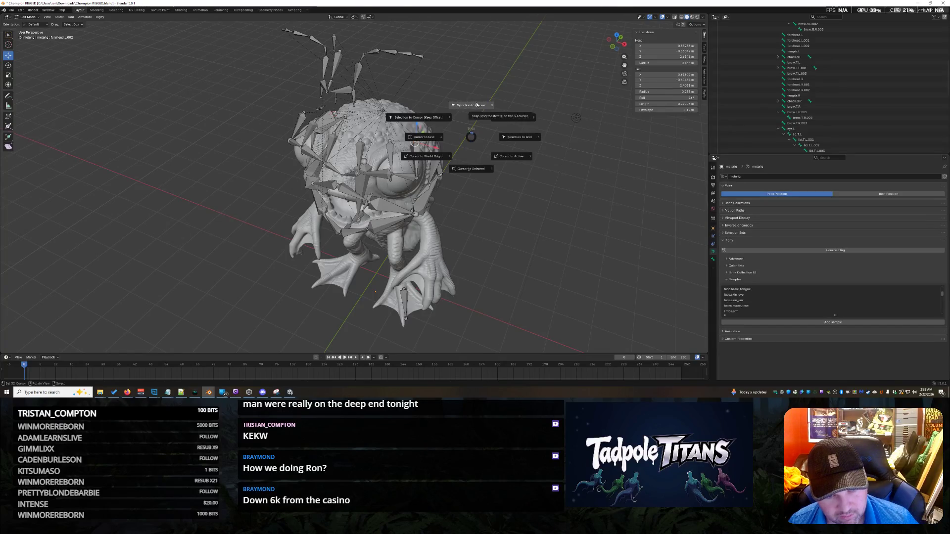
{"action": "left_click", "coordinate": [478, 105]}
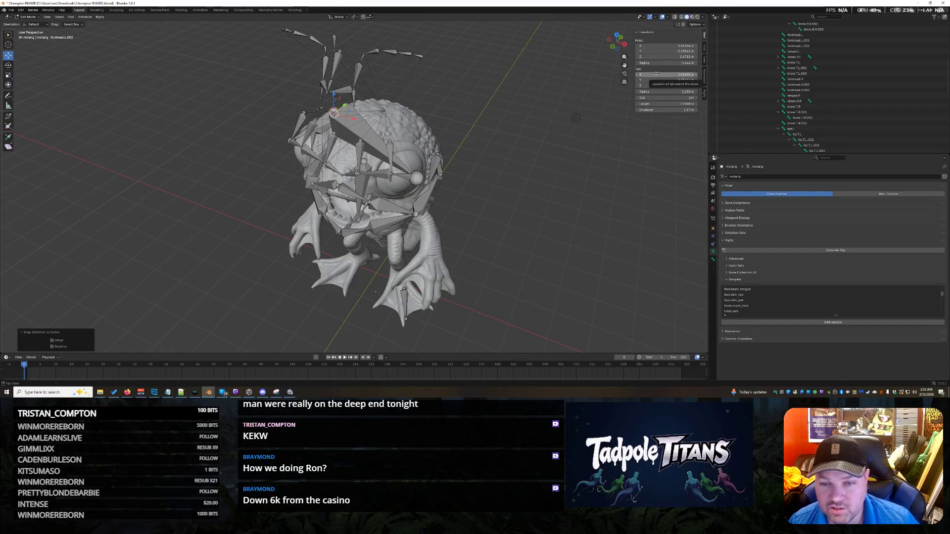
{"action": "key", "text": "Return"}
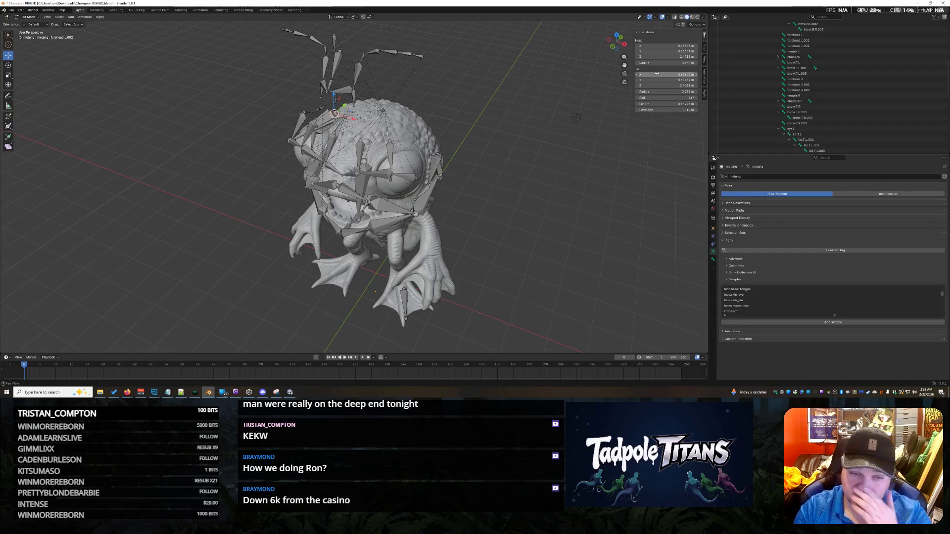
{"action": "mouse_move", "coordinate": [556, 146]}
{"action": "middle_mouse_down"}
{"action": "mouse_move", "coordinate": [675, 144]}
{"action": "mouse_move", "coordinate": [569, 148]}
{"action": "middle_mouse_up"}
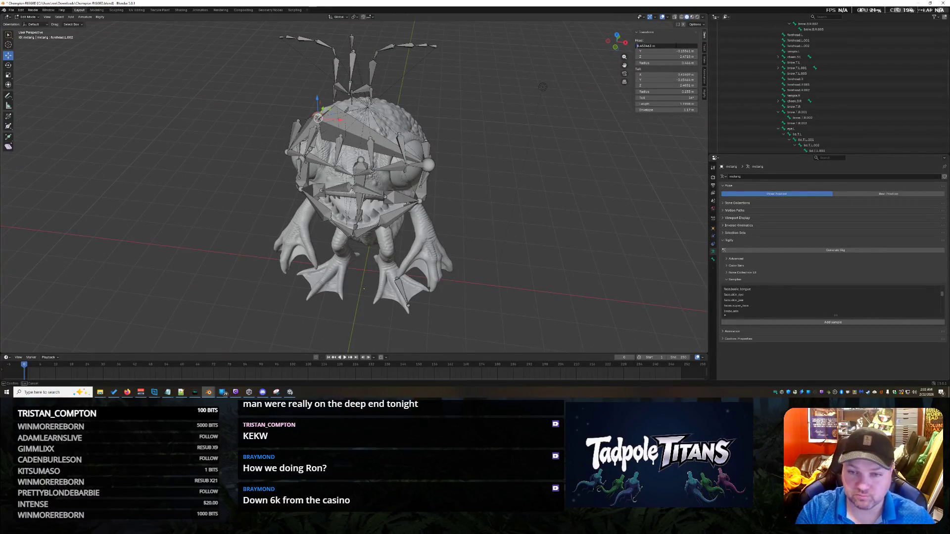
Move the upper-right brow bone into place and resize the selected bones.
{"action": "left_click", "coordinate": [413, 126]}
{"action": "mouse_move", "coordinate": [553, 220]}
{"action": "middle_mouse_down"}
{"action": "mouse_move", "coordinate": [506, 228]}
{"action": "mouse_move", "coordinate": [423, 221]}
{"action": "middle_mouse_up"}
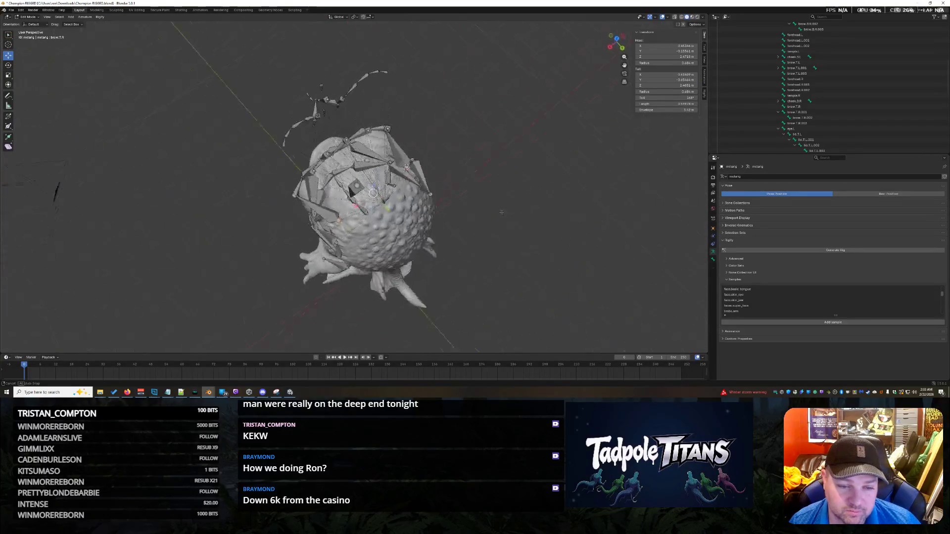
{"action": "mouse_move", "coordinate": [551, 222]}
{"action": "middle_mouse_down"}
{"action": "mouse_move", "coordinate": [519, 230]}
{"action": "mouse_move", "coordinate": [535, 210]}
{"action": "middle_mouse_up"}
{"action": "scroll", "coordinate": [521, 230], "scroll_direction": "up", "scroll_amount": 3}
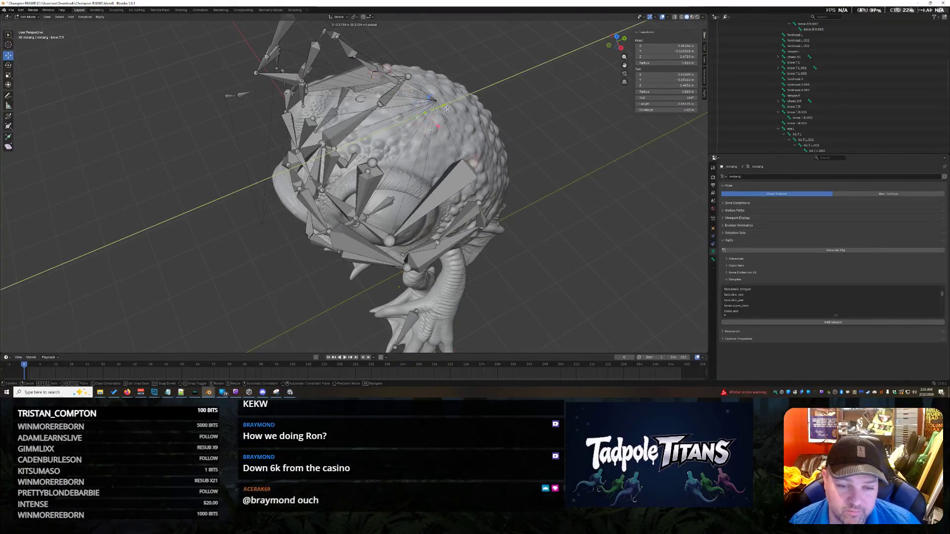
{"action": "left_click_drag", "start_coordinate": [433, 114], "coordinate": [445, 185]}
{"action": "middle_click_drag", "start_coordinate": [446, 186], "coordinate": [487, 153]}
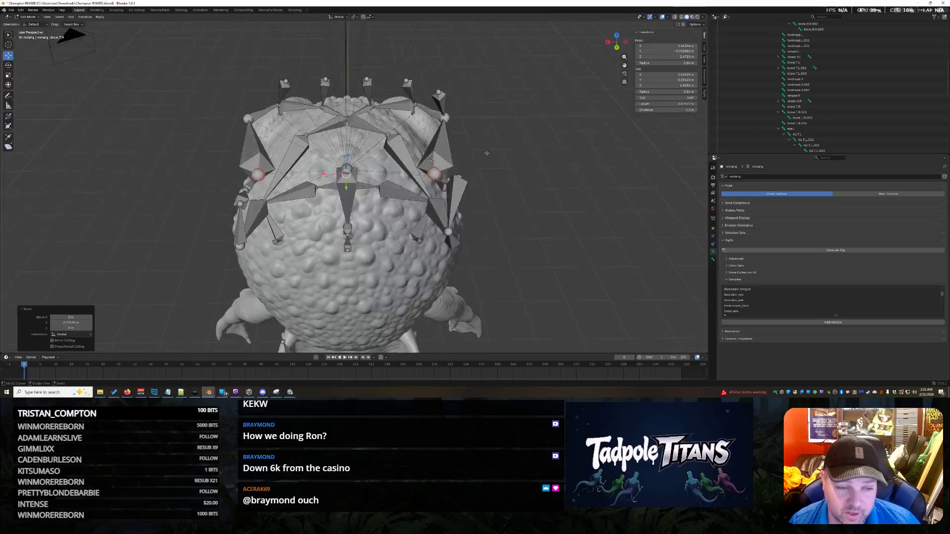
{"action": "key", "text": "s"}
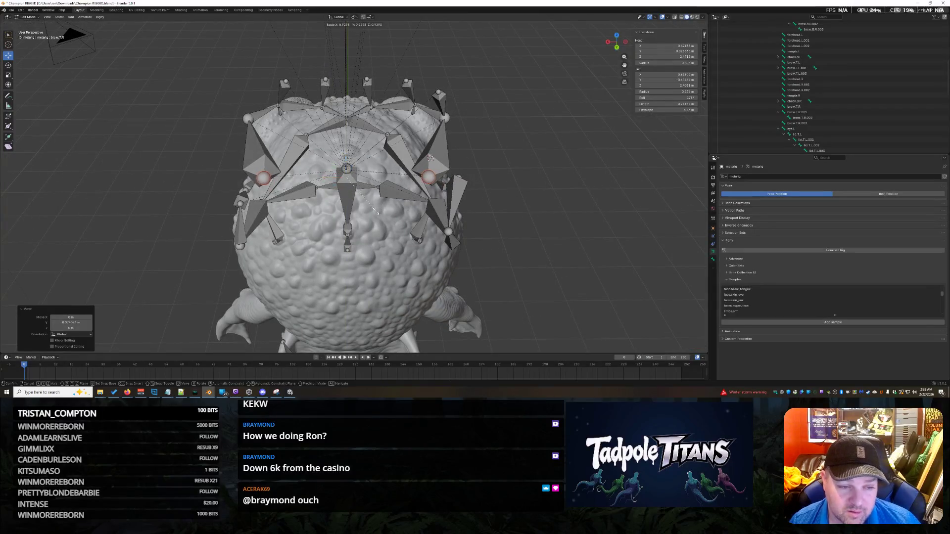
{"action": "left_click", "coordinate": [368, 209]}
Try a Y-axis move of the bone tail, then undo it.
{"action": "mouse_move", "coordinate": [368, 210]}
{"action": "middle_mouse_down"}
{"action": "mouse_move", "coordinate": [616, 262]}
{"action": "mouse_move", "coordinate": [486, 232]}
{"action": "middle_mouse_up"}
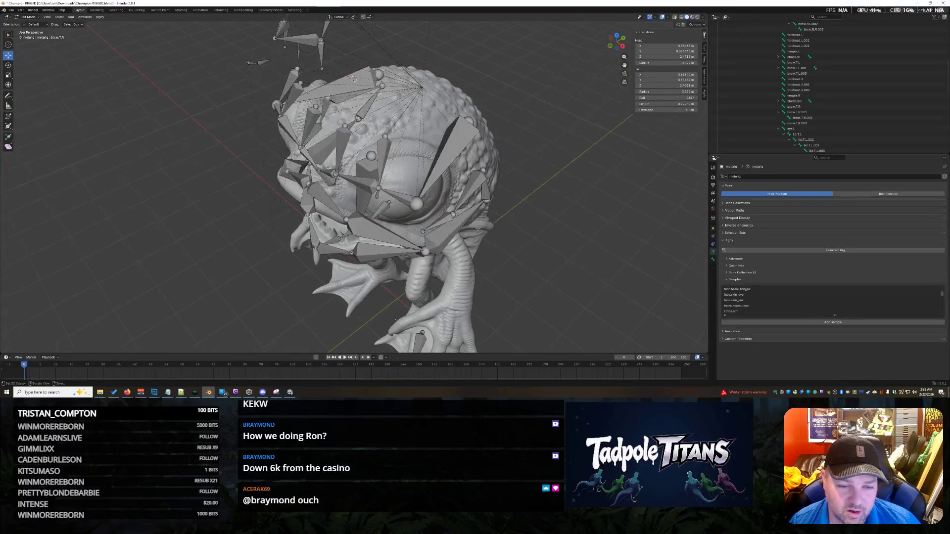
{"action": "mouse_move", "coordinate": [550, 244]}
{"action": "middle_mouse_down"}
{"action": "mouse_move", "coordinate": [458, 64]}
{"action": "mouse_move", "coordinate": [519, 97]}
{"action": "middle_mouse_up"}
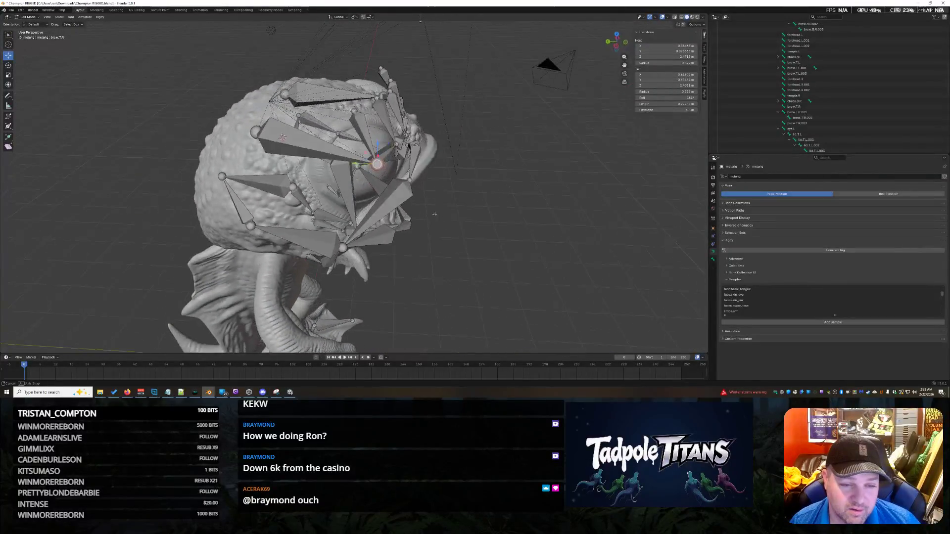
{"action": "key", "text": "g"}
{"action": "key", "text": "y"}
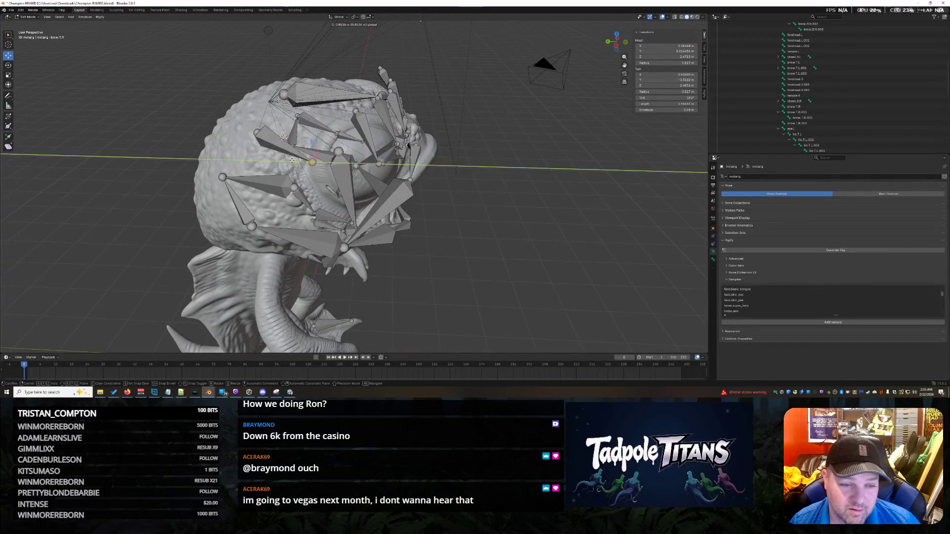
{"action": "left_click", "coordinate": [408, 199]}
{"action": "key", "text": "ctrl+z"}
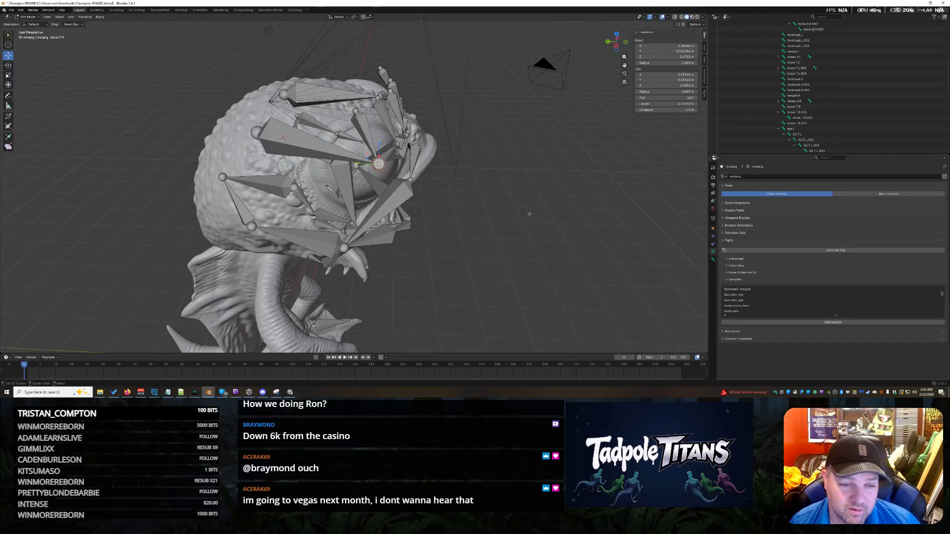
{"action": "mouse_move", "coordinate": [409, 144]}
{"action": "middle_mouse_down"}
{"action": "mouse_move", "coordinate": [439, 145]}
{"action": "mouse_move", "coordinate": [415, 151]}
{"action": "middle_mouse_up"}
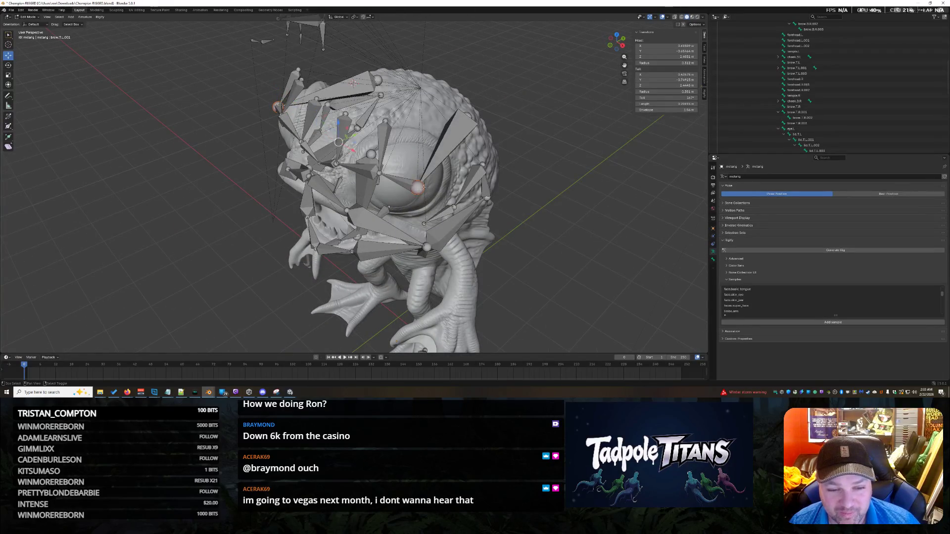
Move the selected brow bones to a new position and inspect from several angles.
{"action": "key", "text": "g"}
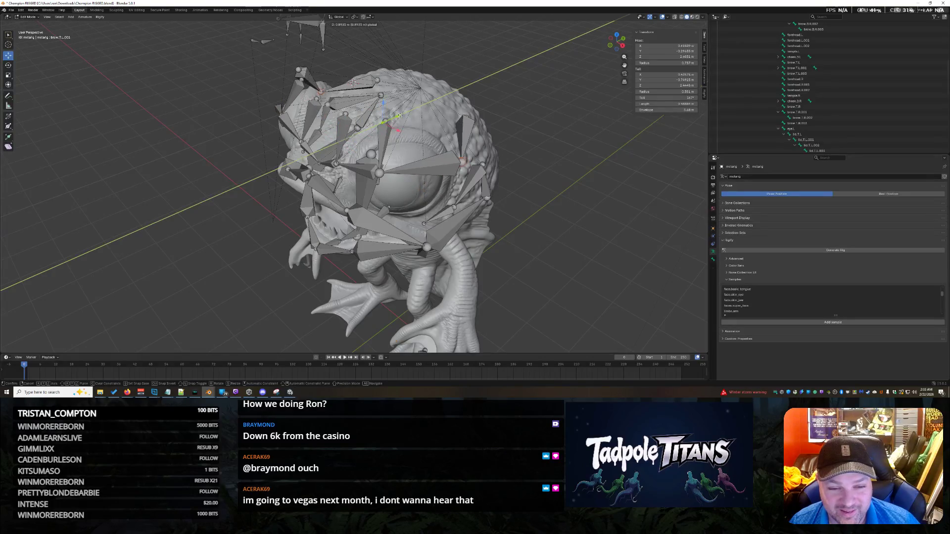
{"action": "left_click", "coordinate": [461, 146]}
{"action": "mouse_move", "coordinate": [460, 146]}
{"action": "middle_mouse_down"}
{"action": "mouse_move", "coordinate": [506, 171]}
{"action": "mouse_move", "coordinate": [436, 192]}
{"action": "middle_mouse_up"}
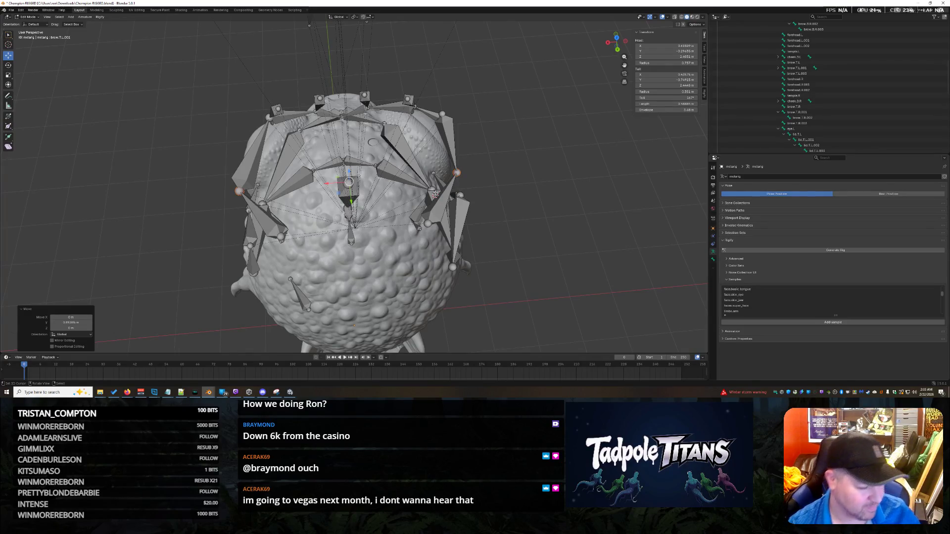
{"action": "mouse_move", "coordinate": [525, 300]}
{"action": "middle_mouse_down"}
{"action": "mouse_move", "coordinate": [620, 256]}
{"action": "mouse_move", "coordinate": [610, 256]}
{"action": "middle_mouse_up"}
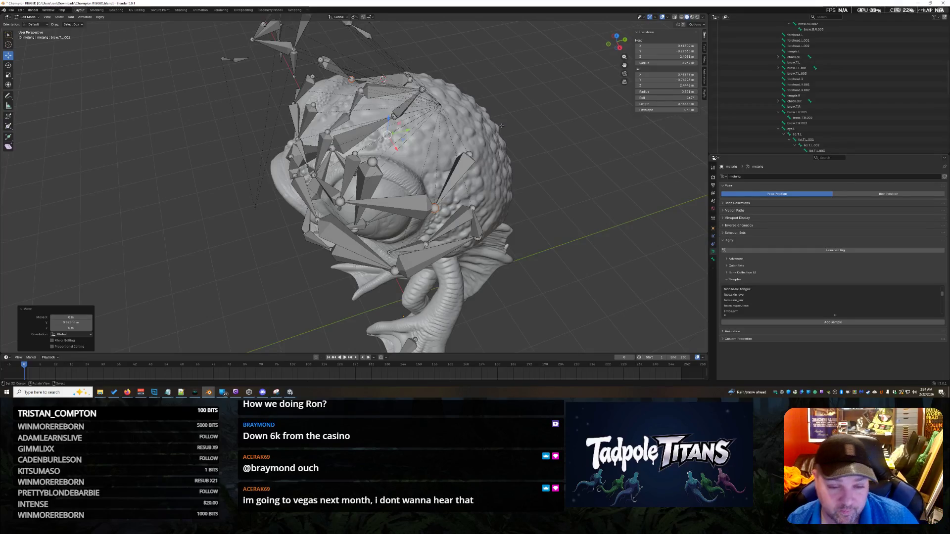
Scale the brow bones smaller on both sides with X-Axis Mirror.
{"action": "mouse_move", "coordinate": [535, 204]}
{"action": "middle_mouse_down"}
{"action": "mouse_move", "coordinate": [490, 193]}
{"action": "mouse_move", "coordinate": [602, 227]}
{"action": "mouse_move", "coordinate": [514, 210]}
{"action": "mouse_move", "coordinate": [486, 228]}
{"action": "middle_mouse_up"}
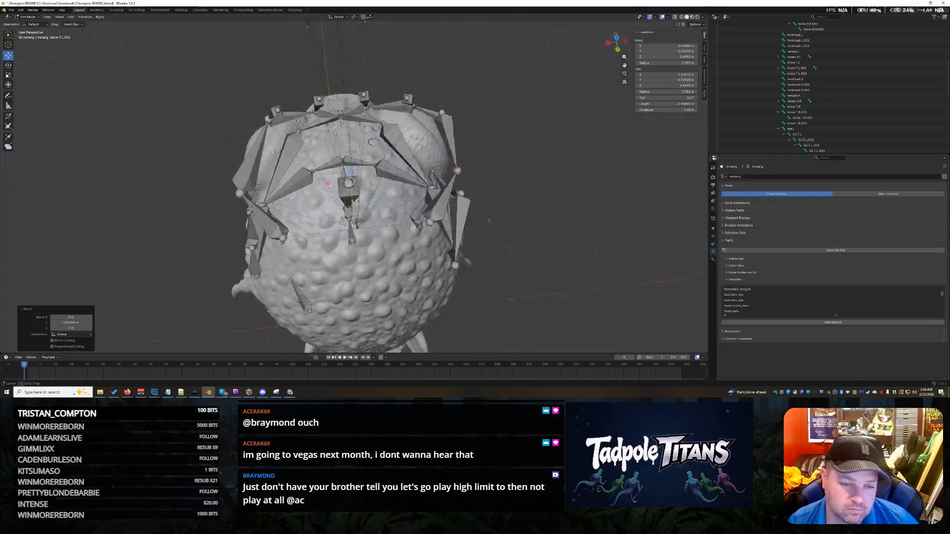
{"action": "key", "text": "s"}
{"action": "left_click", "coordinate": [383, 217]}
{"action": "mouse_move", "coordinate": [383, 217]}
{"action": "middle_mouse_down"}
{"action": "mouse_move", "coordinate": [530, 240]}
{"action": "mouse_move", "coordinate": [518, 242]}
{"action": "mouse_move", "coordinate": [532, 205]}
{"action": "middle_mouse_up"}
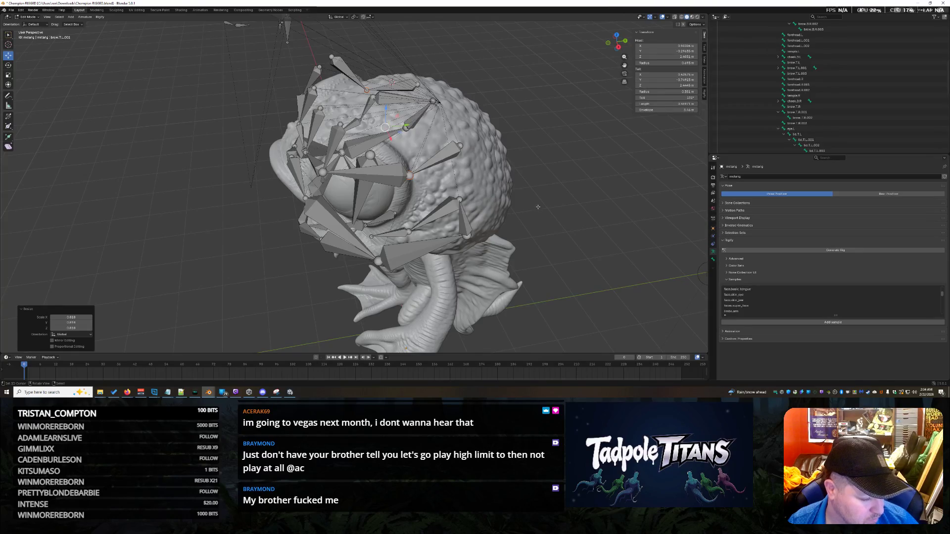
Confirm the right-side bone scale and move, then select the forehead bone above the eye.
{"action": "middle_click_drag", "start_coordinate": [539, 207], "coordinate": [534, 206]}
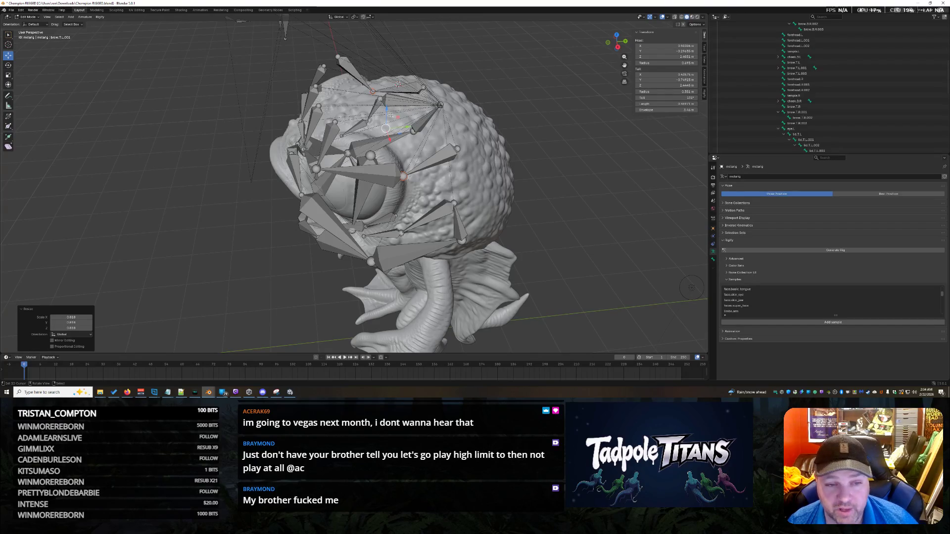
{"action": "middle_click_drag", "start_coordinate": [538, 208], "coordinate": [575, 246]}
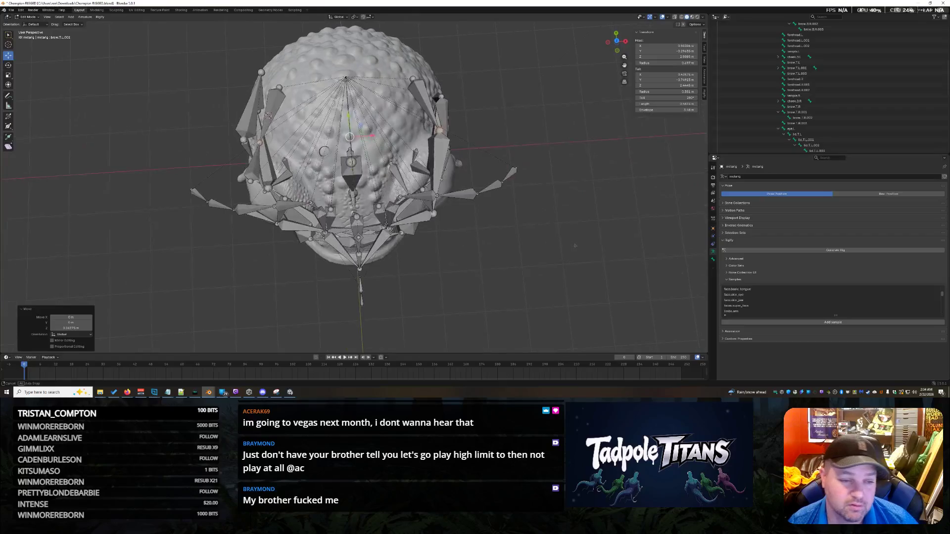
{"action": "left_click", "coordinate": [373, 135]}
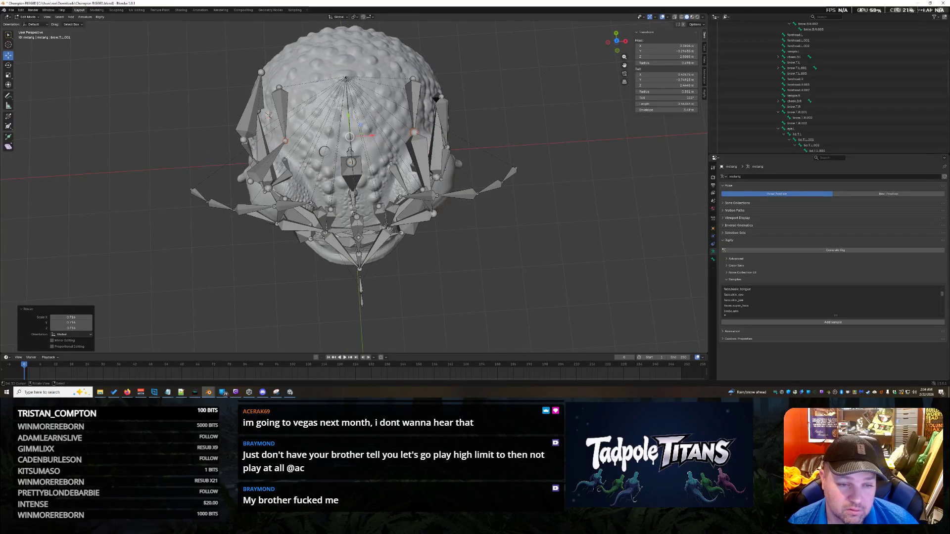
{"action": "middle_click_drag", "start_coordinate": [405, 124], "coordinate": [429, 89]}
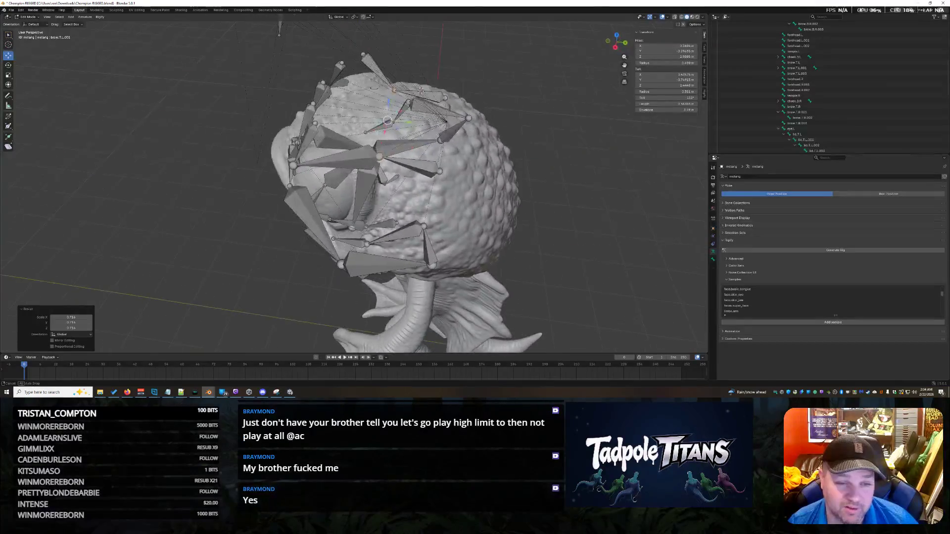
{"action": "left_click", "coordinate": [399, 97]}
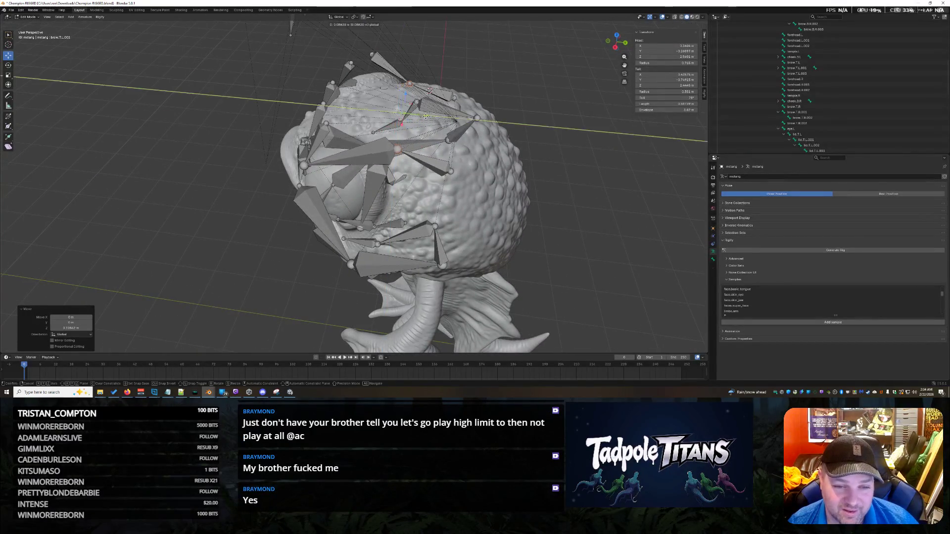
{"action": "mouse_move", "coordinate": [534, 208]}
{"action": "middle_mouse_down"}
{"action": "mouse_move", "coordinate": [567, 212]}
{"action": "mouse_move", "coordinate": [565, 200]}
{"action": "mouse_move", "coordinate": [482, 179]}
{"action": "middle_mouse_up"}
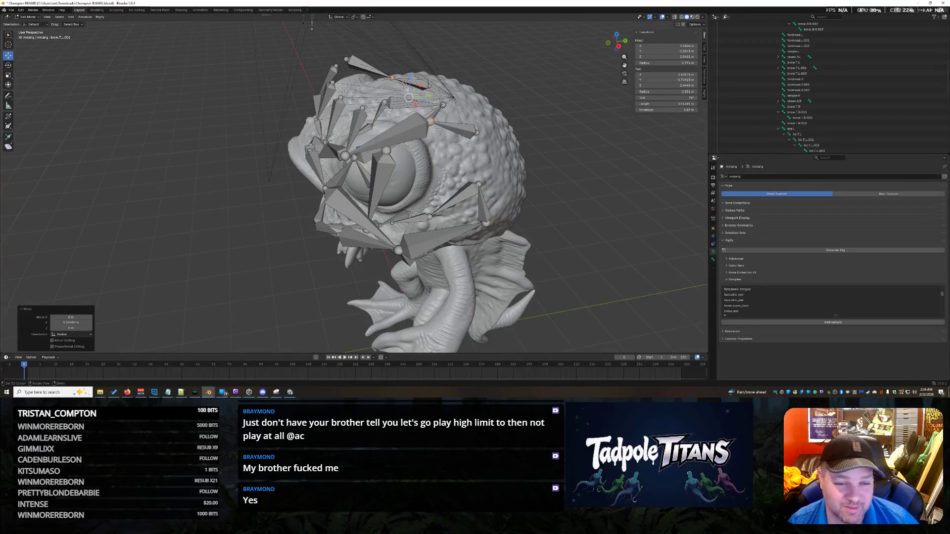
{"action": "left_click", "coordinate": [452, 128]}
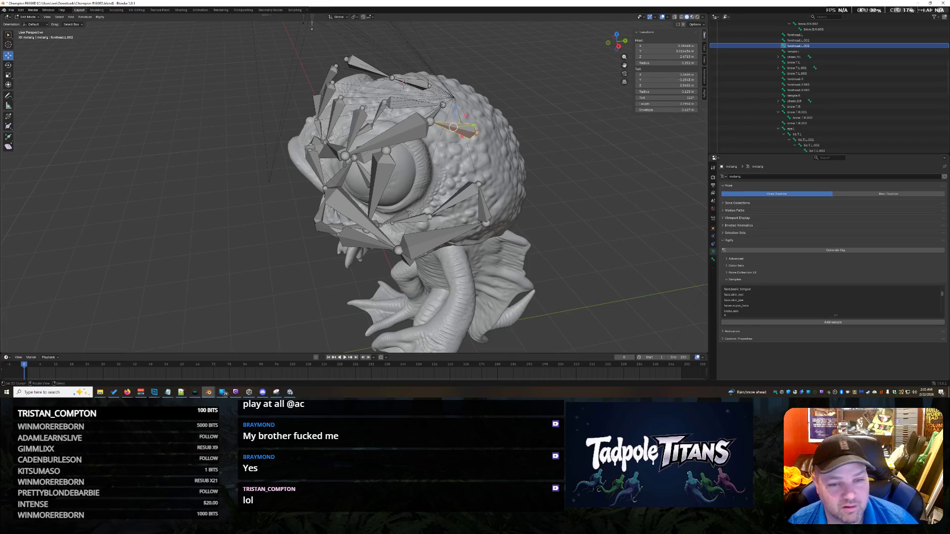
{"action": "left_click", "coordinate": [414, 127]}
{"action": "mouse_move", "coordinate": [414, 128]}
{"action": "middle_mouse_down"}
{"action": "mouse_move", "coordinate": [504, 222]}
{"action": "mouse_move", "coordinate": [494, 223]}
{"action": "mouse_move", "coordinate": [542, 223]}
{"action": "mouse_move", "coordinate": [347, 189]}
{"action": "mouse_move", "coordinate": [537, 228]}
{"action": "mouse_move", "coordinate": [609, 271]}
{"action": "mouse_move", "coordinate": [564, 223]}
{"action": "mouse_move", "coordinate": [568, 173]}
{"action": "mouse_move", "coordinate": [520, 159]}
{"action": "middle_mouse_up"}
{"action": "left_click", "coordinate": [462, 175]}
{"action": "mouse_move", "coordinate": [462, 175]}
{"action": "middle_mouse_down"}
{"action": "mouse_move", "coordinate": [575, 212]}
{"action": "mouse_move", "coordinate": [589, 201]}
{"action": "mouse_move", "coordinate": [555, 206]}
{"action": "middle_mouse_up"}
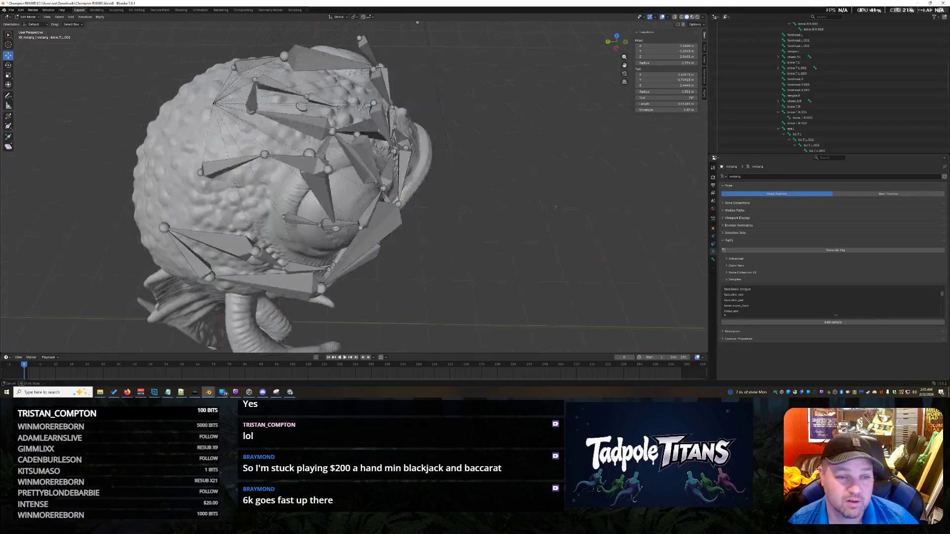
Select a bone on top of the head and scale it to fit closer.
{"action": "left_click", "coordinate": [259, 61]}
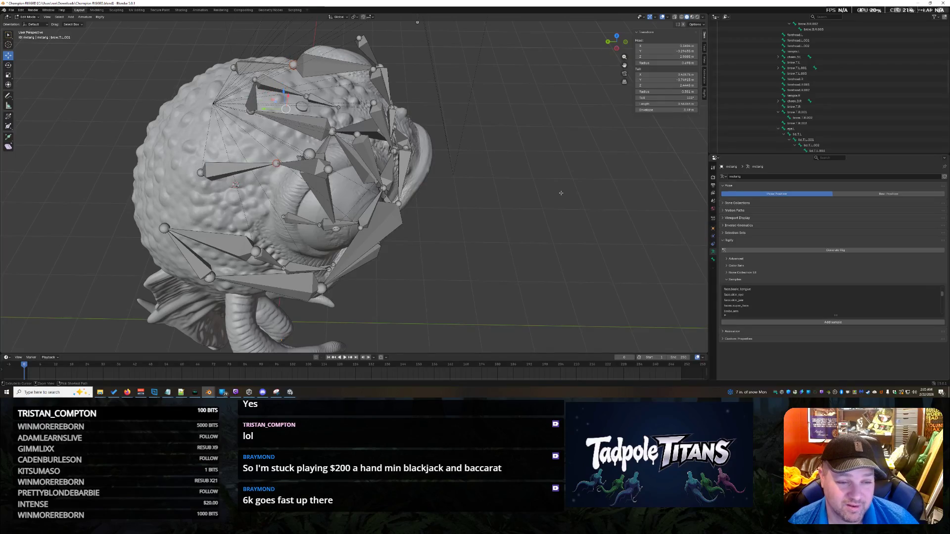
{"action": "middle_click_drag", "start_coordinate": [560, 193], "coordinate": [522, 194]}
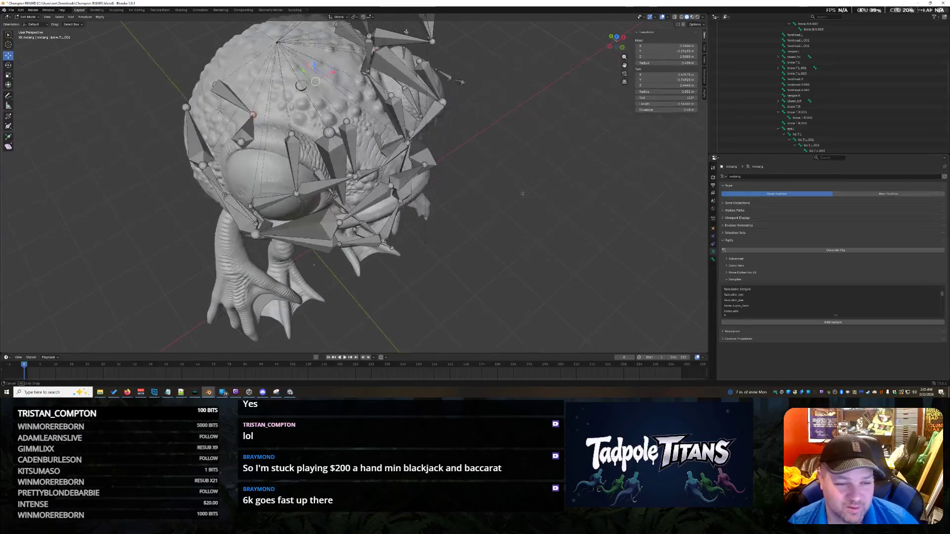
{"action": "middle_click_drag", "start_coordinate": [395, 192], "coordinate": [393, 184]}
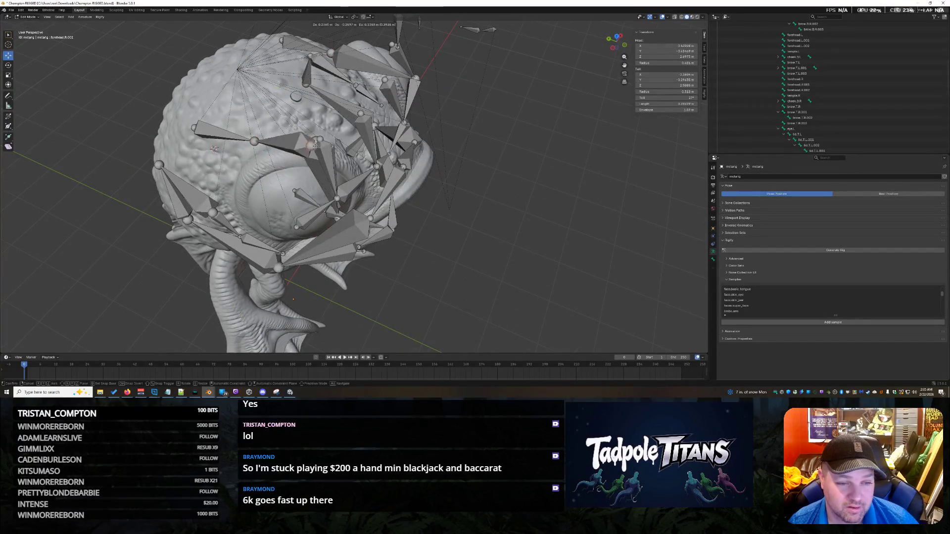
{"action": "mouse_move", "coordinate": [274, 163]}
{"action": "middle_mouse_down"}
{"action": "mouse_move", "coordinate": [492, 195]}
{"action": "mouse_move", "coordinate": [434, 253]}
{"action": "mouse_move", "coordinate": [491, 182]}
{"action": "middle_mouse_up"}
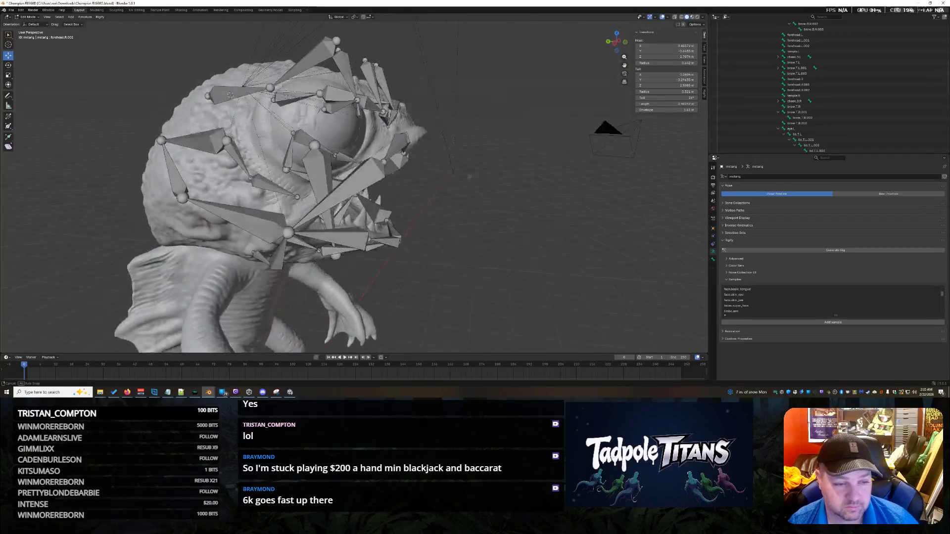
{"action": "middle_click_drag", "start_coordinate": [491, 182], "coordinate": [292, 169]}
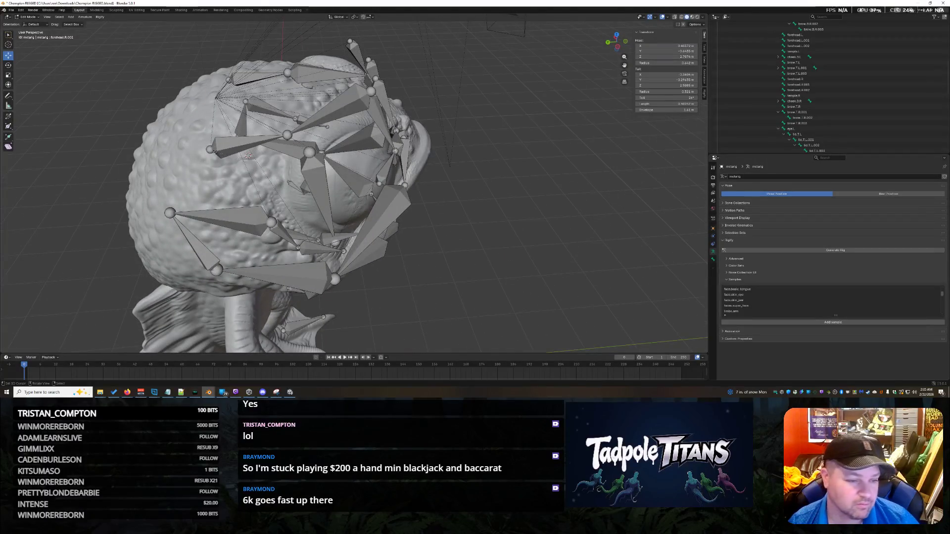
{"action": "middle_click_drag", "start_coordinate": [181, 185], "coordinate": [243, 194]}
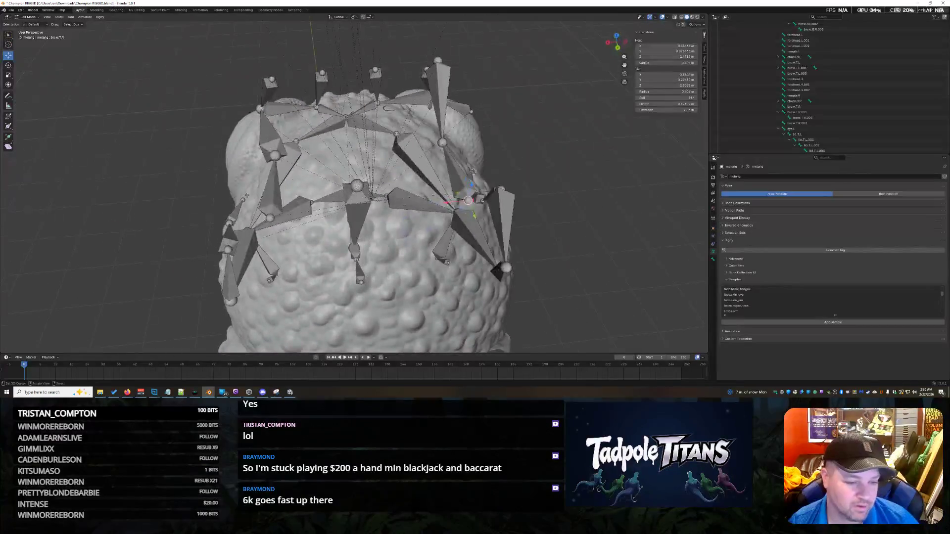
{"action": "mouse_move", "coordinate": [372, 288]}
{"action": "middle_mouse_down"}
{"action": "mouse_move", "coordinate": [468, 287]}
{"action": "mouse_move", "coordinate": [485, 250]}
{"action": "mouse_move", "coordinate": [416, 260]}
{"action": "mouse_move", "coordinate": [400, 77]}
{"action": "middle_mouse_up"}
{"action": "scroll", "coordinate": [485, 250], "scroll_direction": "up", "scroll_amount": 3}
{"action": "key", "text": "s"}
{"action": "left_click", "coordinate": [399, 264]}
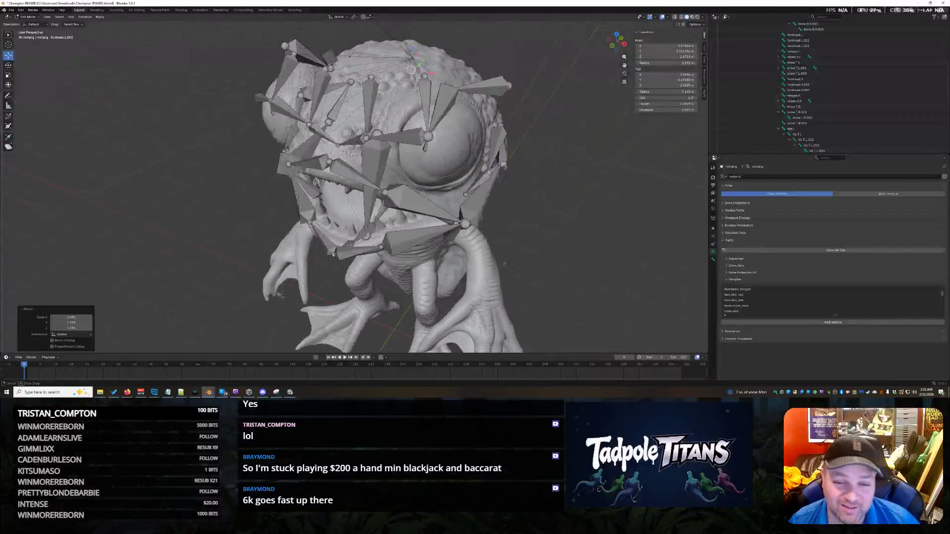
{"action": "scroll", "coordinate": [401, 178], "scroll_direction": "up", "scroll_amount": 2}
Cancel a bad transform, rescale the bones, then select a bone beside the eye.
{"action": "mouse_move", "coordinate": [416, 178]}
{"action": "middle_mouse_down"}
{"action": "mouse_move", "coordinate": [519, 177]}
{"action": "mouse_move", "coordinate": [475, 186]}
{"action": "mouse_move", "coordinate": [526, 181]}
{"action": "mouse_move", "coordinate": [589, 224]}
{"action": "mouse_move", "coordinate": [547, 182]}
{"action": "middle_mouse_up"}
{"action": "right_click", "coordinate": [502, 173]}
{"action": "key", "text": "s"}
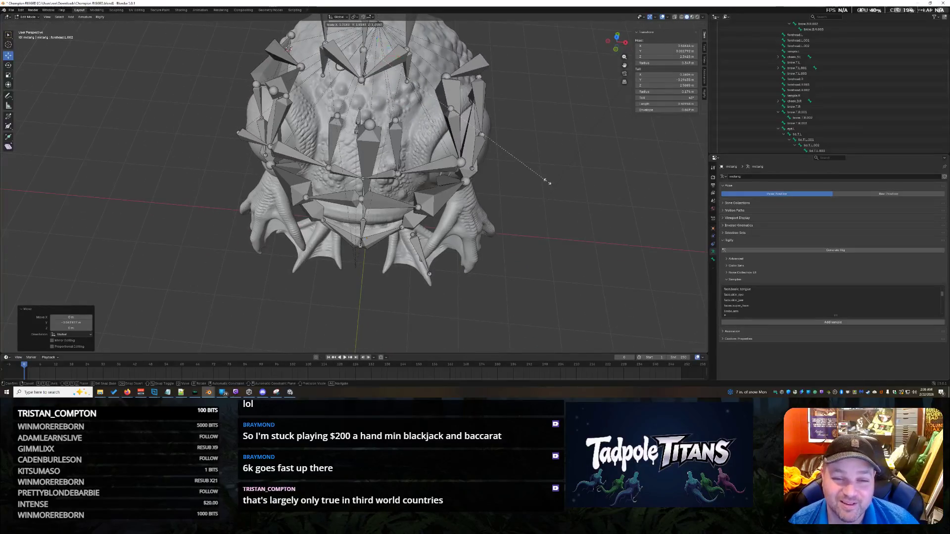
{"action": "left_click", "coordinate": [515, 176]}
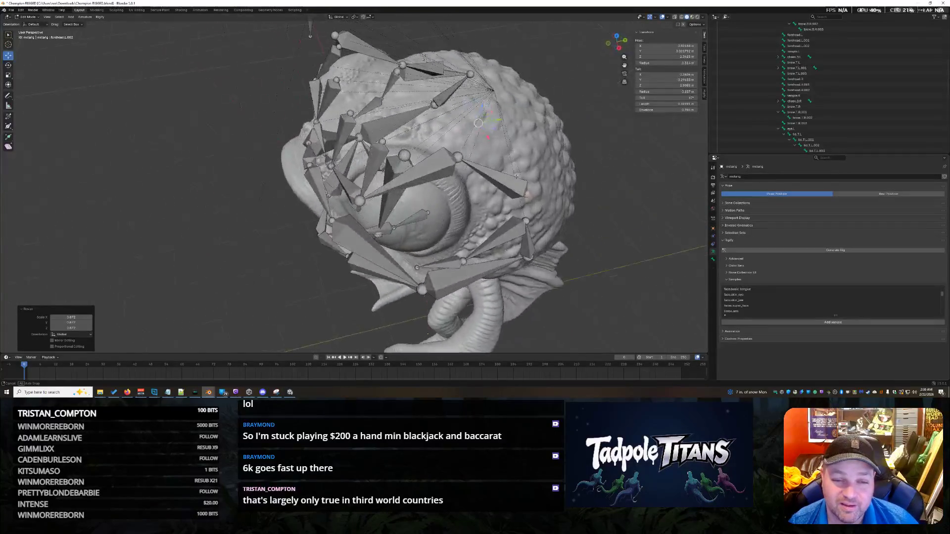
{"action": "middle_click_drag", "start_coordinate": [514, 176], "coordinate": [483, 178]}
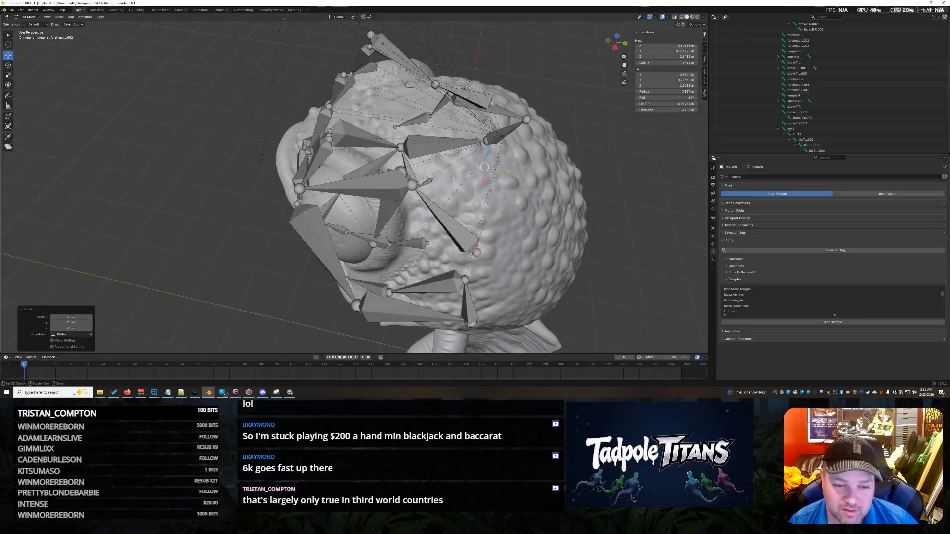
{"action": "left_click", "coordinate": [375, 190]}
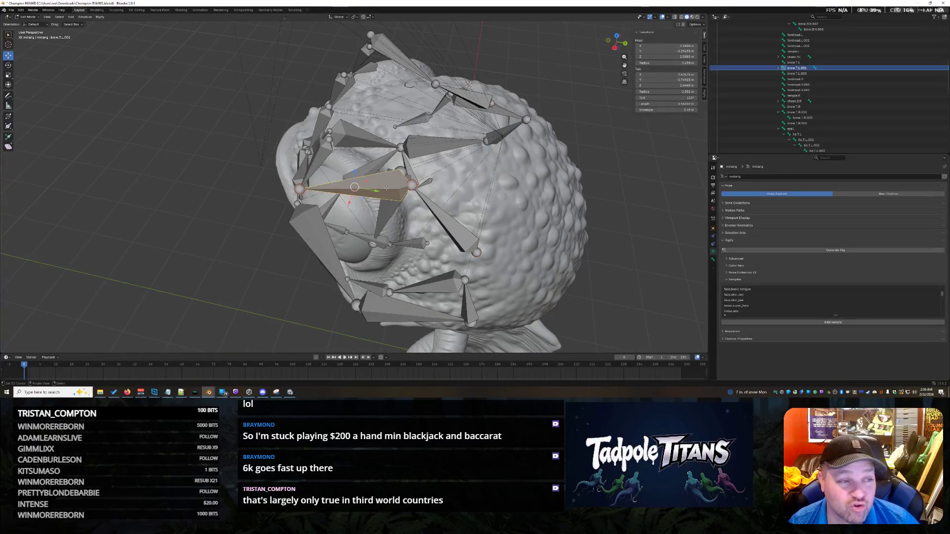
{"action": "left_click", "coordinate": [456, 231]}
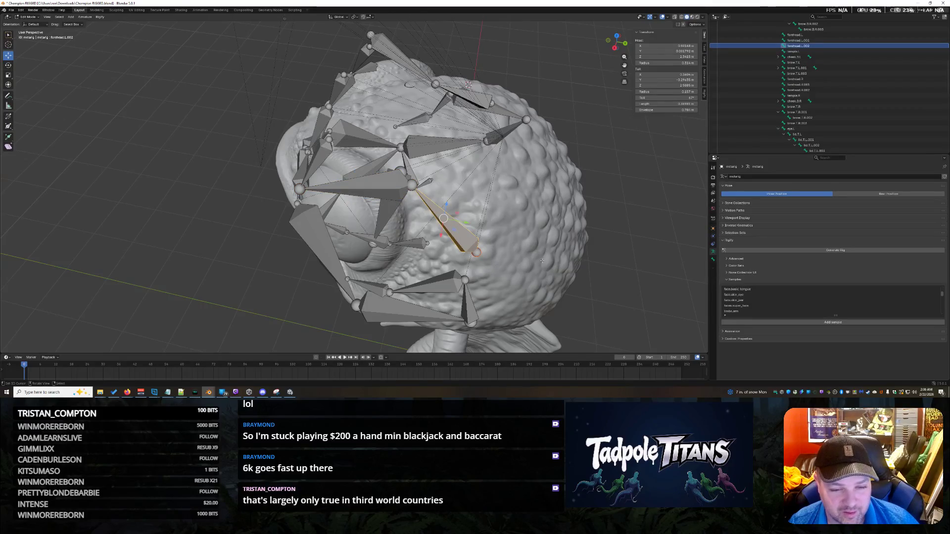
{"action": "middle_click_drag", "start_coordinate": [547, 258], "coordinate": [579, 249]}
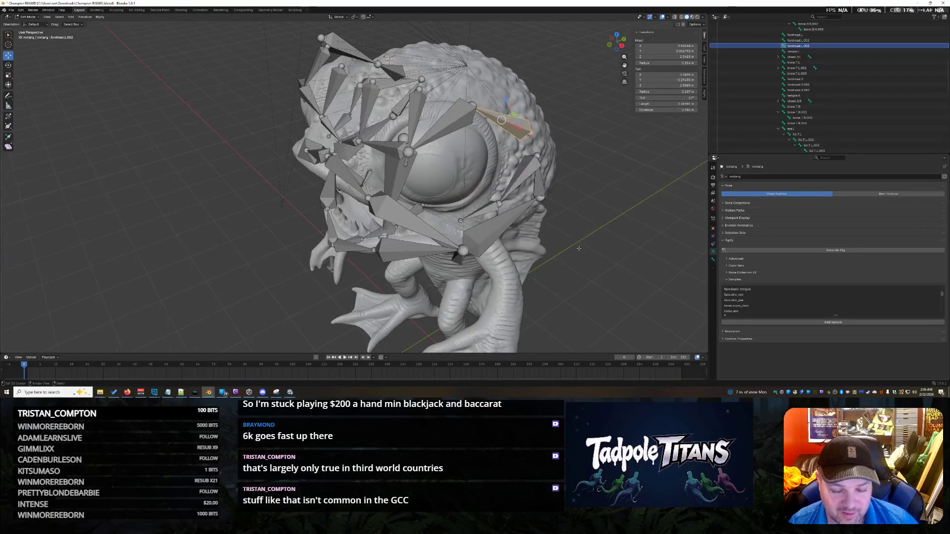
{"action": "mouse_move", "coordinate": [578, 248]}
{"action": "middle_mouse_down"}
{"action": "mouse_move", "coordinate": [549, 216]}
{"action": "mouse_move", "coordinate": [475, 223]}
{"action": "mouse_move", "coordinate": [538, 227]}
{"action": "middle_mouse_up"}
Select the brow joint and move it with its mirrored twin into a new position.
{"action": "key", "text": "alt+a"}
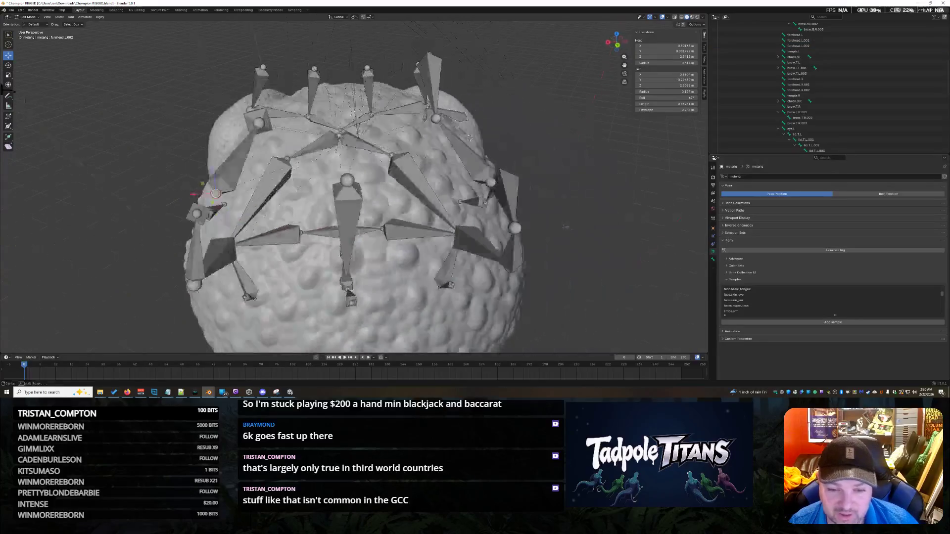
{"action": "left_click", "coordinate": [341, 181]}
{"action": "middle_click_drag", "start_coordinate": [341, 180], "coordinate": [472, 251]}
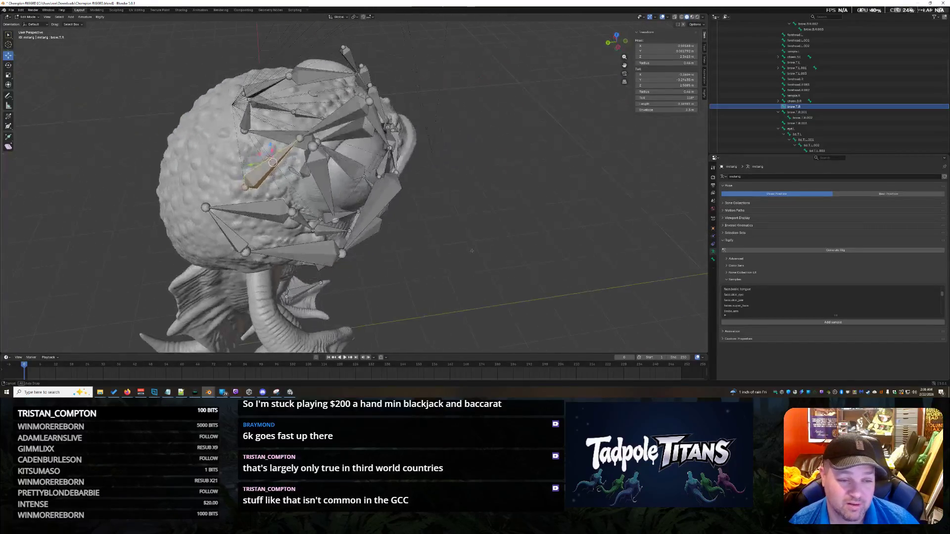
{"action": "left_click", "coordinate": [338, 119]}
{"action": "middle_click_drag", "start_coordinate": [234, 155], "coordinate": [505, 232]}
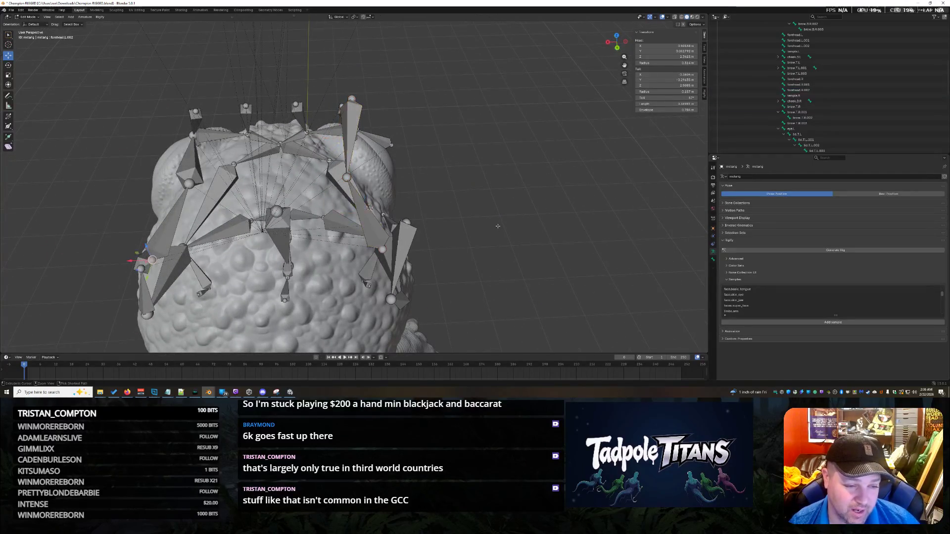
{"action": "key", "text": "ctrl+z"}
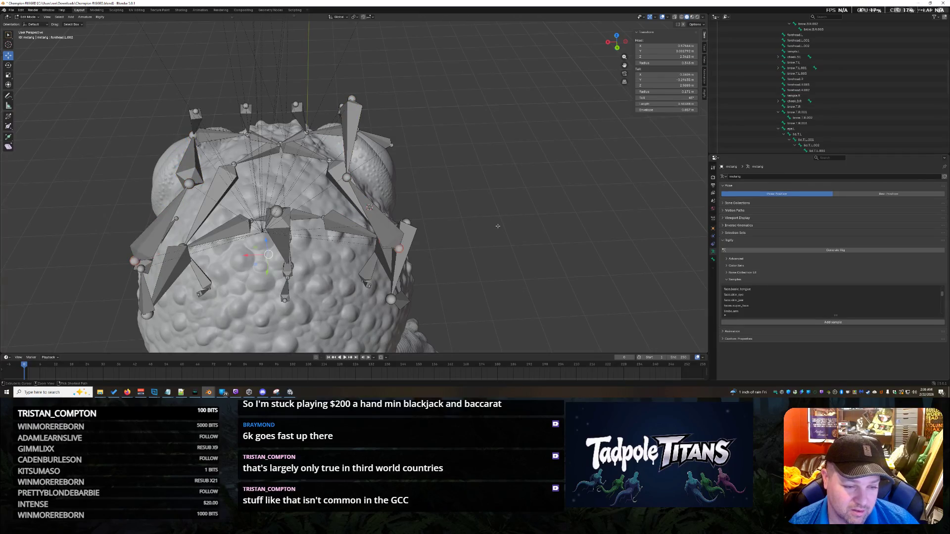
{"action": "middle_click_drag", "start_coordinate": [497, 226], "coordinate": [354, 238]}
Select the forehead.L.002 and brow.T.R bones and inspect them from above.
{"action": "left_click", "coordinate": [355, 238]}
{"action": "left_click", "coordinate": [154, 198]}
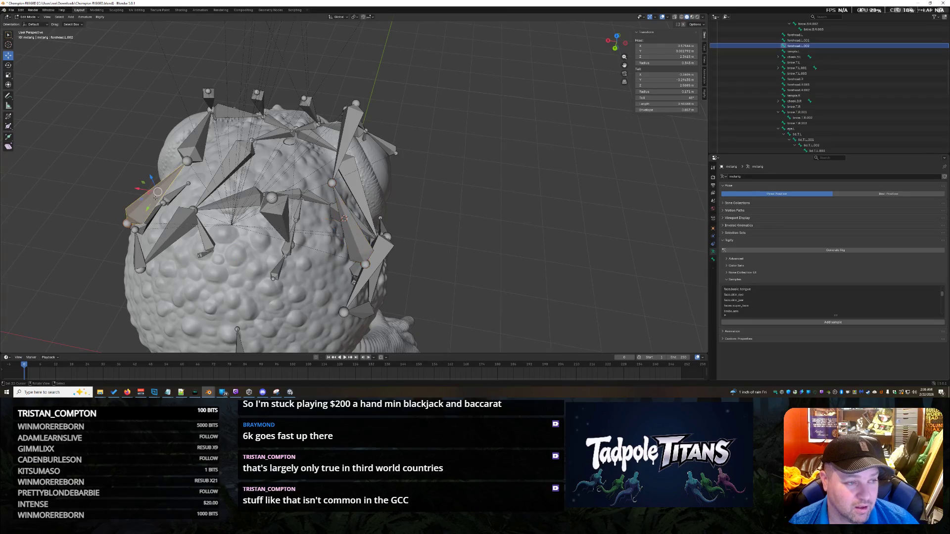
{"action": "middle_click_drag", "start_coordinate": [248, 269], "coordinate": [415, 273]}
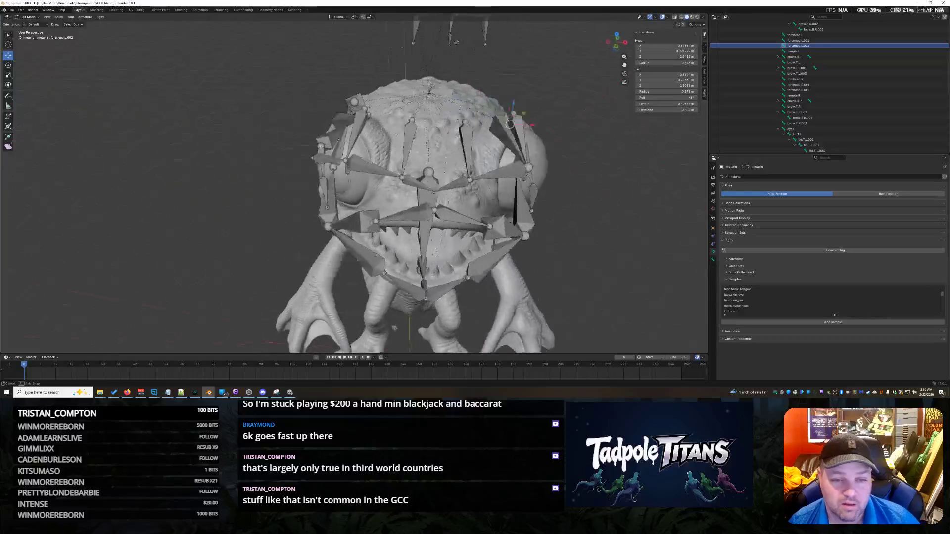
{"action": "left_click", "coordinate": [288, 119]}
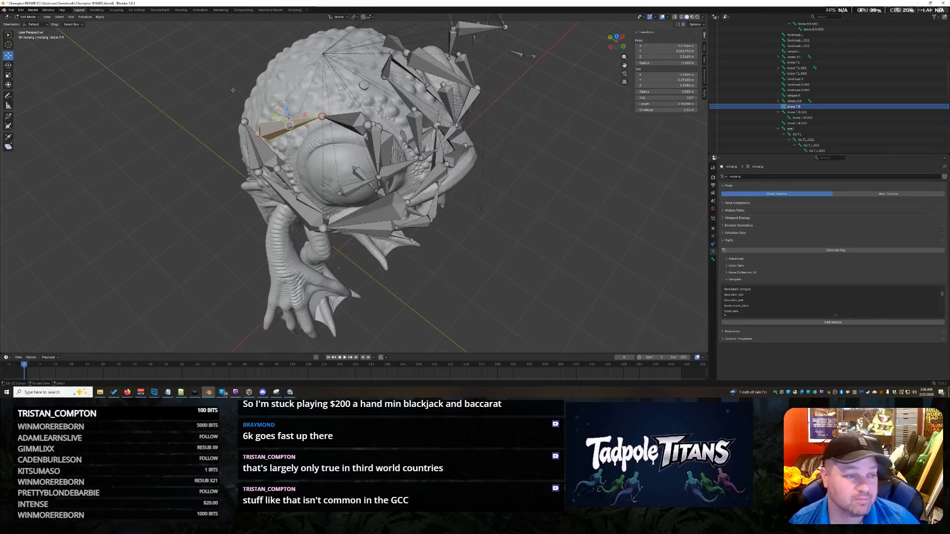
{"action": "middle_click_drag", "start_coordinate": [232, 90], "coordinate": [320, 221]}
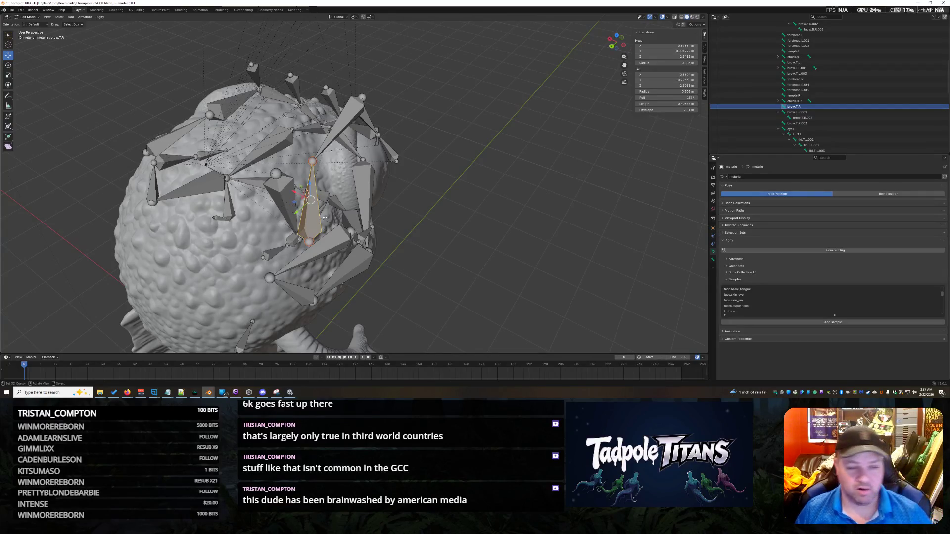
{"action": "mouse_move", "coordinate": [343, 79]}
{"action": "middle_mouse_down"}
{"action": "mouse_move", "coordinate": [451, 222]}
{"action": "mouse_move", "coordinate": [506, 177]}
{"action": "middle_mouse_up"}
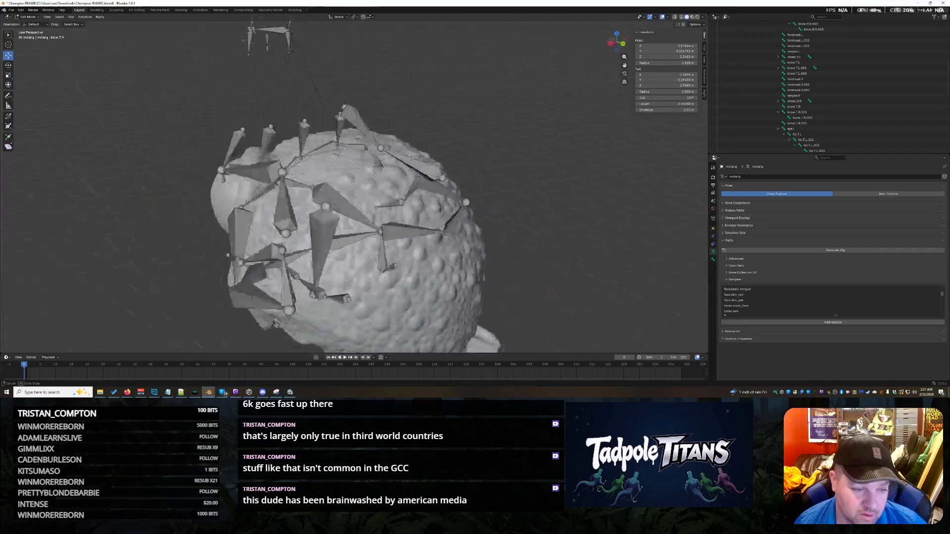
{"action": "left_click", "coordinate": [506, 176]}
{"action": "middle_click_drag", "start_coordinate": [573, 198], "coordinate": [415, 204]}
{"action": "left_click", "coordinate": [288, 169]}
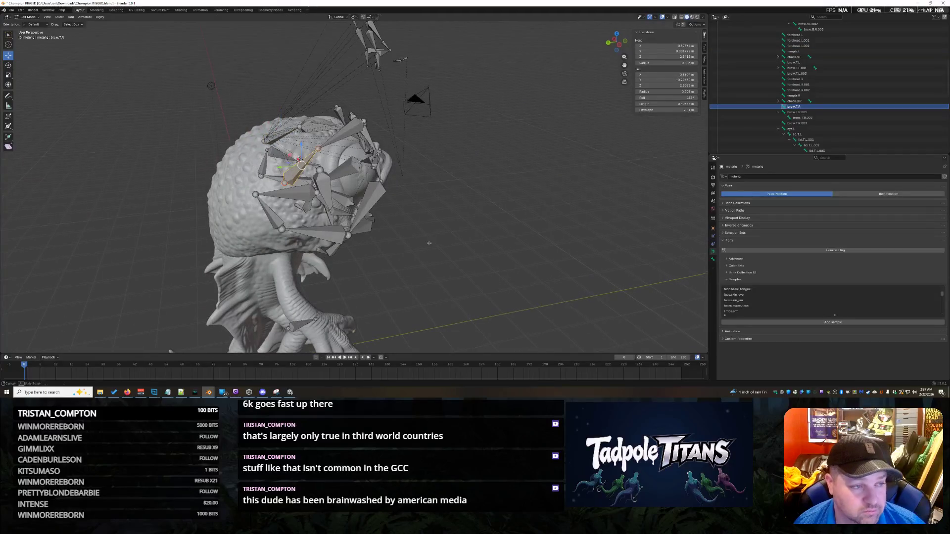
{"action": "middle_click_drag", "start_coordinate": [430, 242], "coordinate": [302, 201]}
{"action": "scroll", "coordinate": [302, 201], "scroll_direction": "up", "scroll_amount": 3}
{"action": "left_click", "coordinate": [301, 201]}
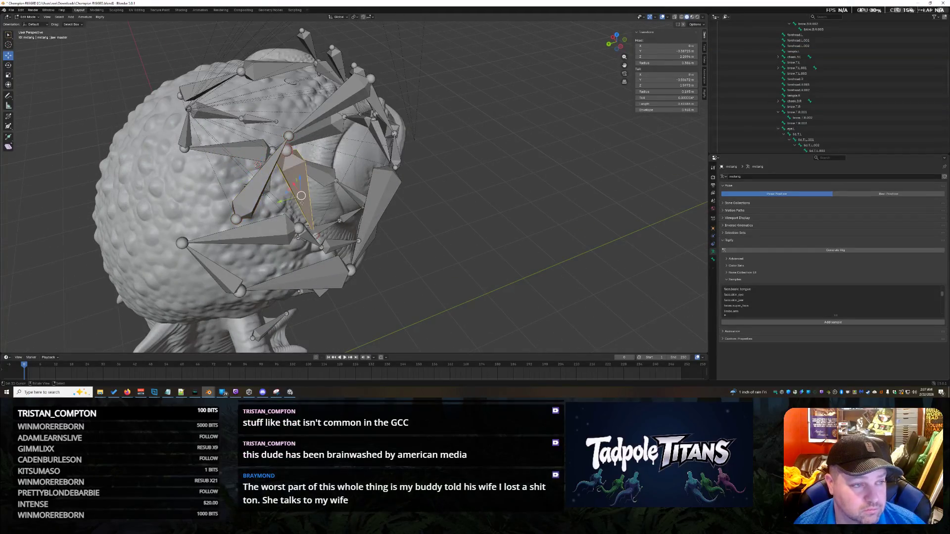
{"action": "middle_click_drag", "start_coordinate": [435, 232], "coordinate": [522, 216]}
{"action": "left_click", "coordinate": [306, 215]}
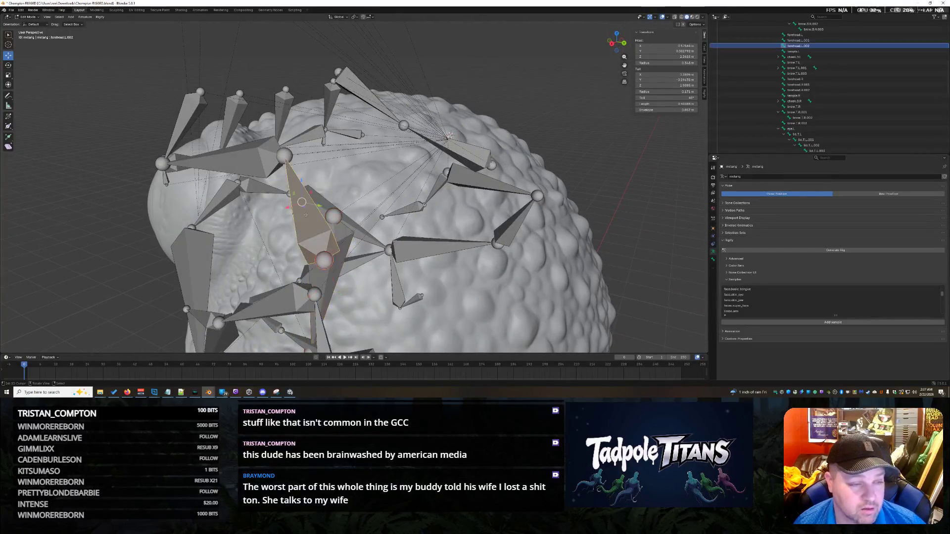
{"action": "middle_click_drag", "start_coordinate": [448, 136], "coordinate": [520, 149]}
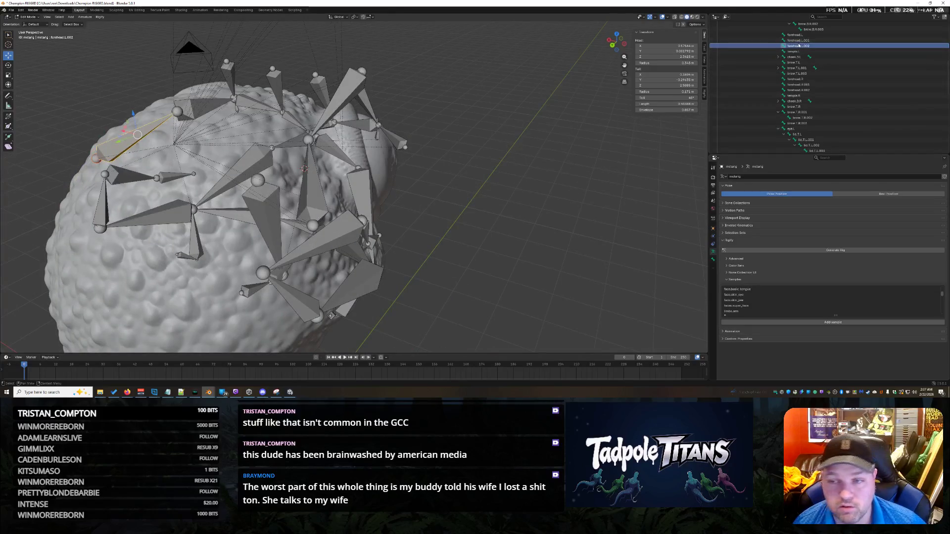
{"action": "left_click", "coordinate": [798, 40]}
{"action": "mouse_move", "coordinate": [446, 186]}
{"action": "middle_mouse_down"}
{"action": "mouse_move", "coordinate": [636, 159]}
{"action": "mouse_move", "coordinate": [599, 139]}
{"action": "middle_mouse_up"}
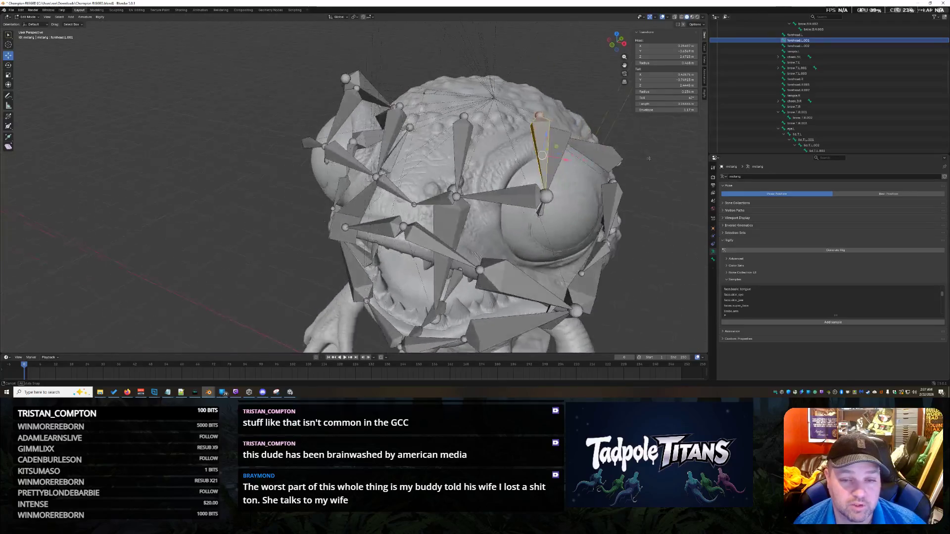
{"action": "key", "text": "Up"}
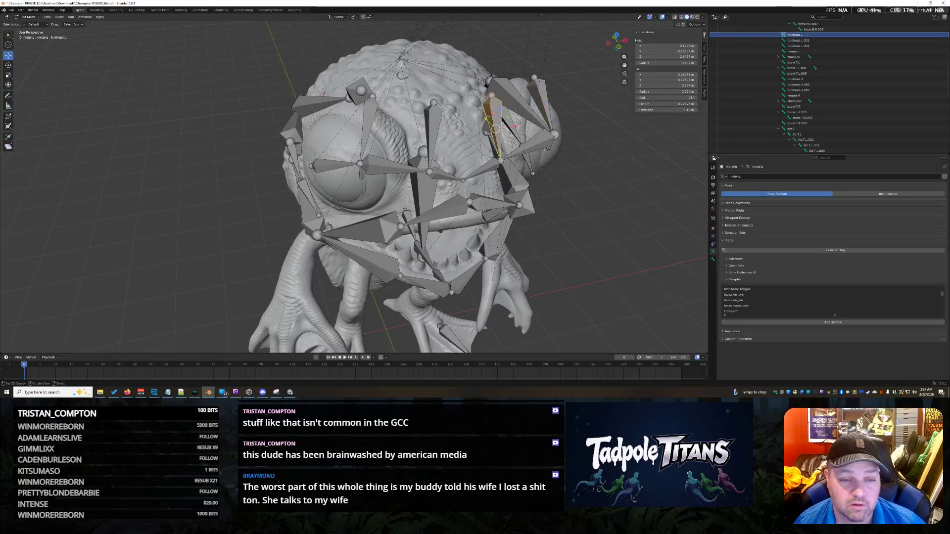
{"action": "left_click", "coordinate": [796, 79]}
{"action": "key", "text": "Down"}
{"action": "mouse_move", "coordinate": [579, 208]}
{"action": "middle_mouse_down"}
{"action": "mouse_move", "coordinate": [604, 215]}
{"action": "mouse_move", "coordinate": [610, 206]}
{"action": "middle_mouse_up"}
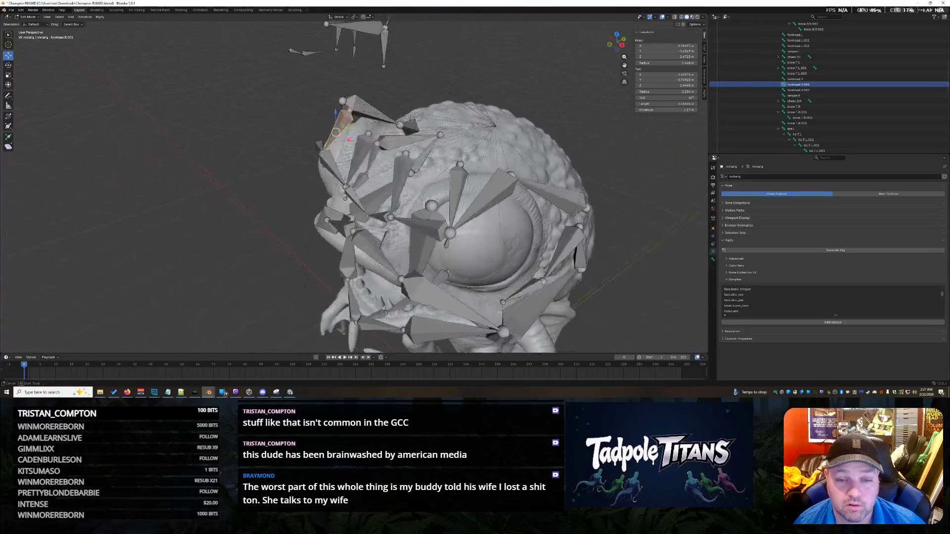
{"action": "key", "text": "ctrl+shift+m"}
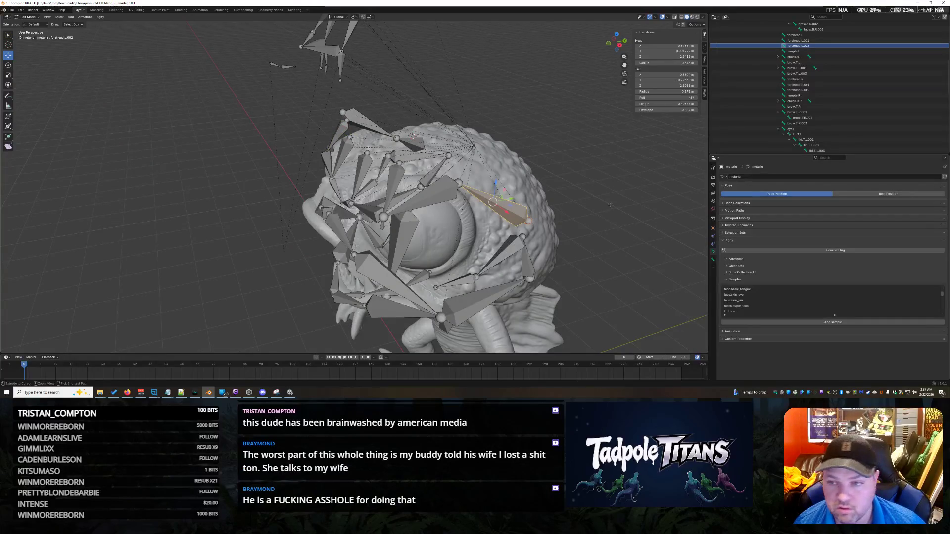
{"action": "left_click", "coordinate": [816, 40]}
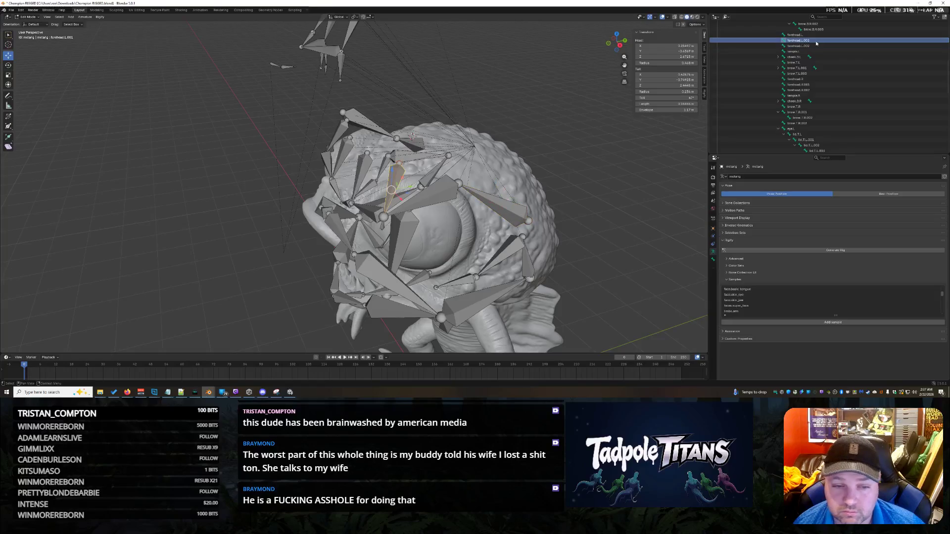
{"action": "mouse_move", "coordinate": [616, 200]}
{"action": "middle_mouse_down"}
{"action": "mouse_move", "coordinate": [631, 197]}
{"action": "mouse_move", "coordinate": [594, 204]}
{"action": "mouse_move", "coordinate": [575, 252]}
{"action": "mouse_move", "coordinate": [571, 223]}
{"action": "middle_mouse_up"}
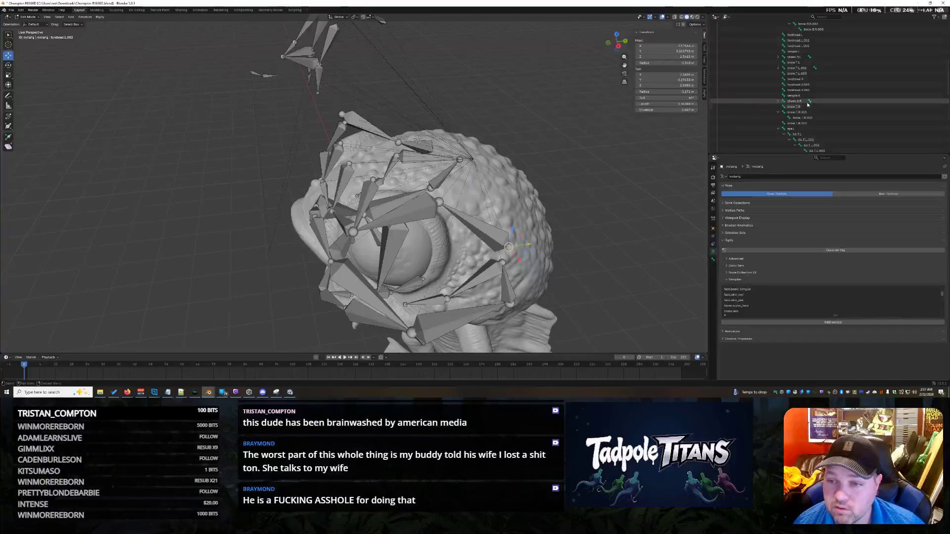
{"action": "left_click", "coordinate": [798, 85]}
{"action": "mouse_move", "coordinate": [569, 163]}
{"action": "middle_mouse_down"}
{"action": "mouse_move", "coordinate": [650, 170]}
{"action": "mouse_move", "coordinate": [581, 224]}
{"action": "middle_mouse_up"}
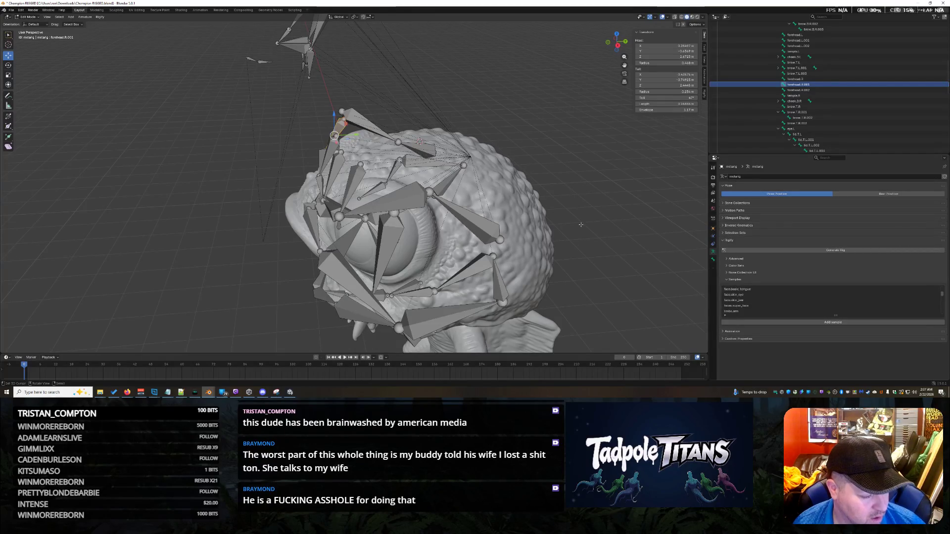
{"action": "middle_click_drag", "start_coordinate": [588, 220], "coordinate": [460, 188]}
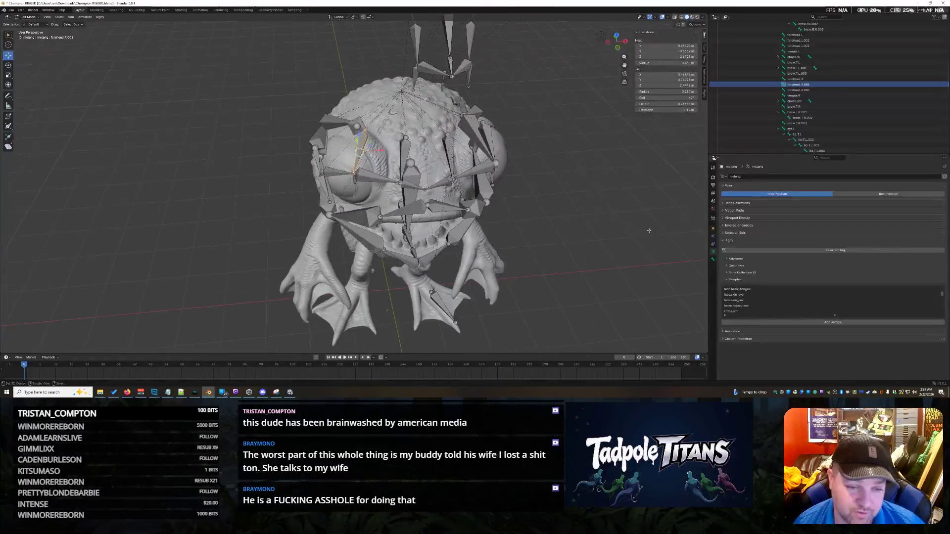
{"action": "left_click", "coordinate": [805, 78]}
{"action": "middle_click_drag", "start_coordinate": [497, 177], "coordinate": [551, 188]}
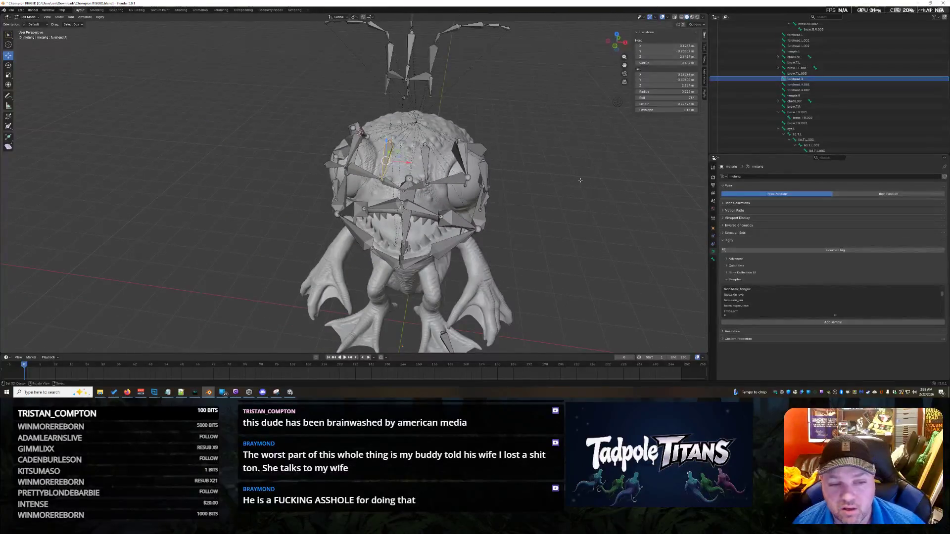
{"action": "scroll", "coordinate": [338, 121], "scroll_direction": "up", "scroll_amount": 2}
{"action": "scroll", "coordinate": [339, 122], "scroll_direction": "up", "scroll_amount": 1}
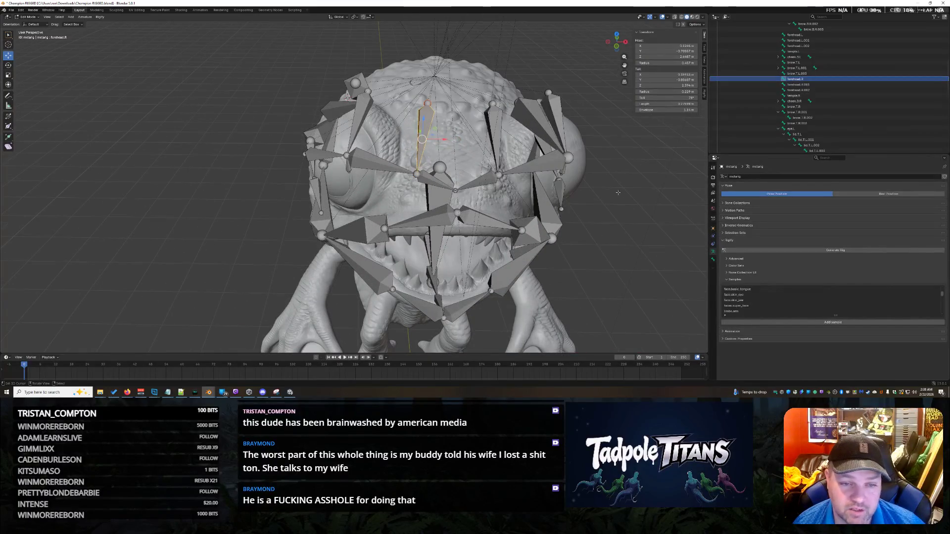
{"action": "left_click", "coordinate": [808, 84]}
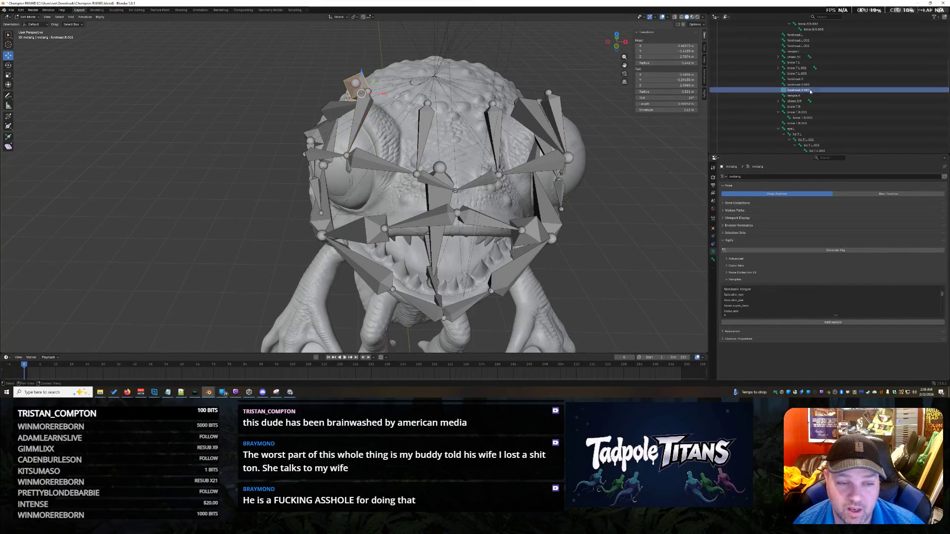
{"action": "middle_click_drag", "start_coordinate": [520, 163], "coordinate": [636, 167]}
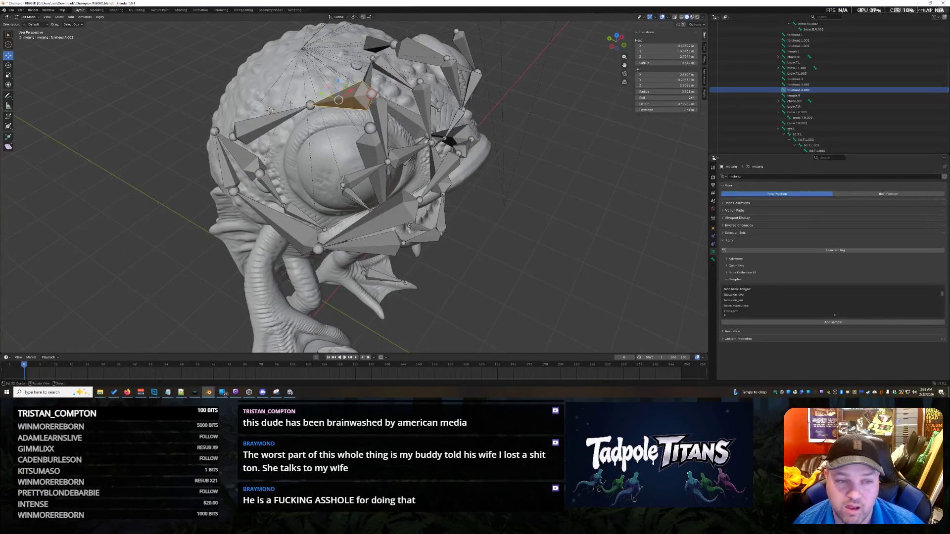
{"action": "left_click", "coordinate": [273, 115]}
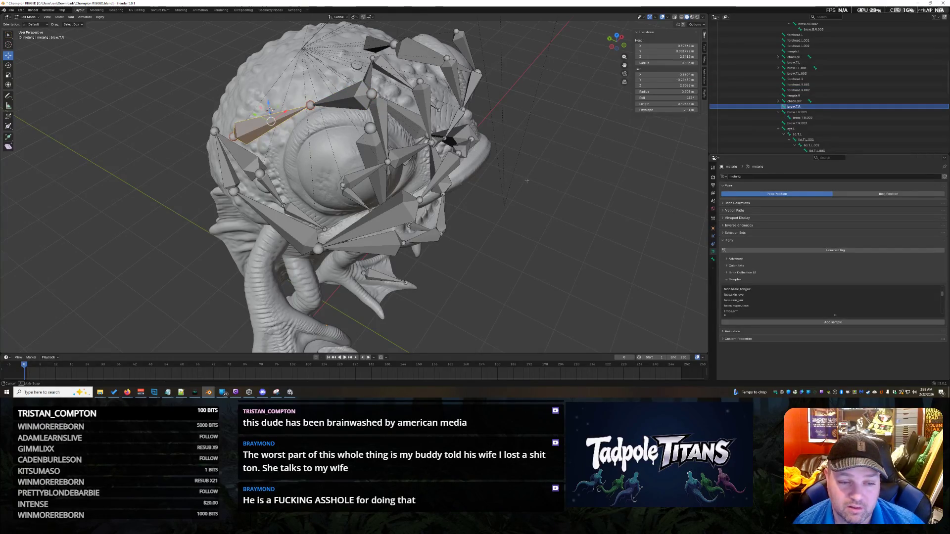
{"action": "middle_click_drag", "start_coordinate": [527, 181], "coordinate": [489, 182]}
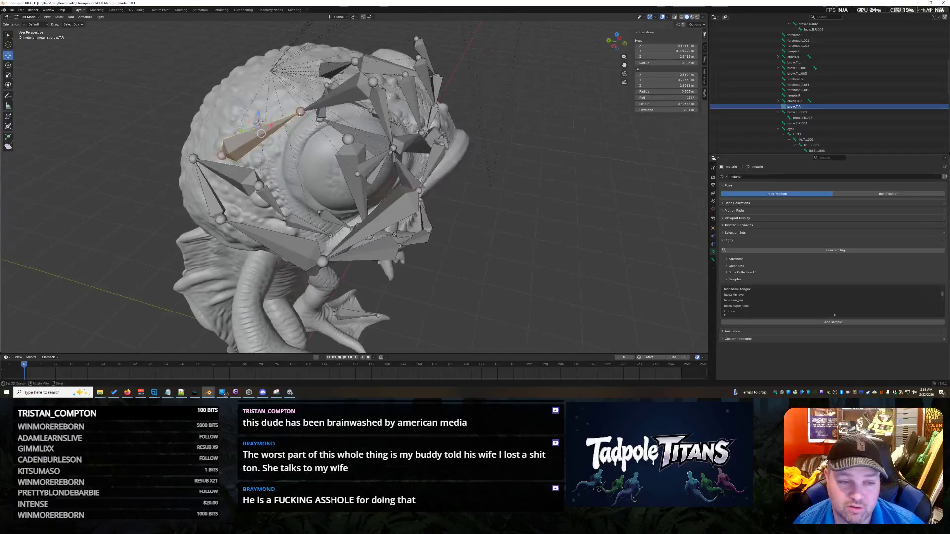
{"action": "left_click", "coordinate": [300, 97]}
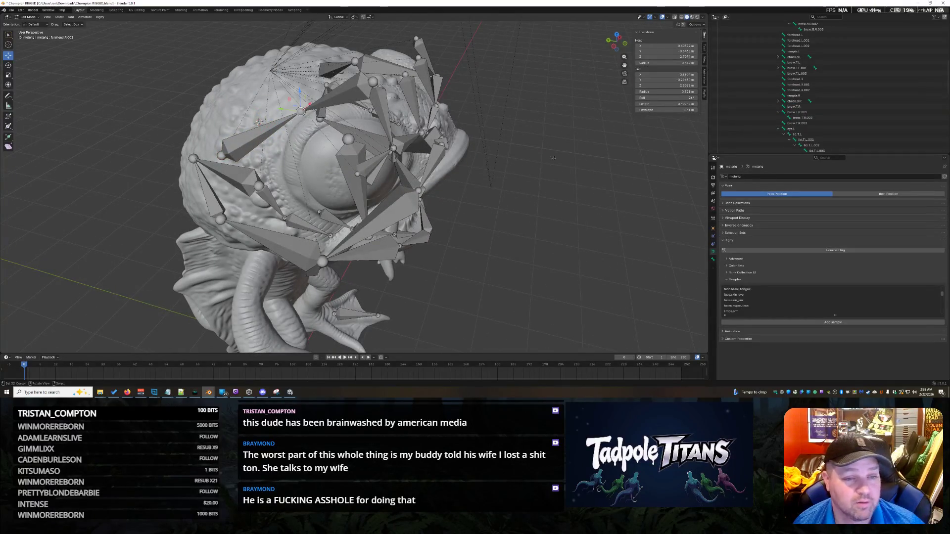
{"action": "middle_click_drag", "start_coordinate": [553, 158], "coordinate": [469, 154]}
{"action": "left_click", "coordinate": [543, 176]}
{"action": "scroll", "coordinate": [460, 234], "scroll_direction": "down", "scroll_amount": 3}
{"action": "left_click", "coordinate": [444, 217]}
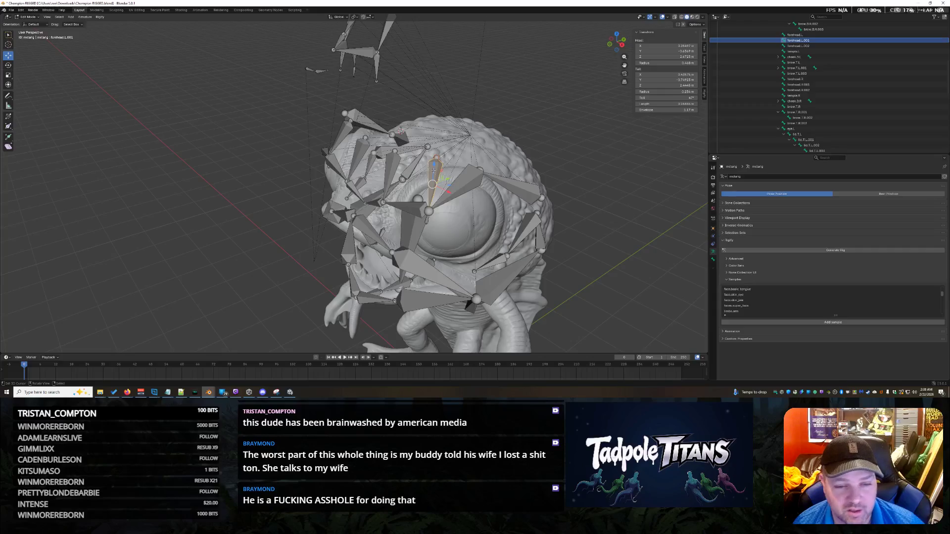
{"action": "middle_click_drag", "start_coordinate": [444, 217], "coordinate": [500, 238]}
{"action": "left_click", "coordinate": [494, 186]}
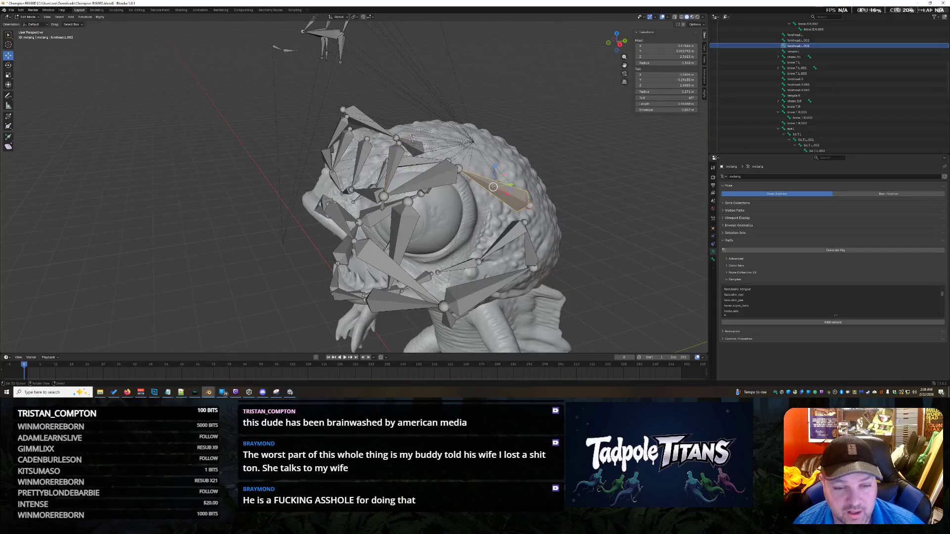